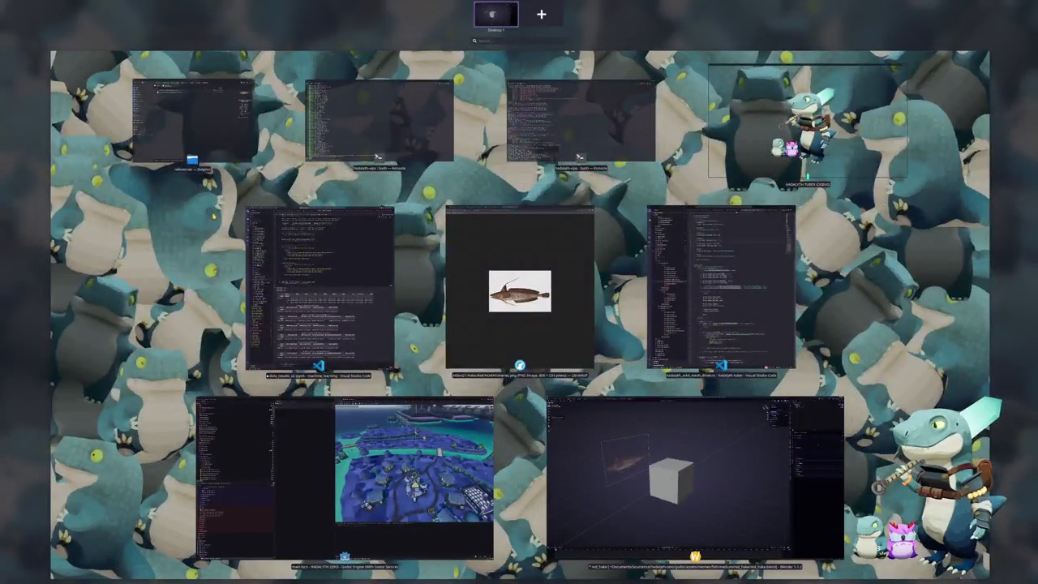
- Return to the Blender cube-and-fish scene and open the cube's Object context menu
left_click(213, 217)
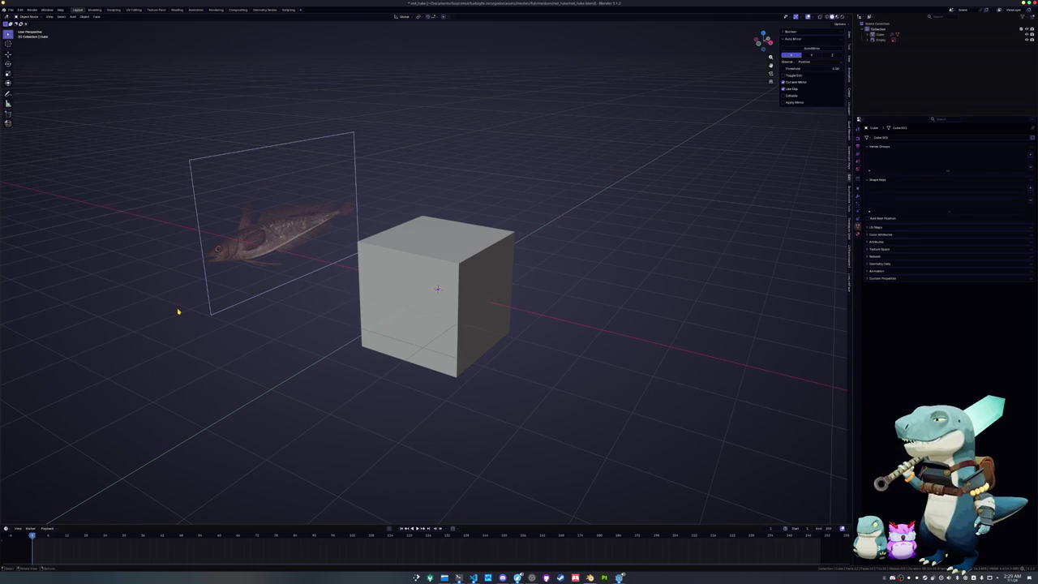
right_click(178, 311)
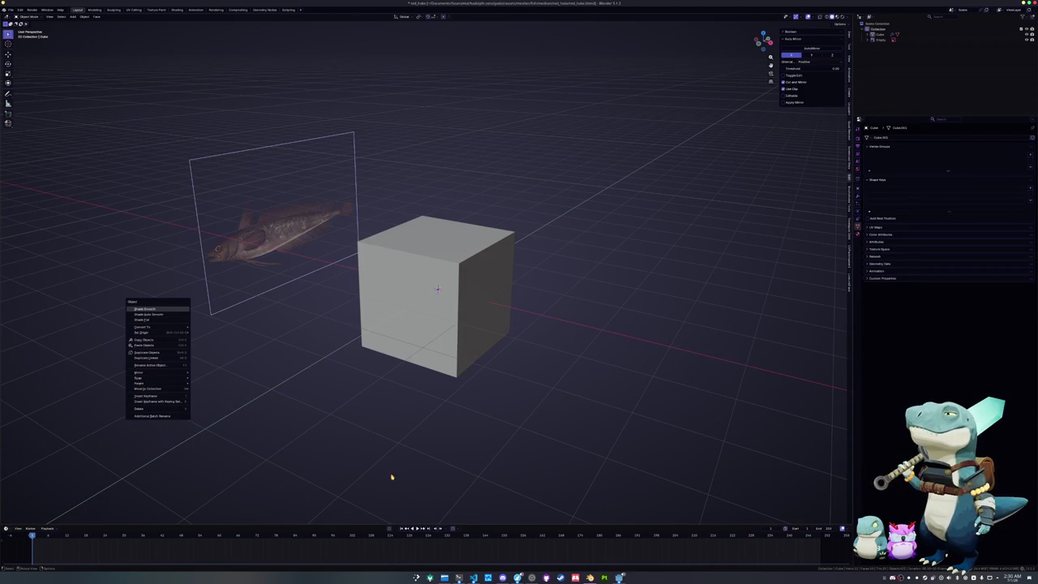
- Bring up the browser and make its window wider and taller over the scene
left_click(517, 577)
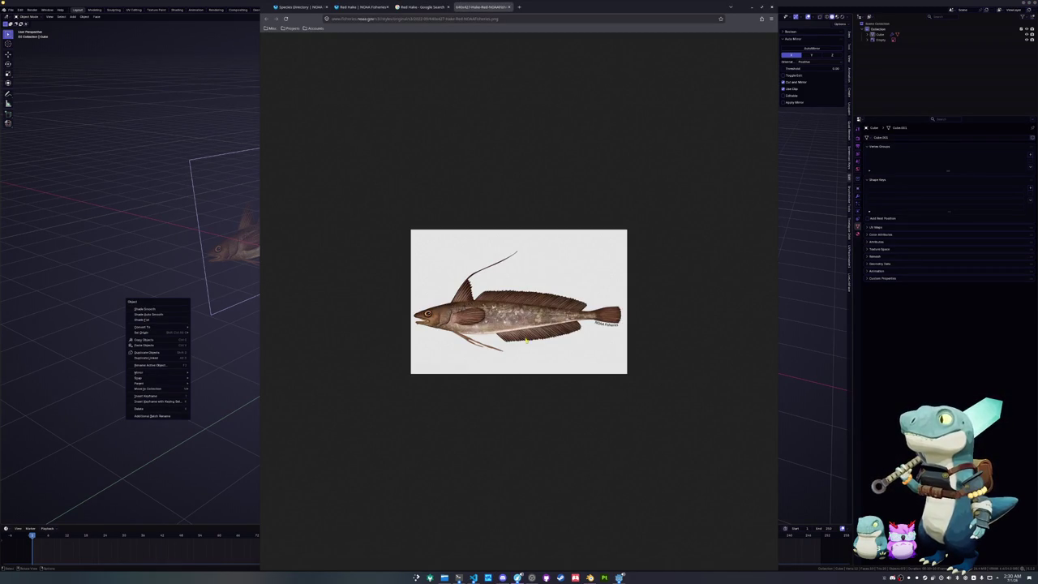
left_click_drag(546, 12, 1036, 174)
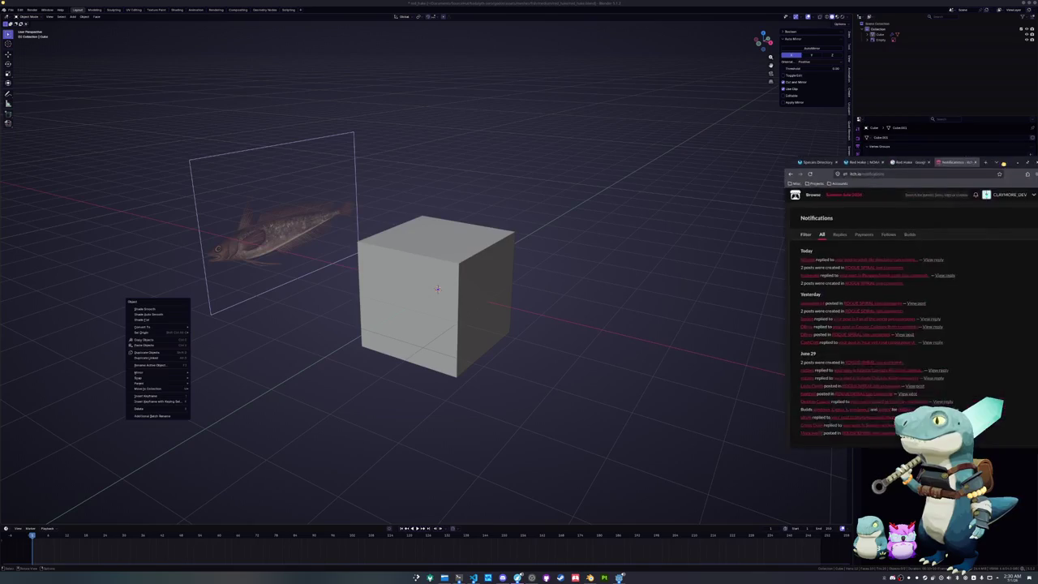
left_click_drag(1030, 145, 807, 146)
left_click_drag(587, 200, 232, 200)
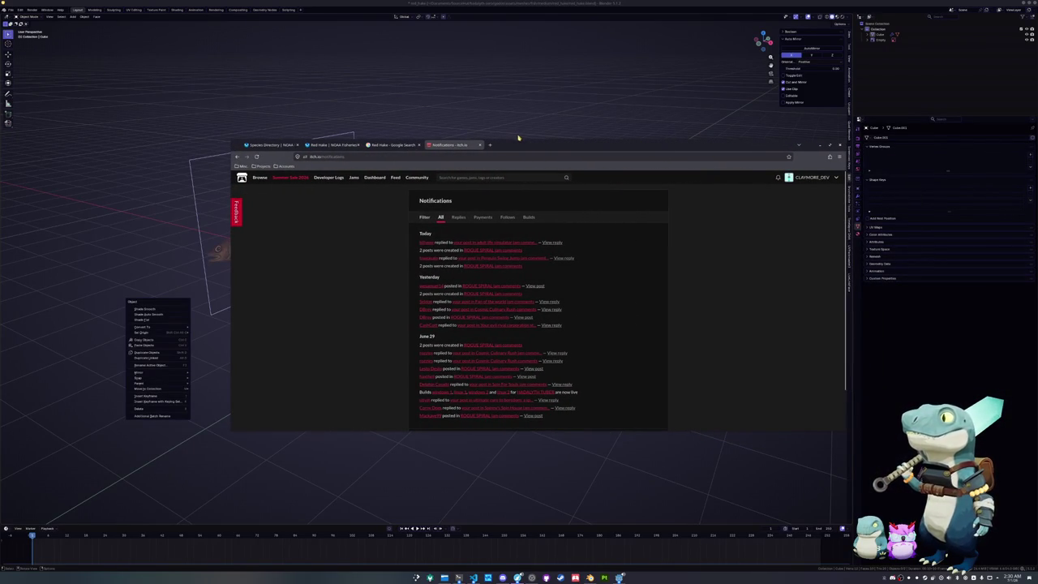
left_click_drag(515, 138, 517, 63)
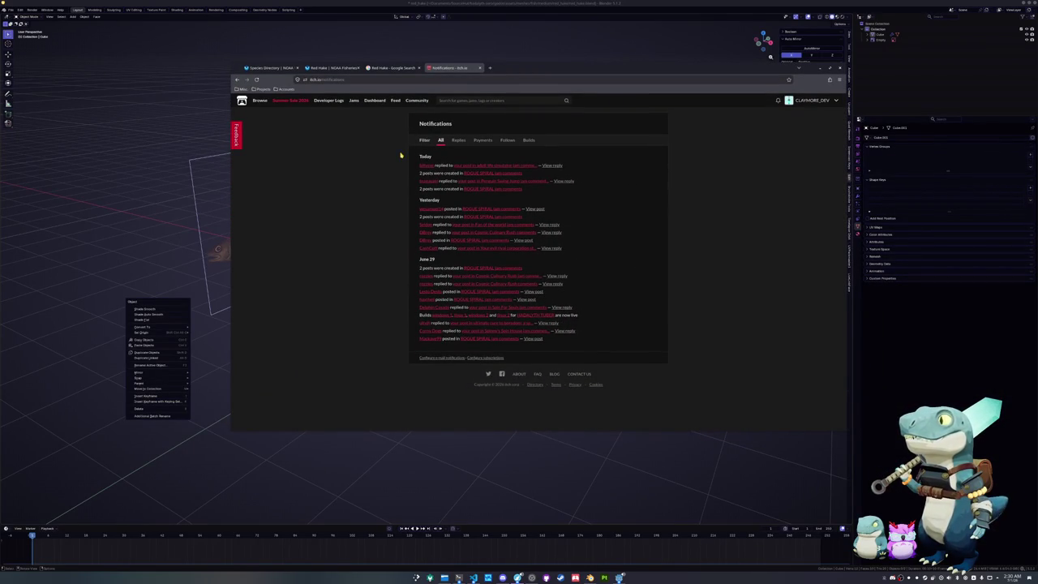
- Open the ROGUE SPIRAL jam submission page from a notification and start a site search
left_click(481, 174)
scroll(663, 191, "down", 1)
scroll(663, 191, "up", 1)
left_click(465, 101)
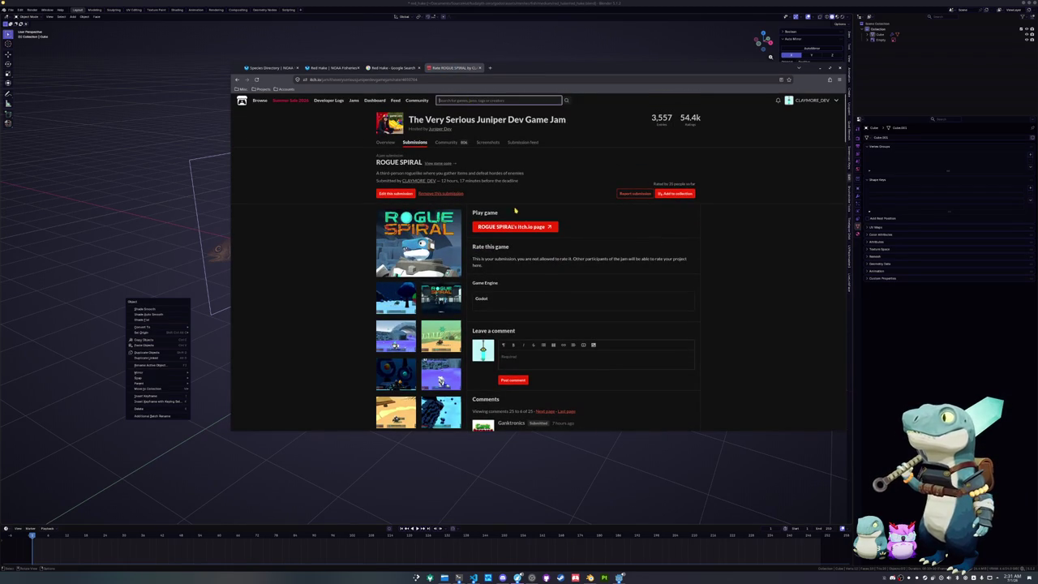
- Search itch.io for 'cosmic culinary rush' and open that game's jam rating page in a new tab
type("co")
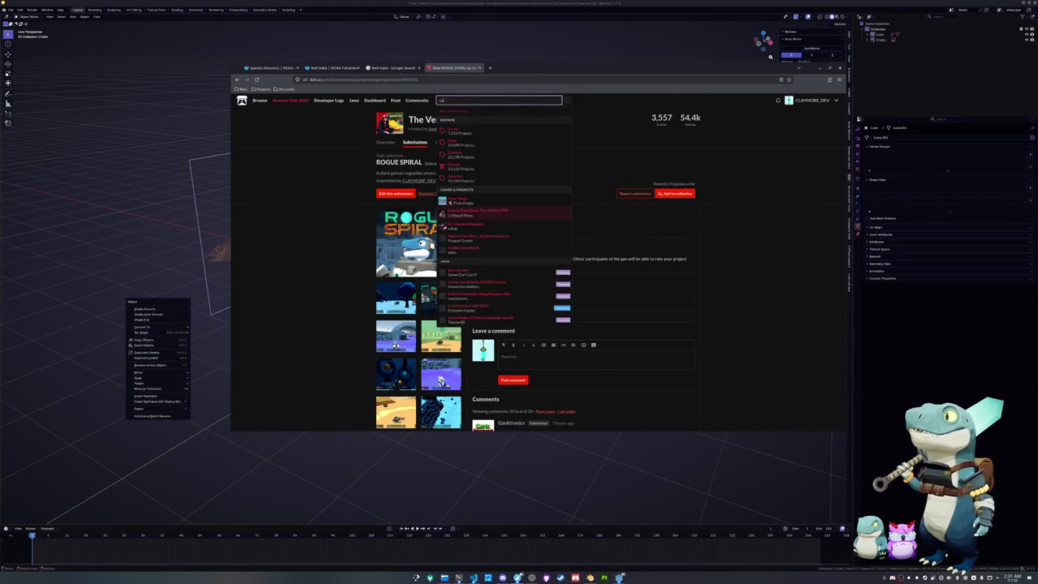
type("smic collcary")
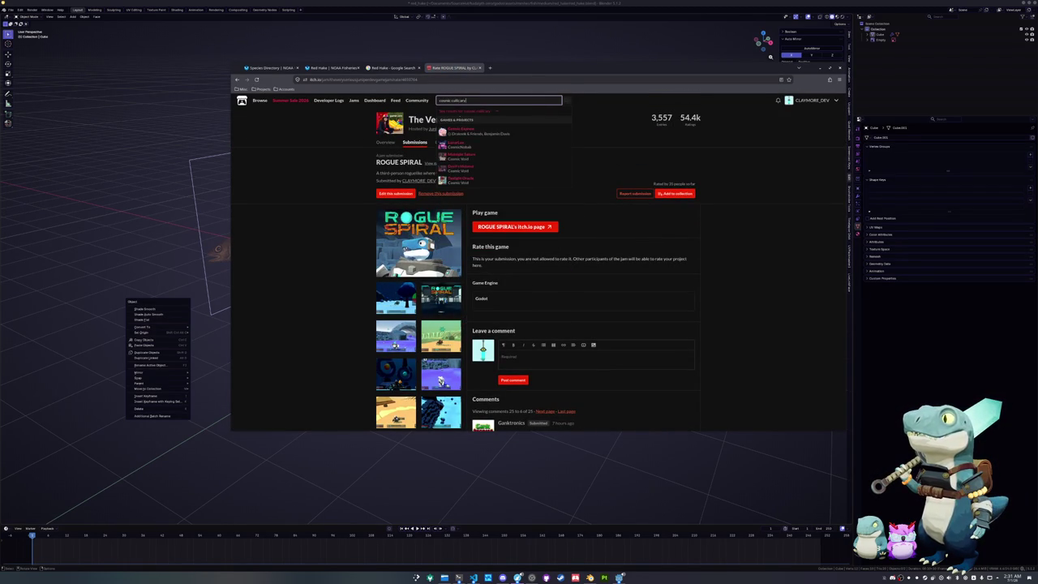
type(" ro")
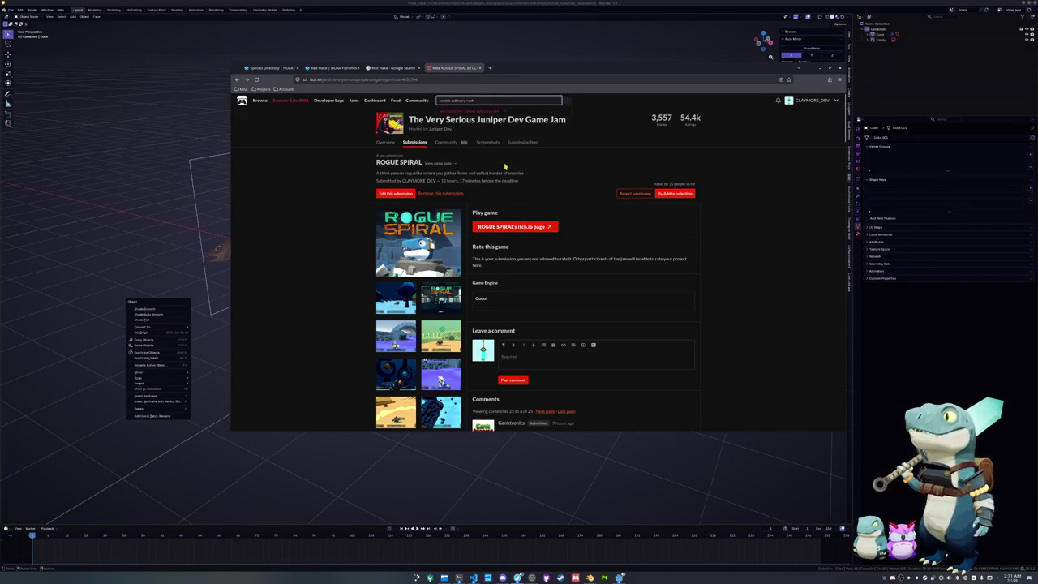
middle_click(464, 111)
left_click(508, 68)
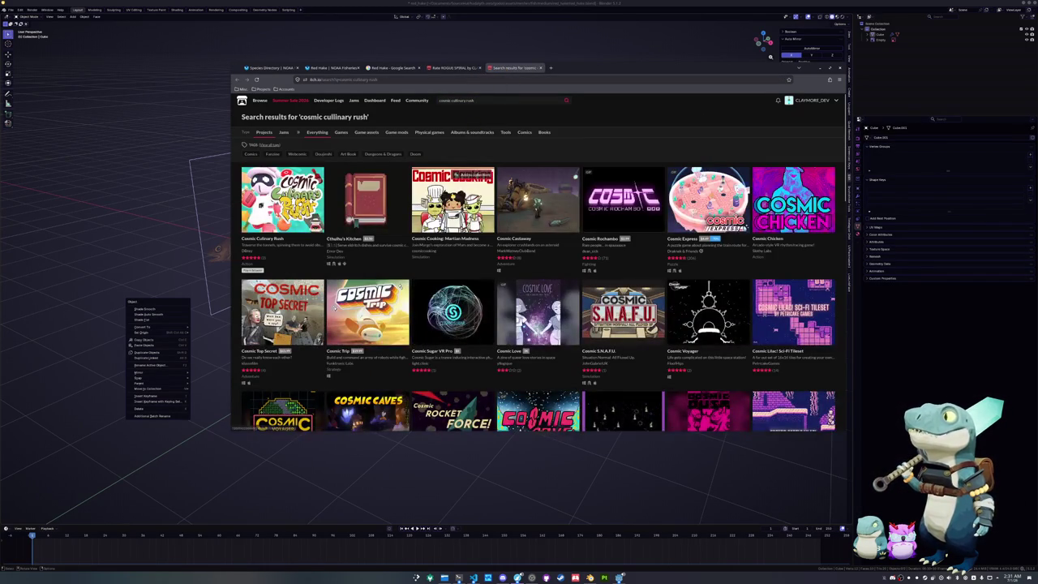
left_click(301, 261)
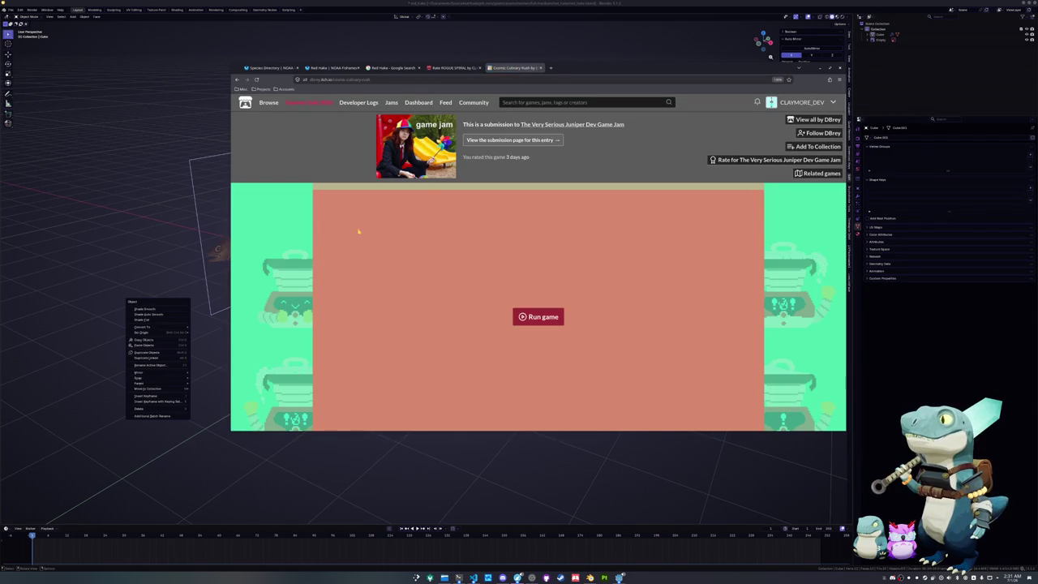
left_click(495, 140)
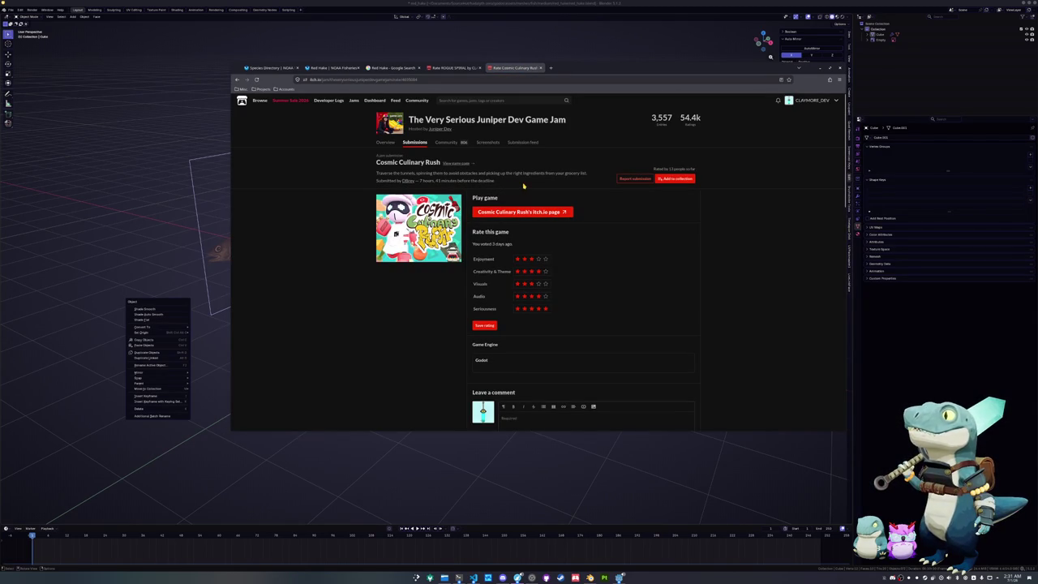
- Tile the browser aside and cycle through the Cosmic Culinary Rush, ROGUE SPIRAL and Spin Jim tabs
key("super+Right")
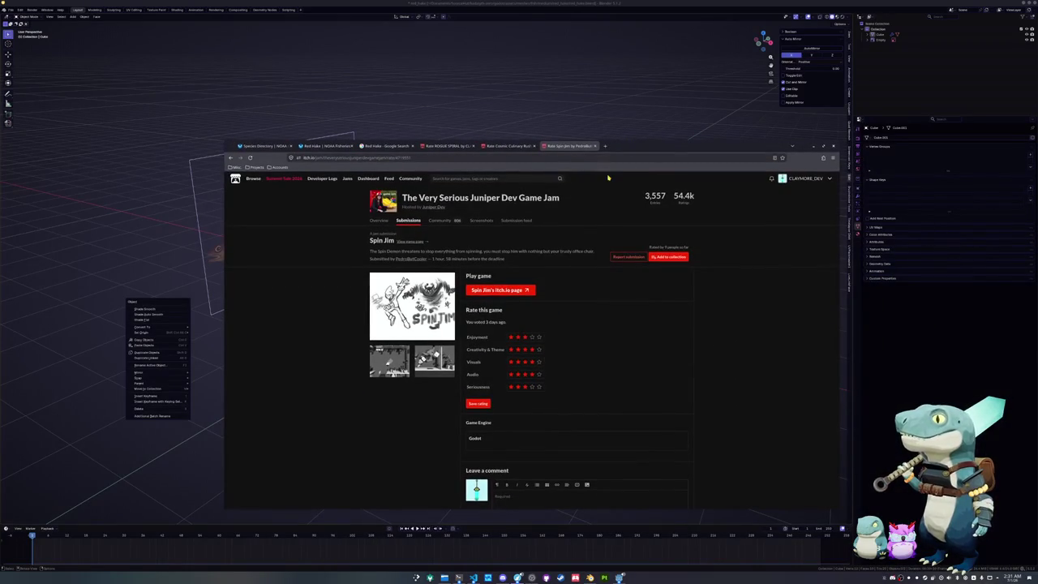
left_click(507, 146)
left_click(446, 146)
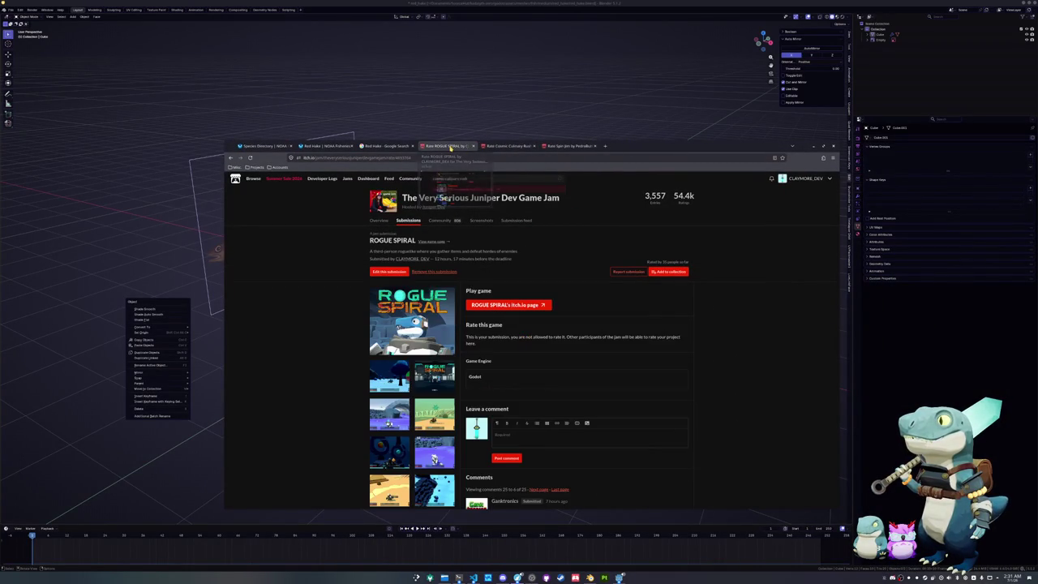
left_click(508, 145)
left_click(567, 146)
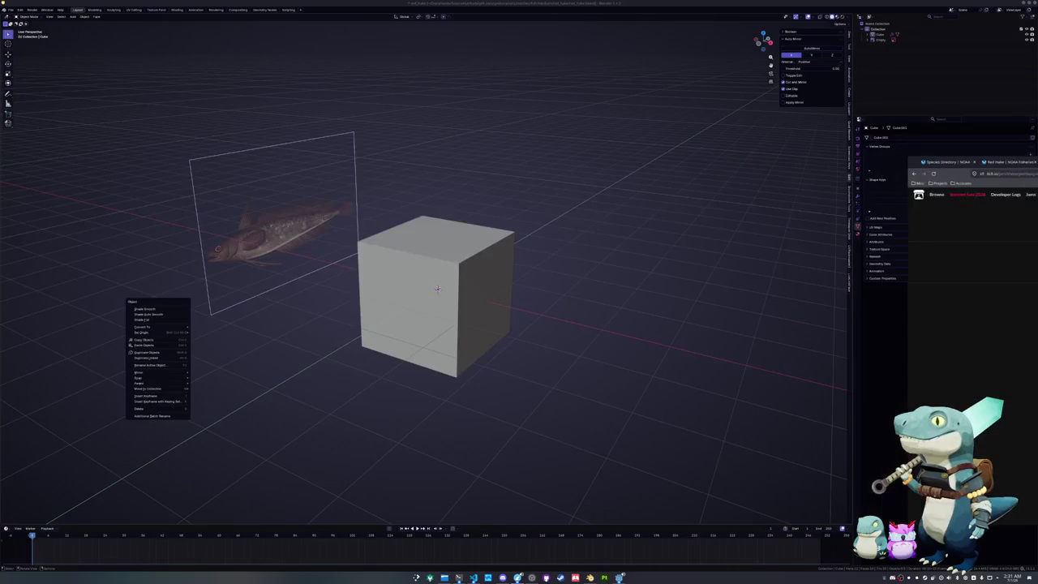
- Load itch.io Analytics from the address bar and float the browser window in the centre
type("itch.io")
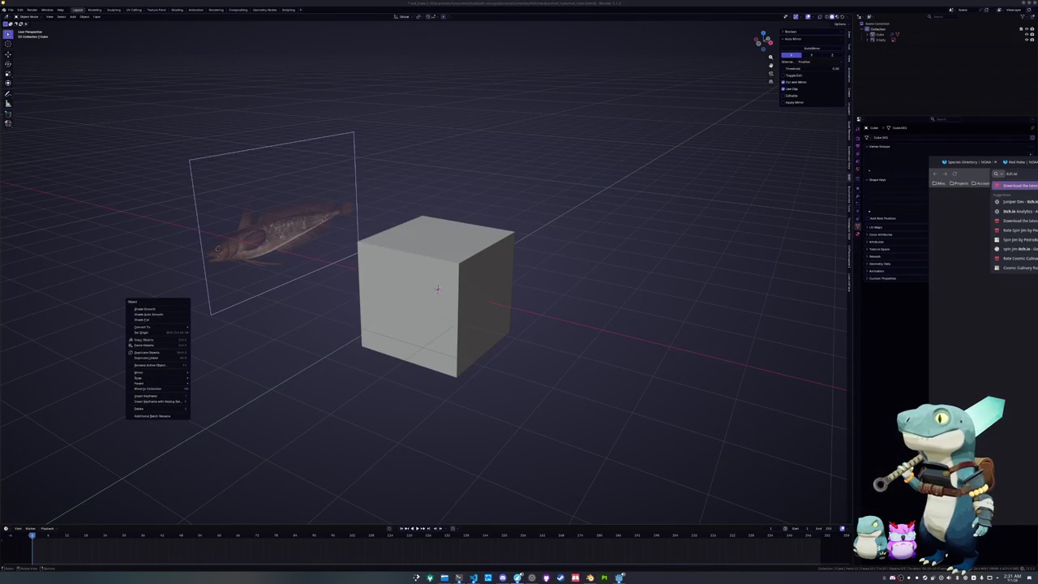
key("Down")
key("Down")
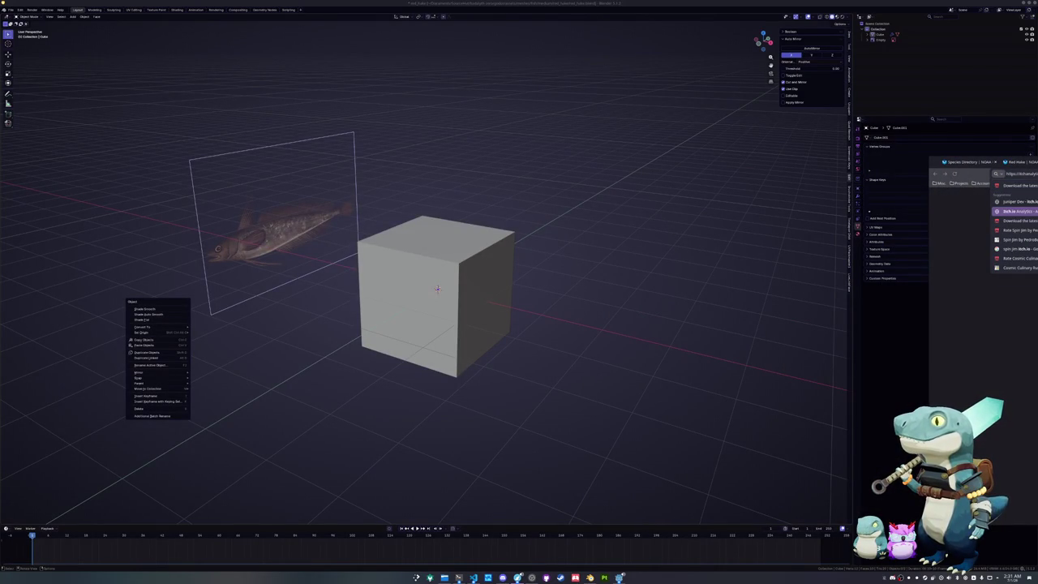
key("Return")
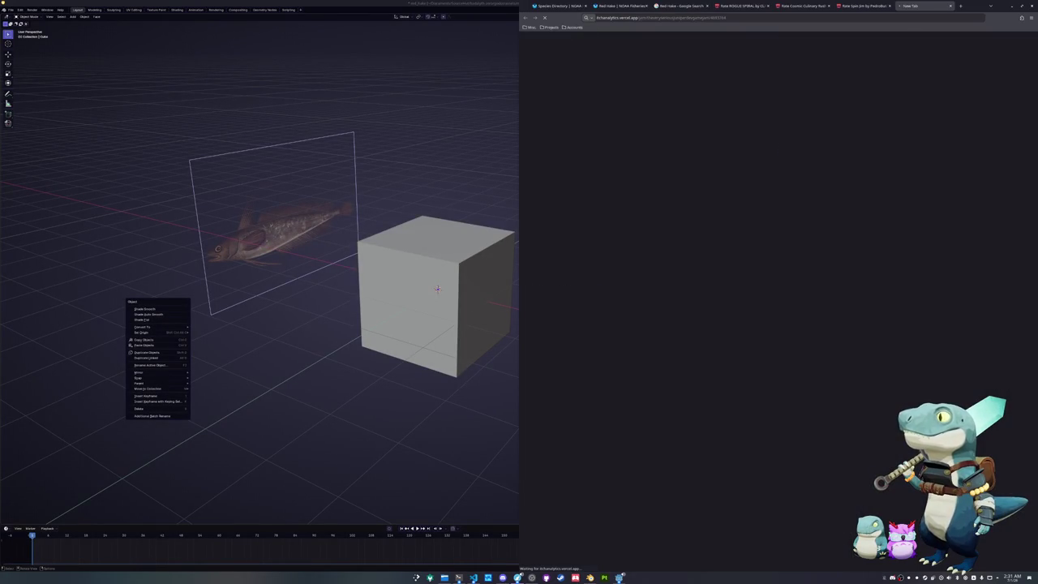
key("super")
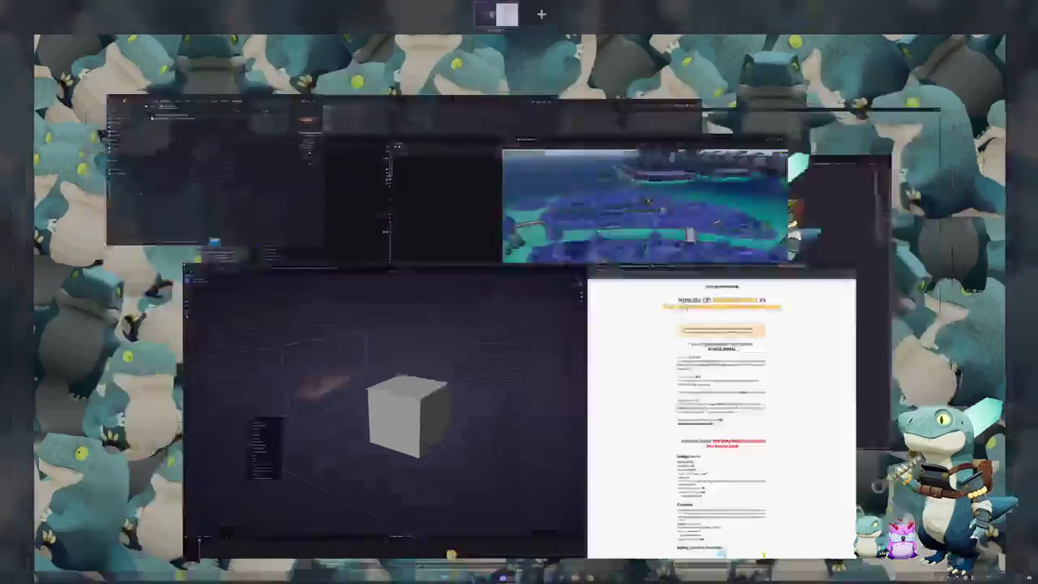
key("super")
mouse_move(961, 6)
left_mouse_down()
mouse_move(750, 161)
mouse_move(777, 156)
left_mouse_up()
- Make two duplicate copies of the itch.io Analytics tab
right_click(665, 157)
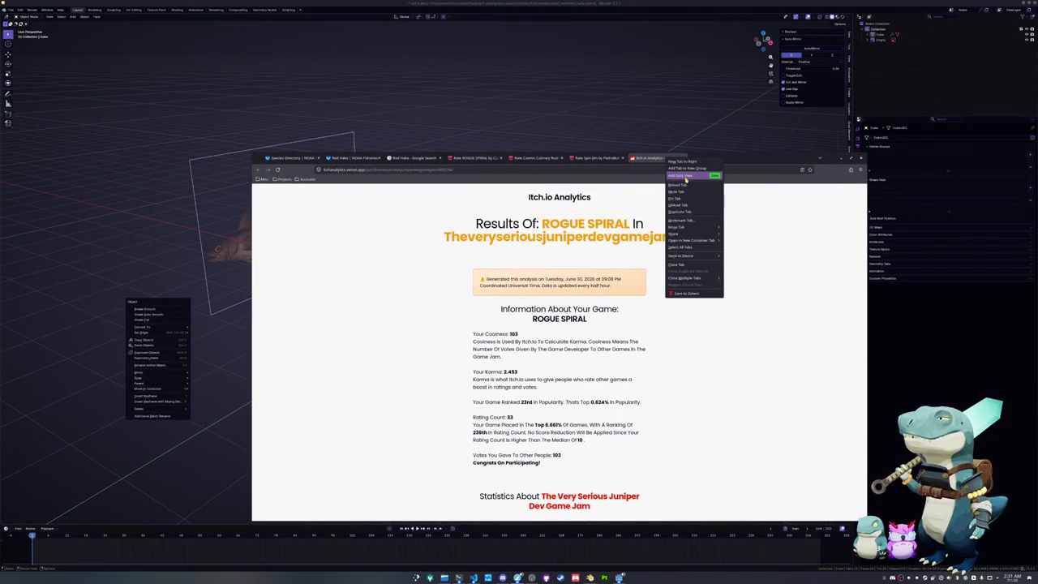
left_click(686, 180)
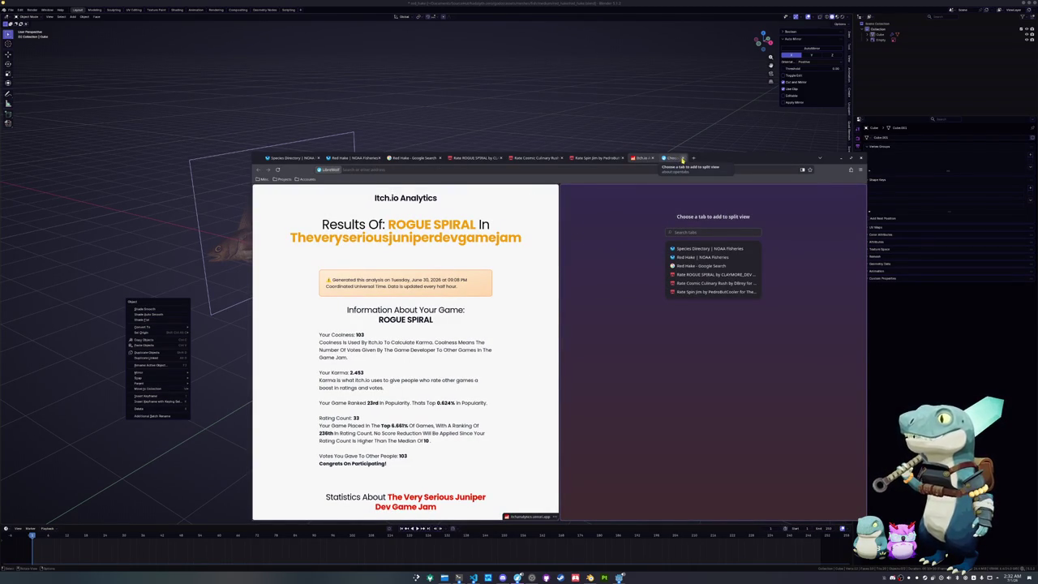
left_click(683, 159)
right_click(658, 159)
left_click(670, 211)
right_click(711, 159)
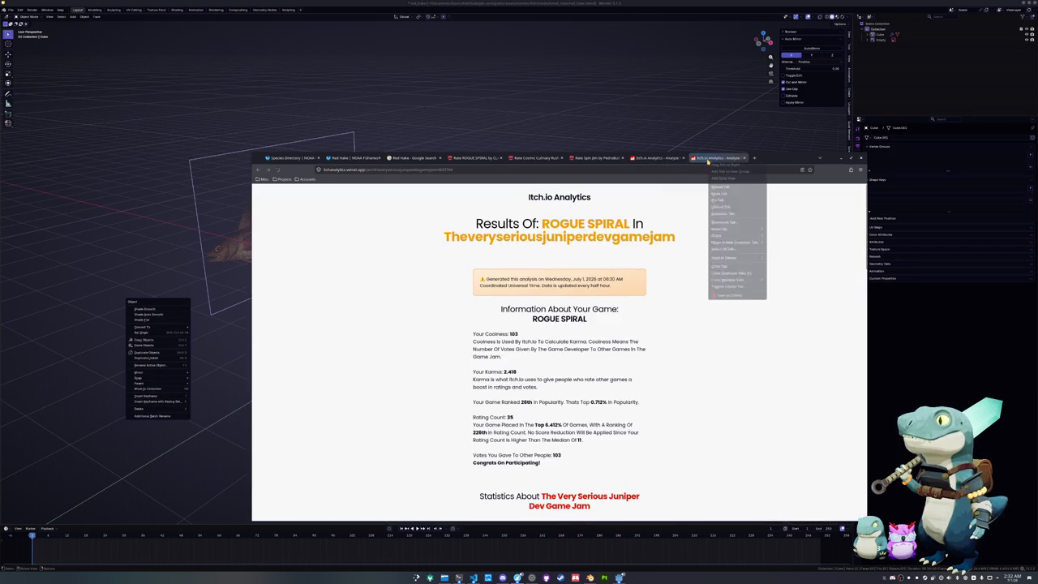
left_click(718, 213)
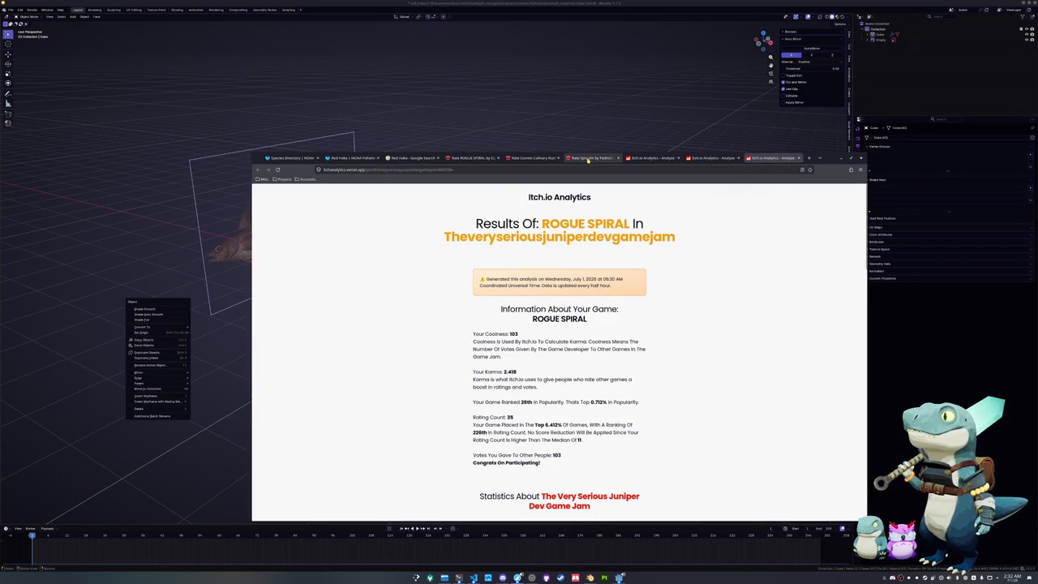
- Paste the Spin Jim jam rating link into Analytics and submit it
left_click(588, 158)
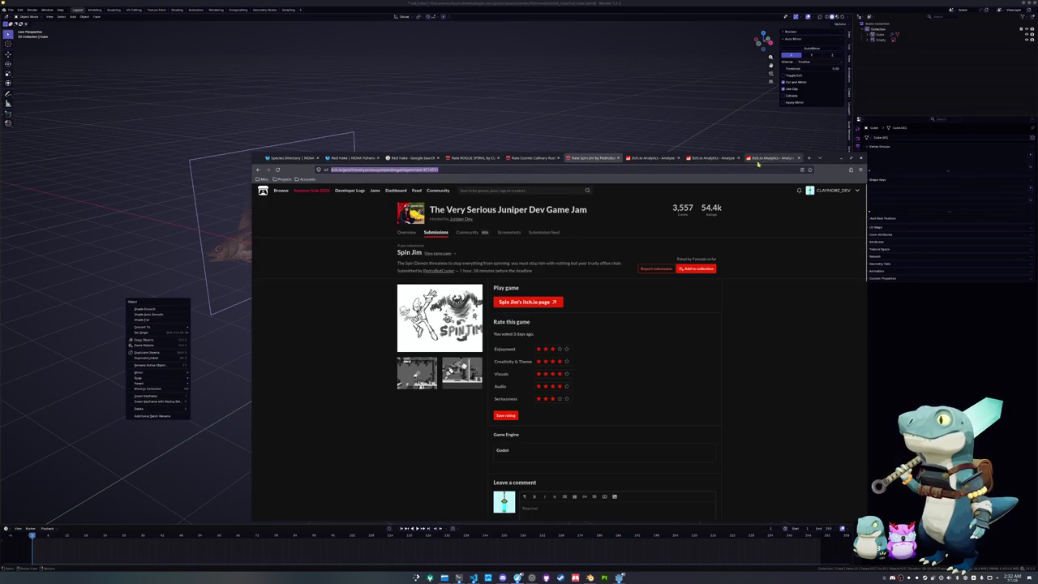
left_click(770, 158)
left_click(579, 198)
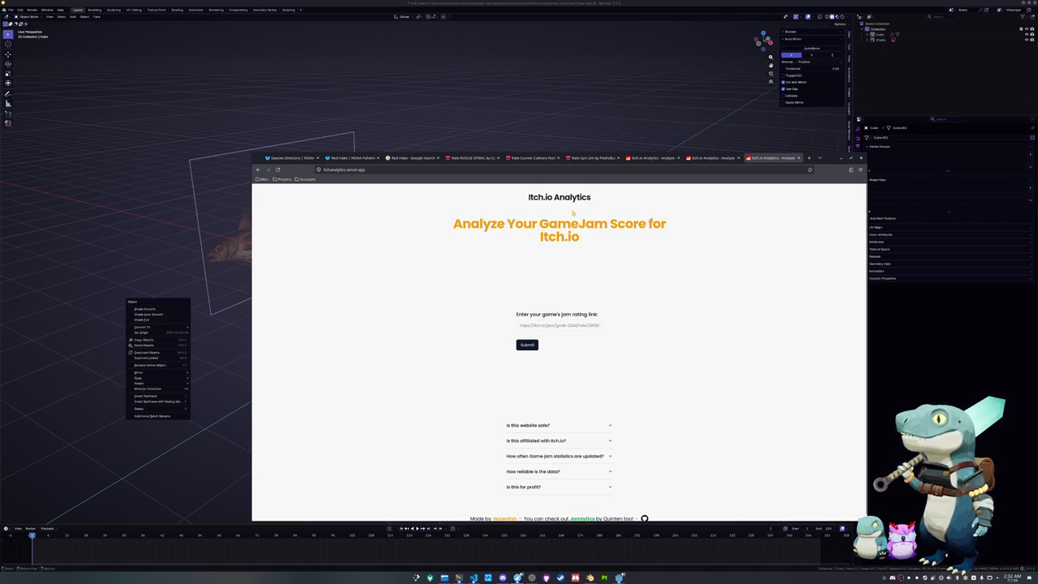
left_click(556, 324)
key("ctrl+v")
left_click(526, 342)
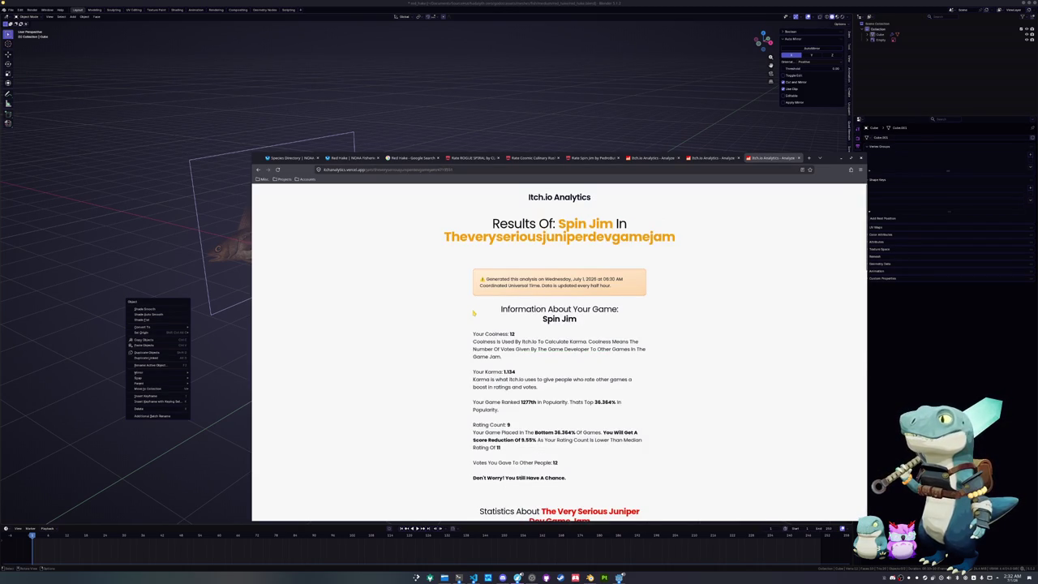
- Paste the Cosmic Culinary Rush rating link into the blank Analytics tab and submit it
left_click(706, 158)
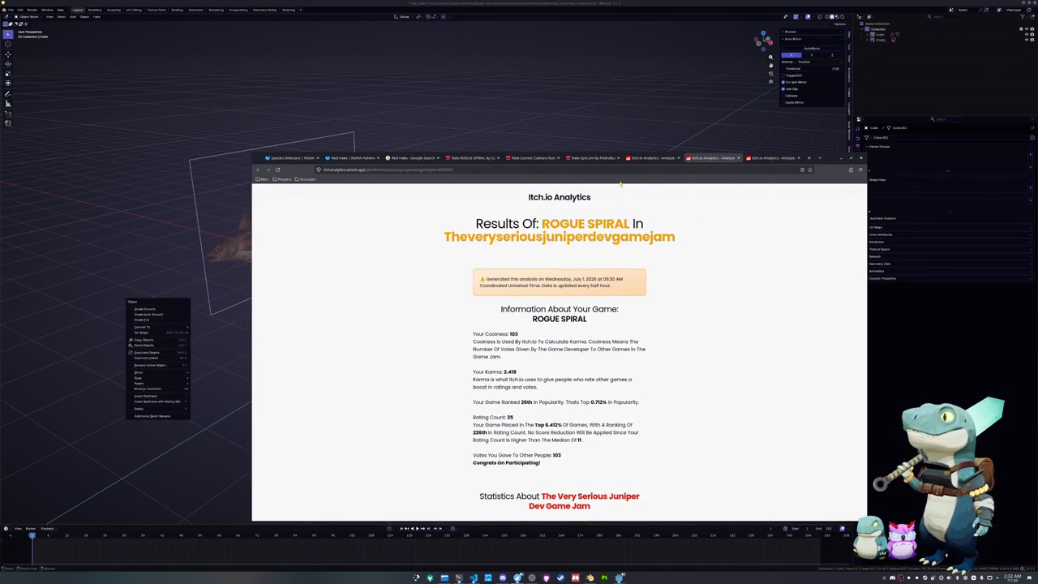
left_click(531, 158)
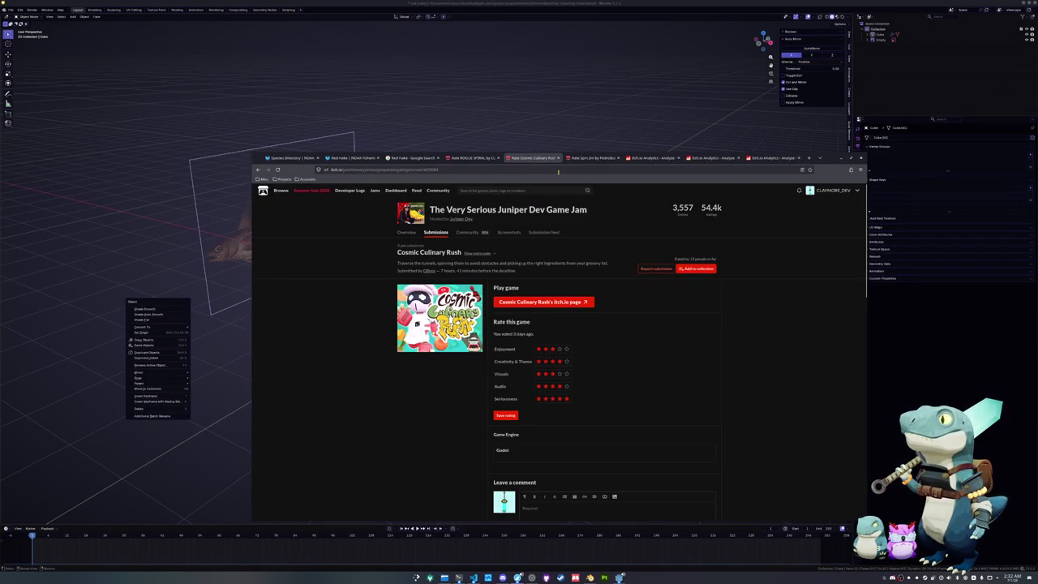
left_click(711, 158)
left_click(545, 325)
key("ctrl+v")
left_click(527, 345)
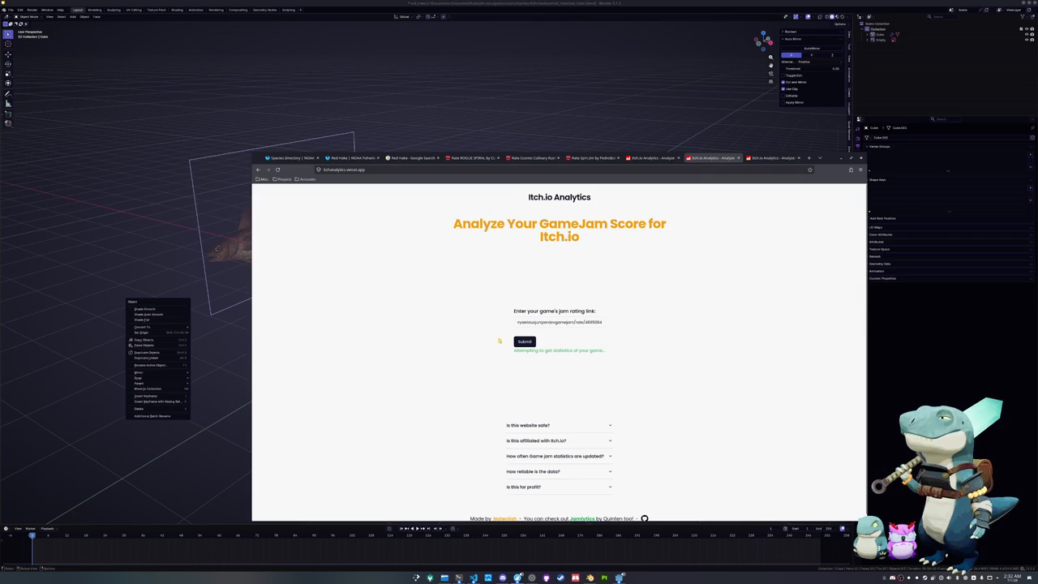
- Review the Cosmic Culinary Rush report (karma 0.402, 57th, 11 ratings), then switch to Spin Jim's results
scroll(474, 333, "down", 2)
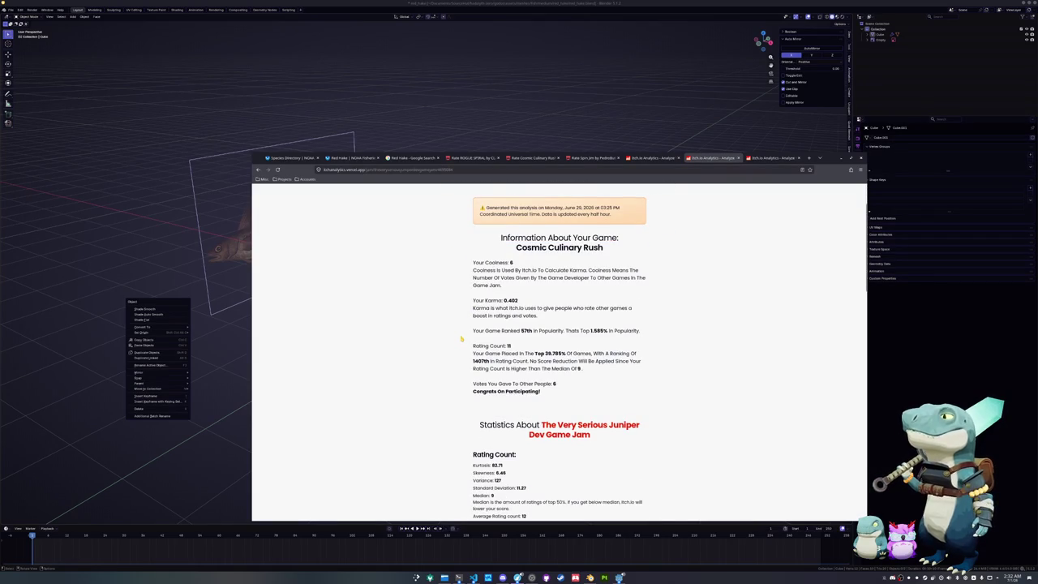
scroll(461, 339, "up", 1)
scroll(508, 305, "up", 1, "ctrl")
left_click_drag(504, 321, 455, 323)
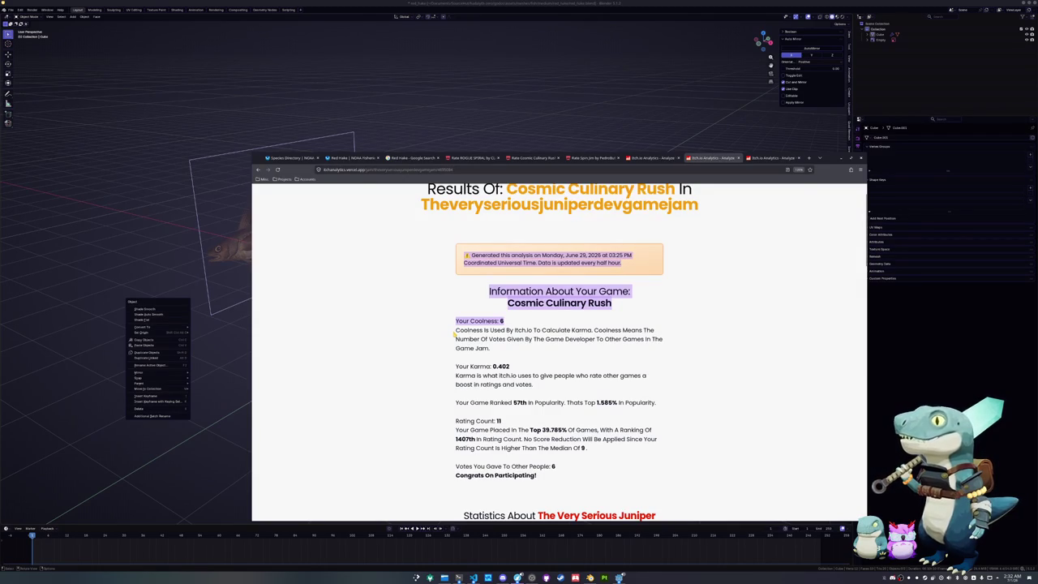
left_click(440, 348)
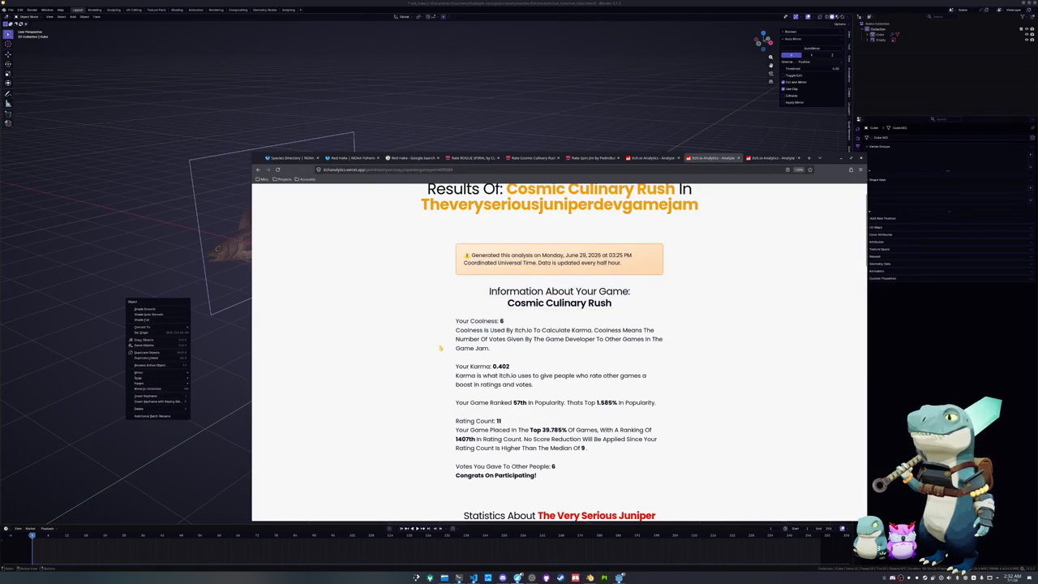
scroll(440, 348, "down", 1)
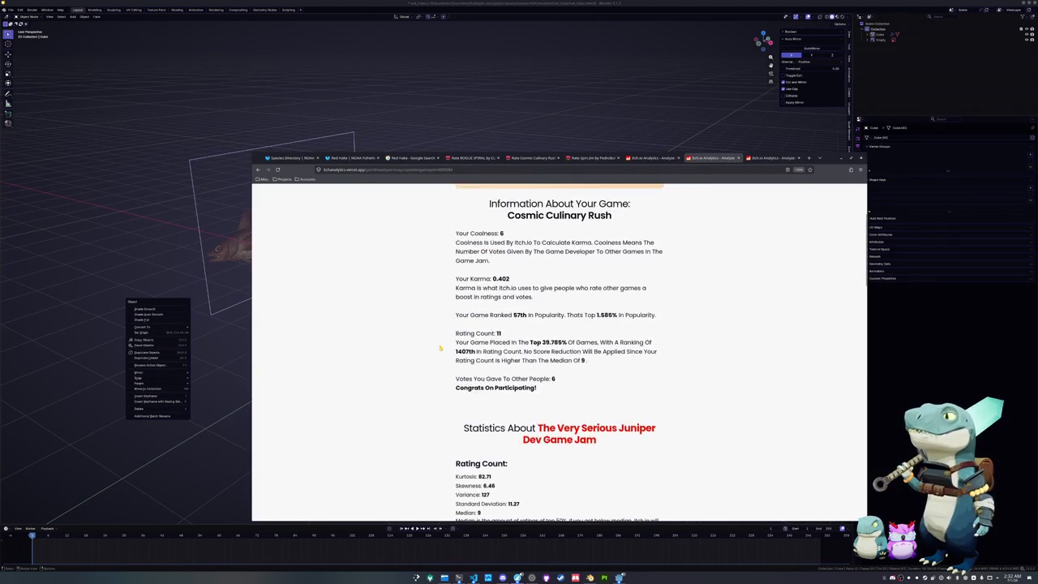
scroll(440, 348, "up", 1)
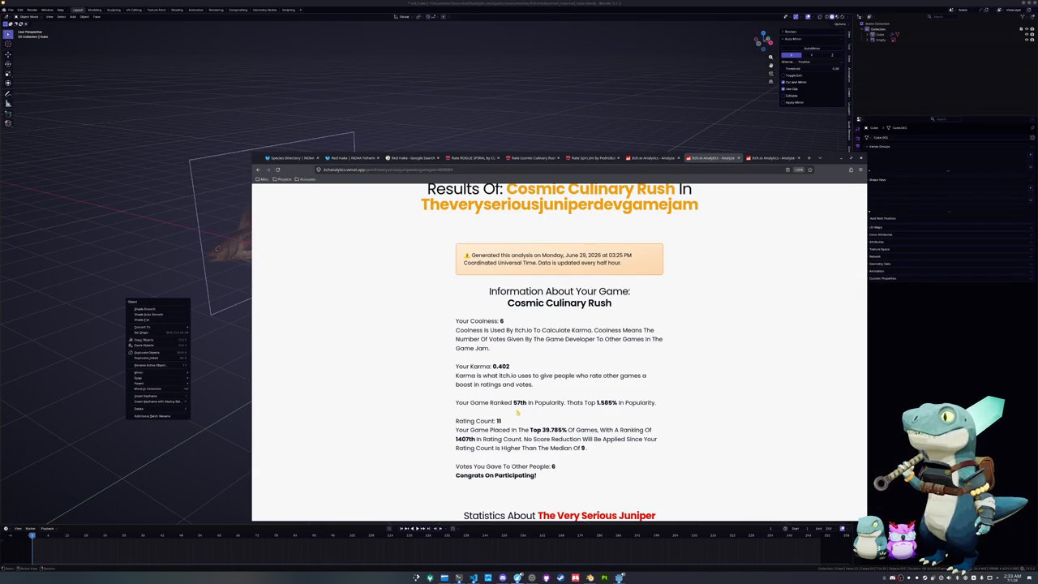
left_click(774, 157)
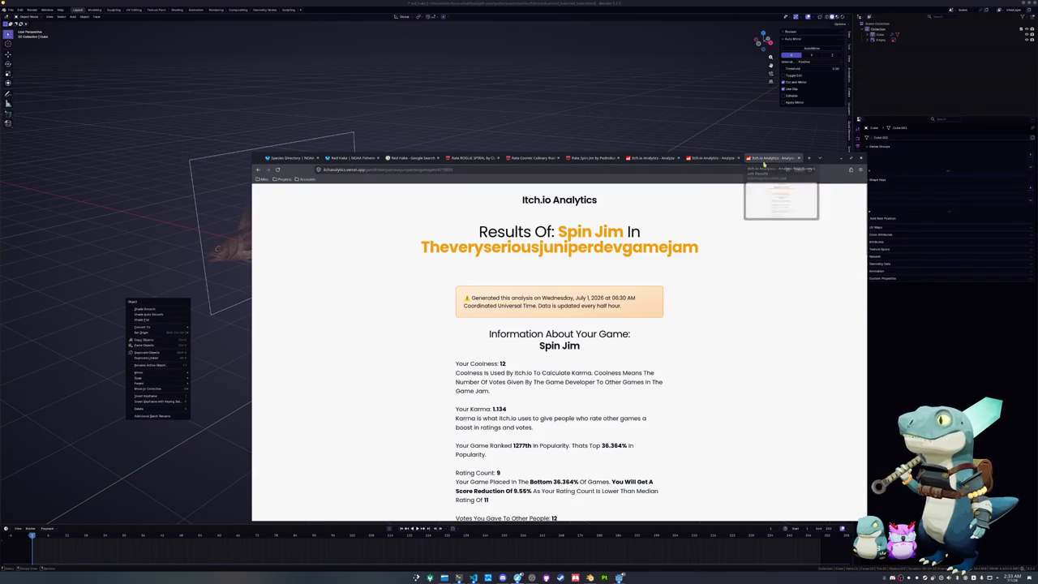
- Scroll Spin Jim's stats, then review ROGUE SPIRAL's report: karma 2.453, coolness 103, 23rd, 33 ratings
scroll(431, 365, "down", 2)
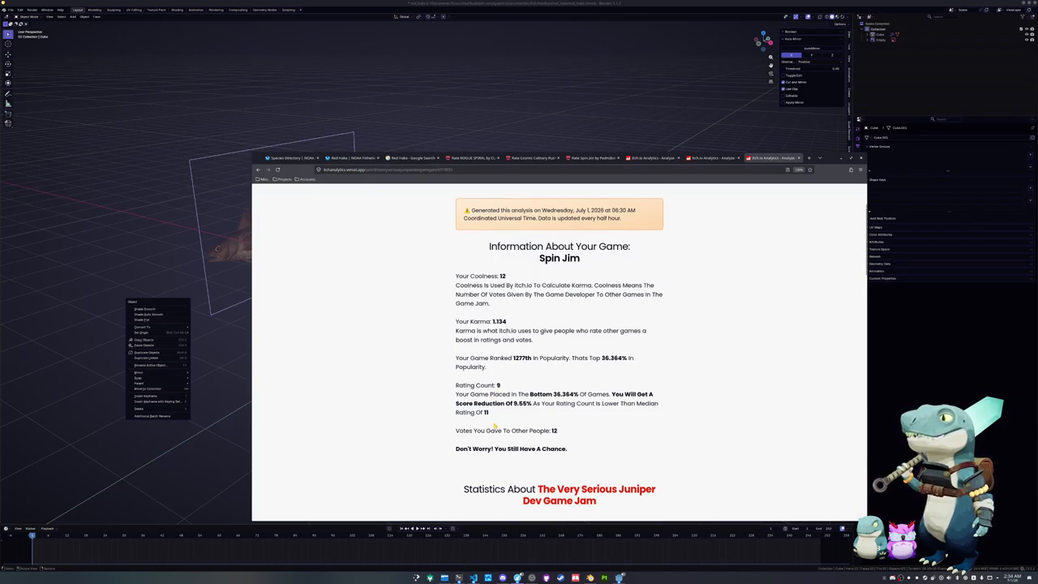
scroll(494, 424, "down", 1)
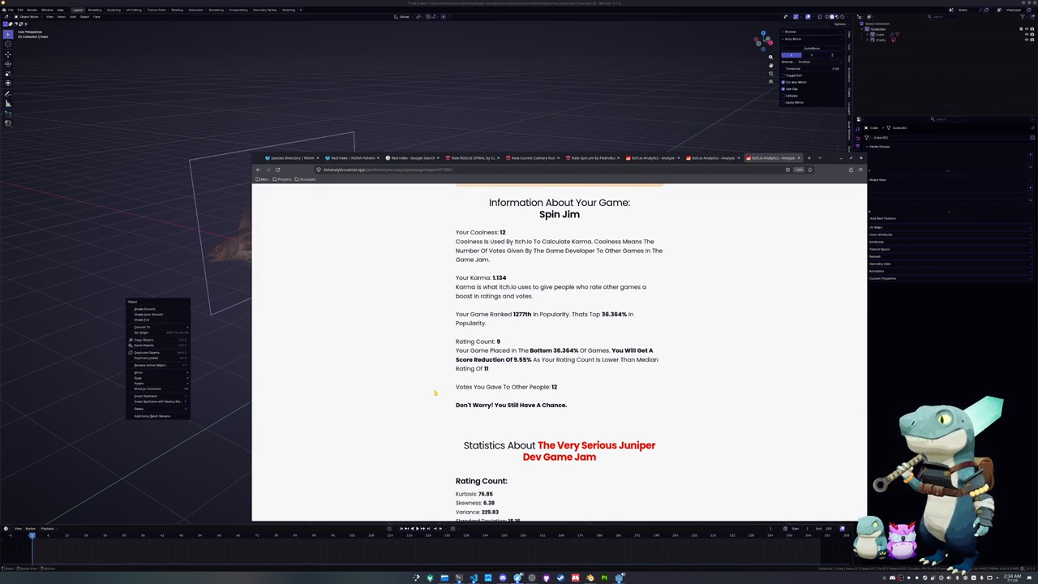
key("ctrl+Page_Up")
key("ctrl+Page_Up")
scroll(435, 380, "down", 2)
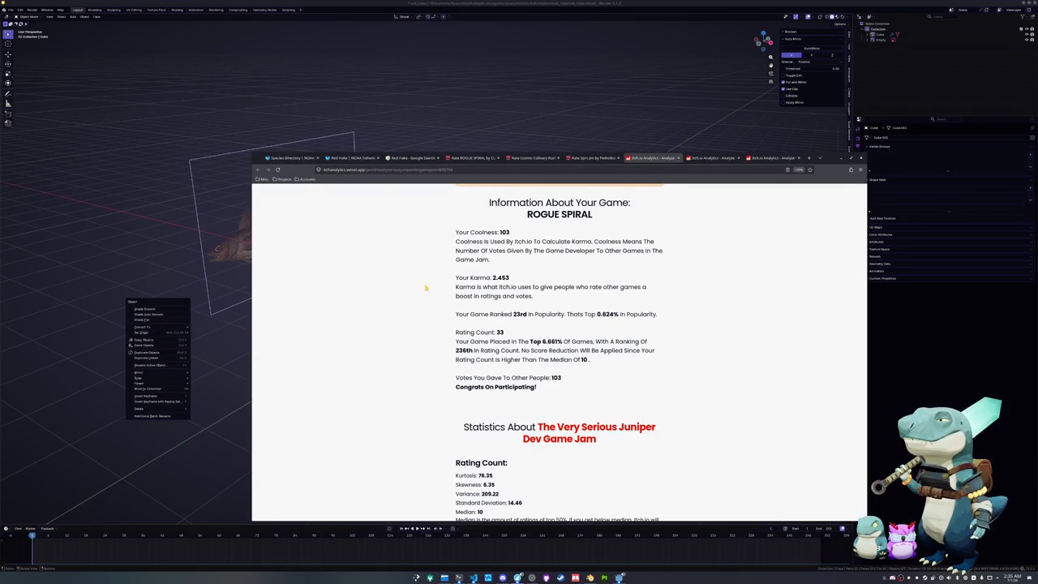
scroll(428, 396, "down", 3)
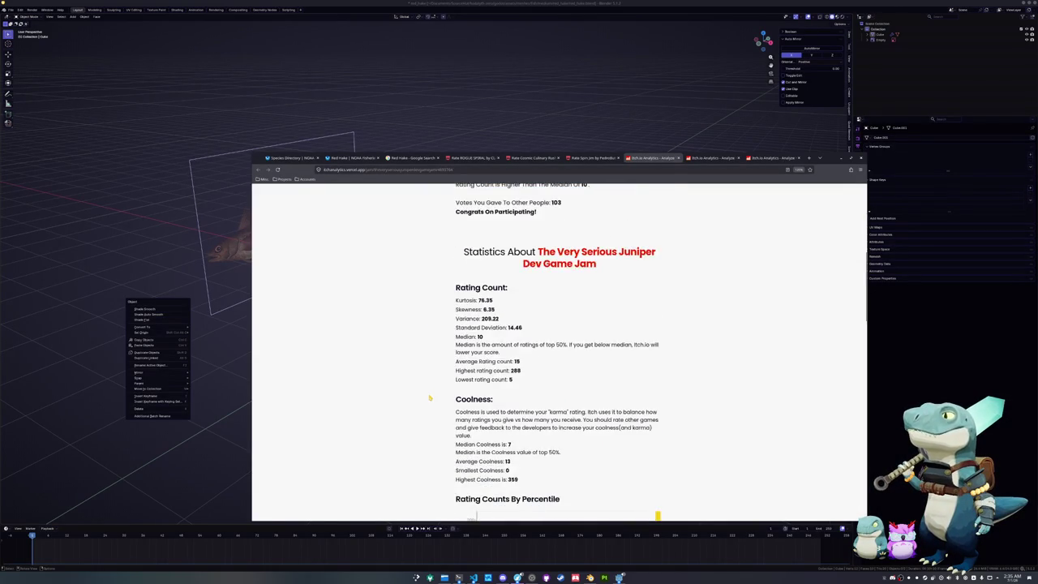
scroll(429, 397, "up", 3)
scroll(429, 397, "up", 1)
scroll(429, 399, "up", 3)
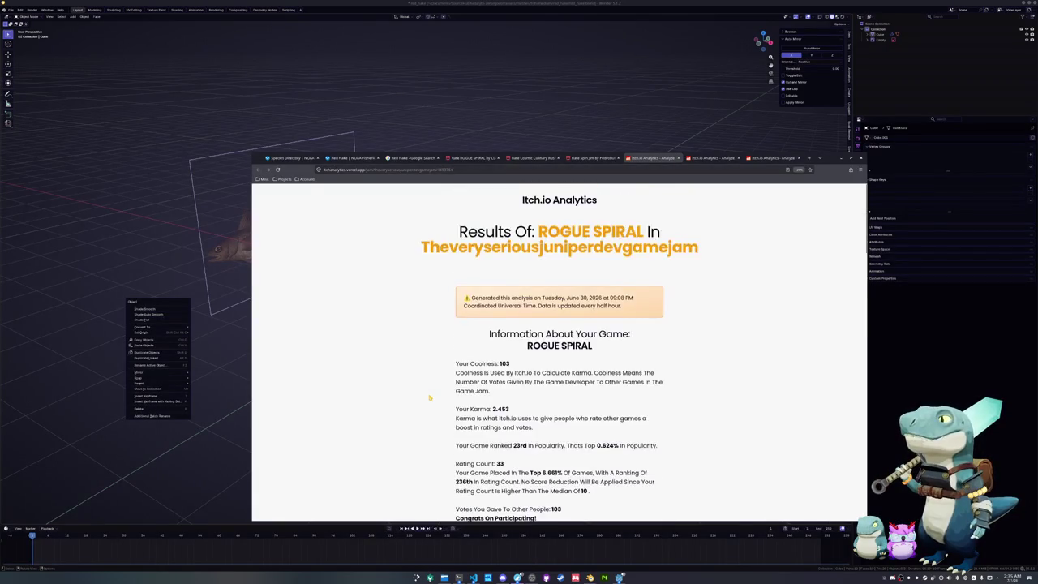
scroll(430, 401, "down", 2)
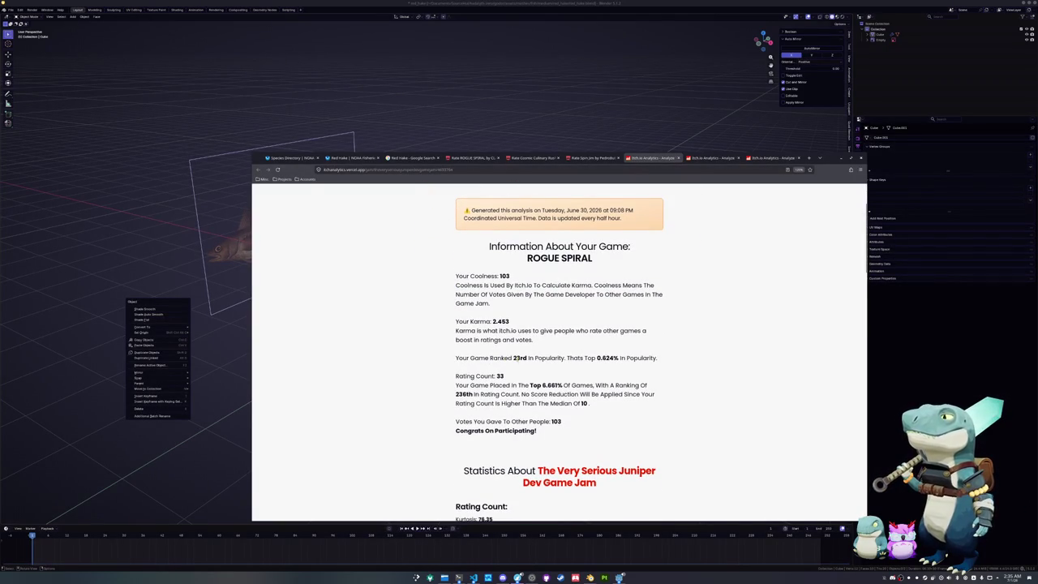
- Go to the jam's submissions list and sort it by Popular
left_click_drag(513, 358, 527, 358)
left_click(524, 367)
left_click(464, 161)
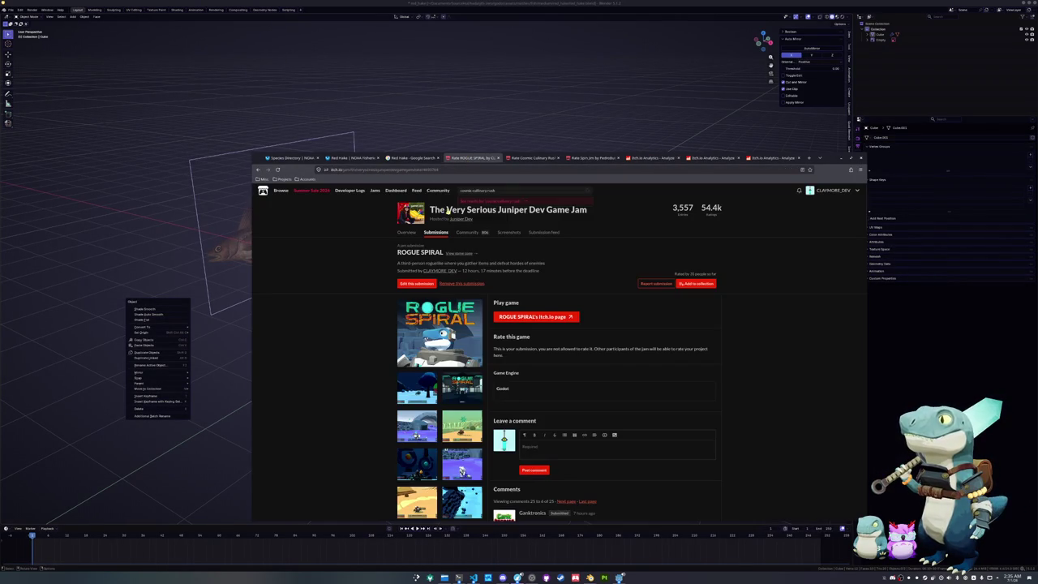
left_click(436, 232)
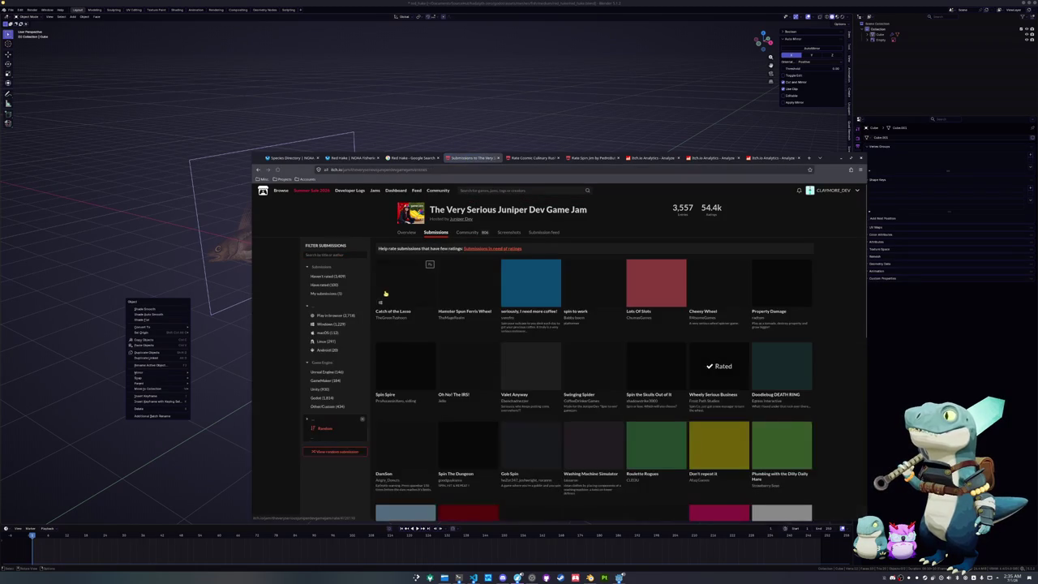
left_click(322, 438)
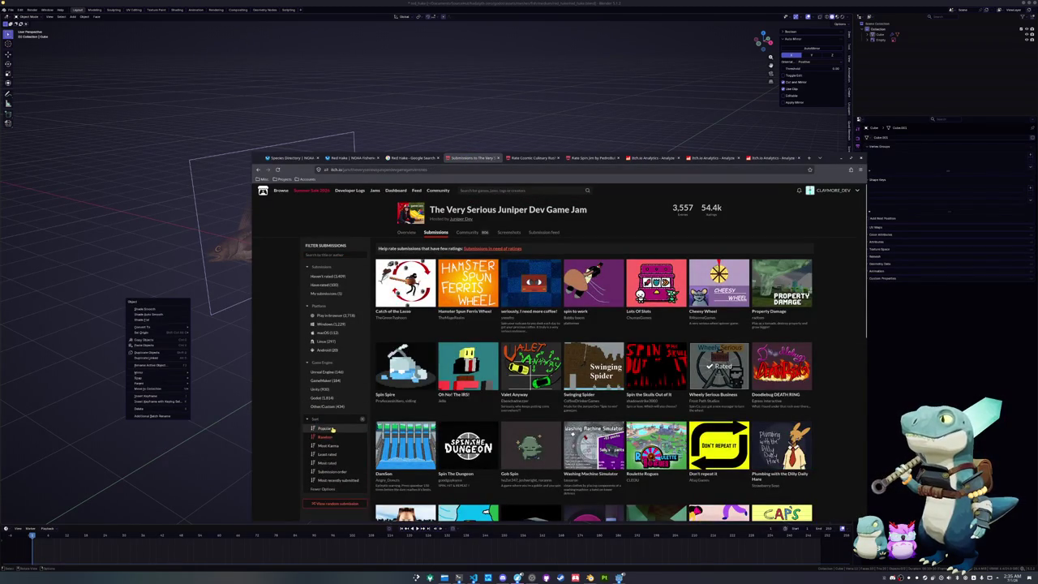
- Browse the popular submissions and open the ROGUE SPIRAL submission page
scroll(839, 412, "down", 2)
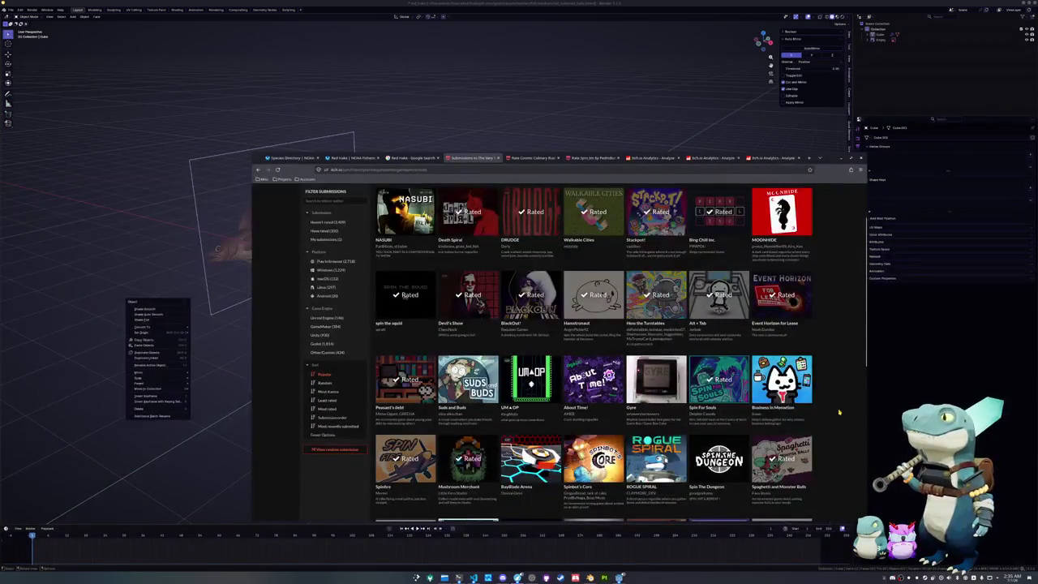
mouse_move(655, 459)
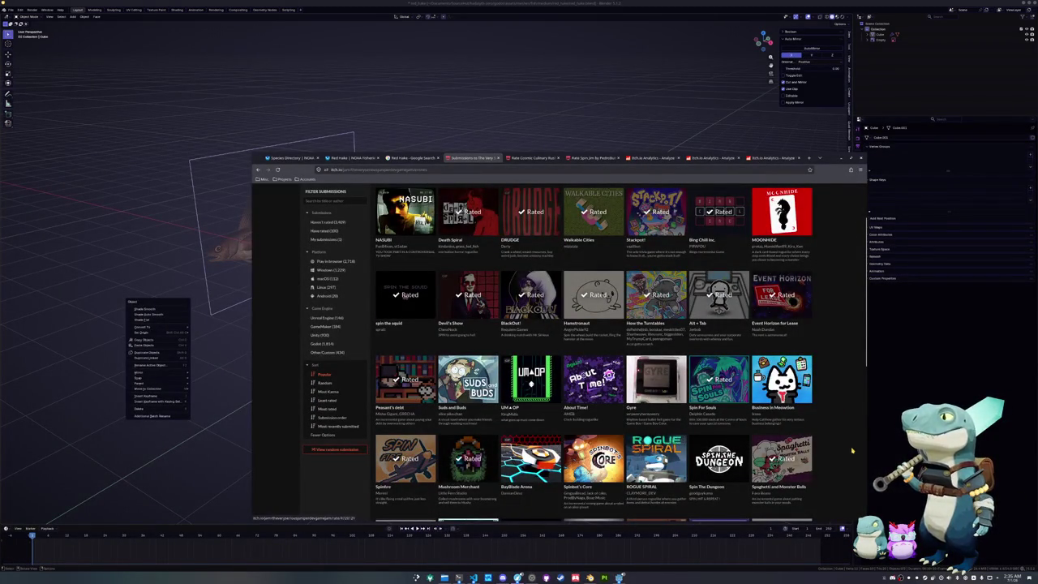
scroll(852, 451, "up", 1)
scroll(852, 450, "down", 1)
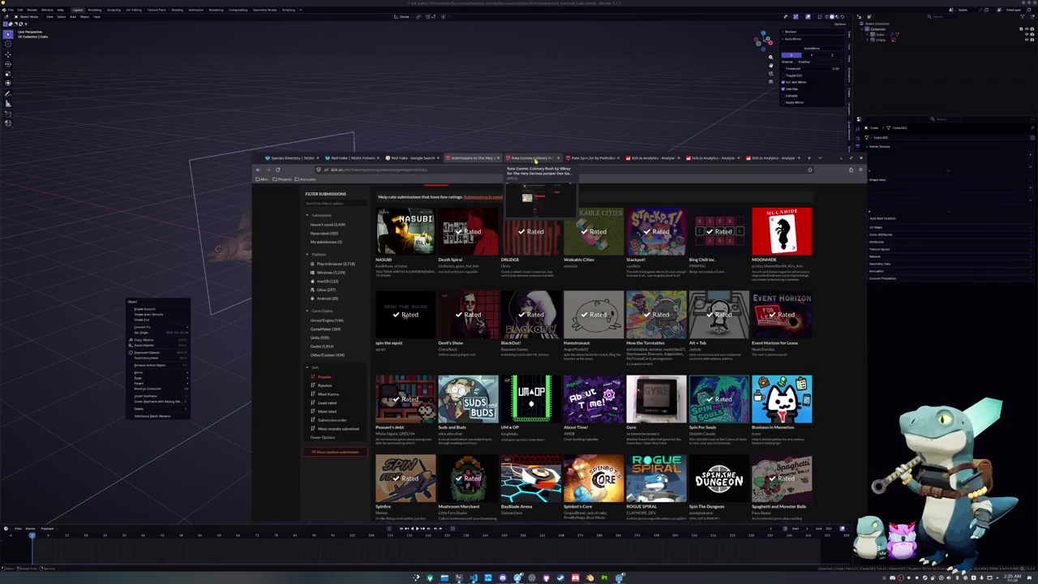
scroll(825, 229, "up", 2)
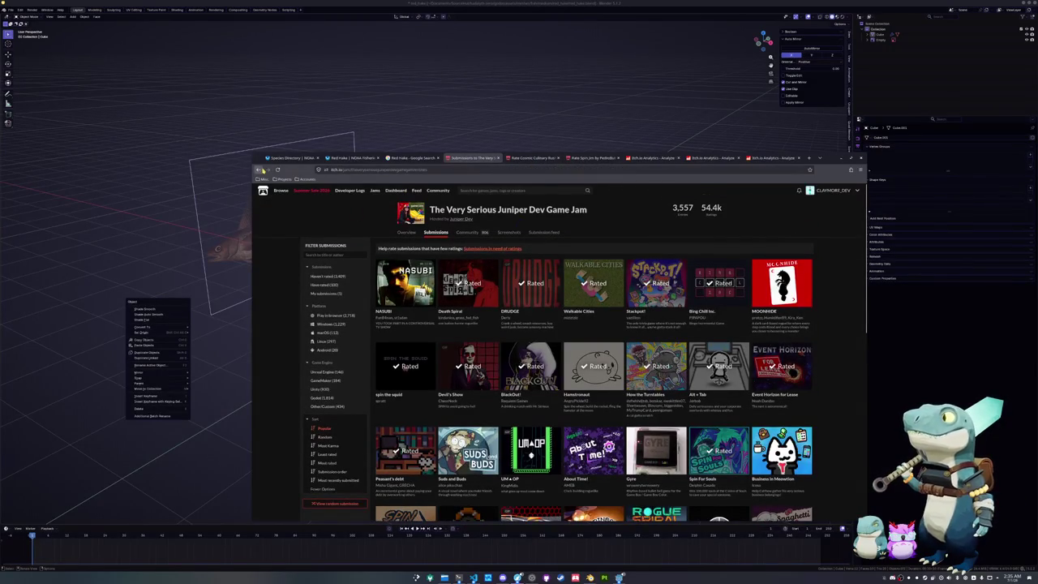
left_click(257, 169)
- Scroll down to the comments and like the 'Extremely solid' comment
scroll(308, 234, "down", 3)
scroll(370, 322, "up", 2, "ctrl")
scroll(411, 336, "up", 2, "ctrl")
scroll(438, 389, "down", 2)
scroll(441, 389, "down", 2)
scroll(440, 389, "down", 2)
scroll(444, 398, "down", 2)
scroll(444, 398, "down", 5)
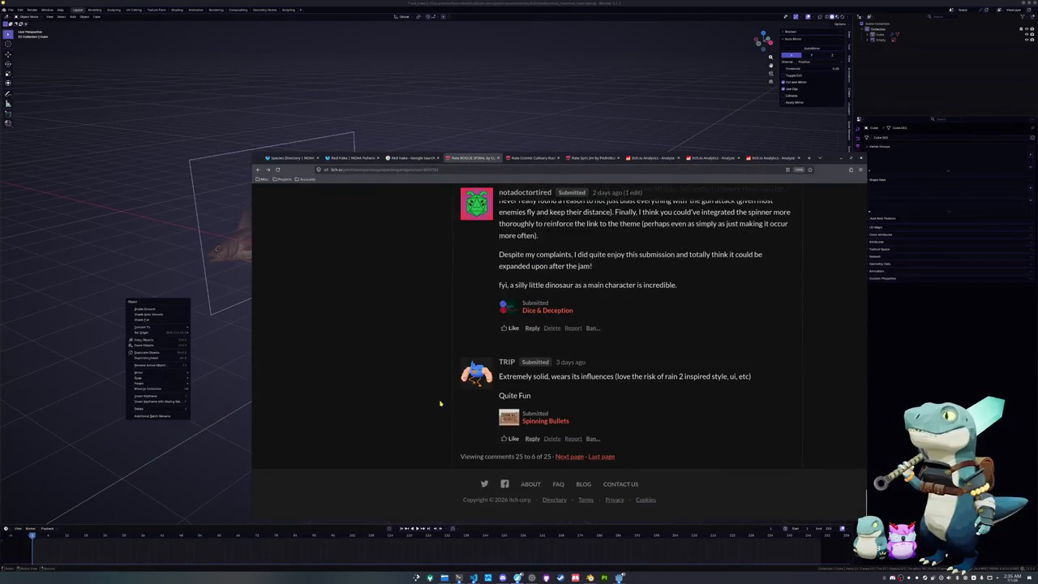
left_click(510, 436)
- Post a 'Thank you' reply about wanting to make a RoR-like game for a while
left_click(531, 439)
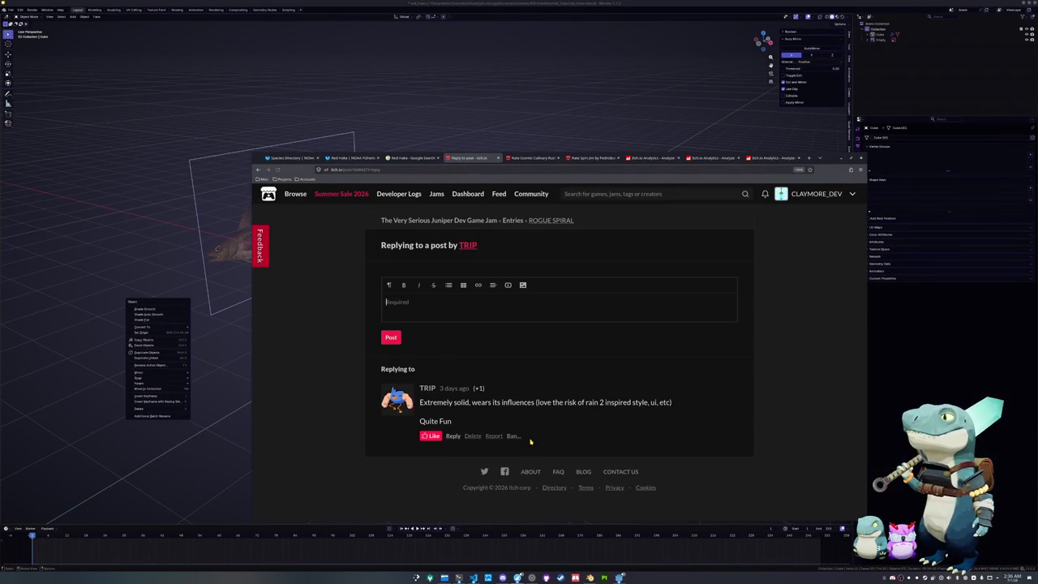
type("Thank you")
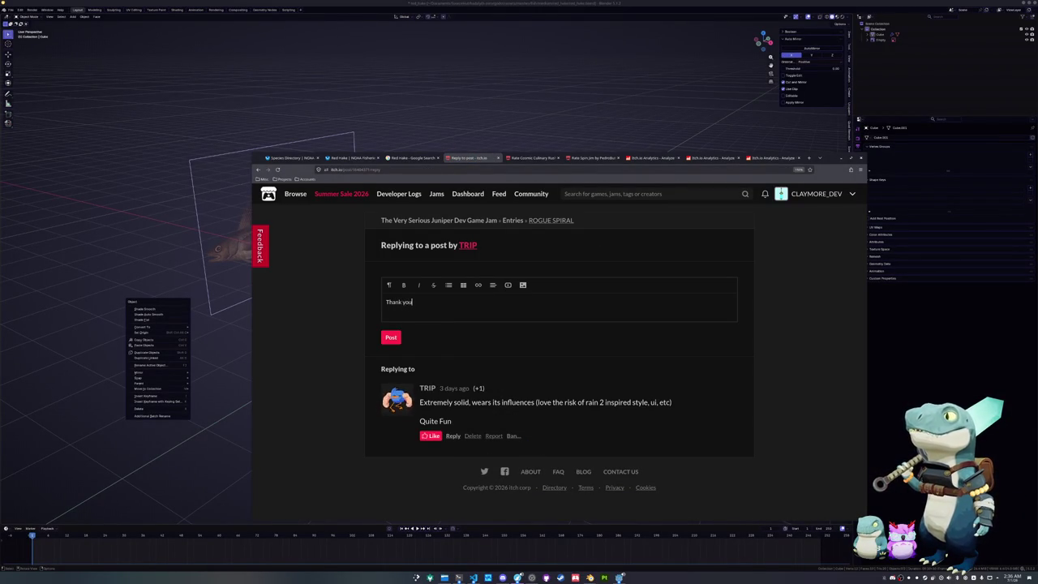
type(". I wanted to try making")
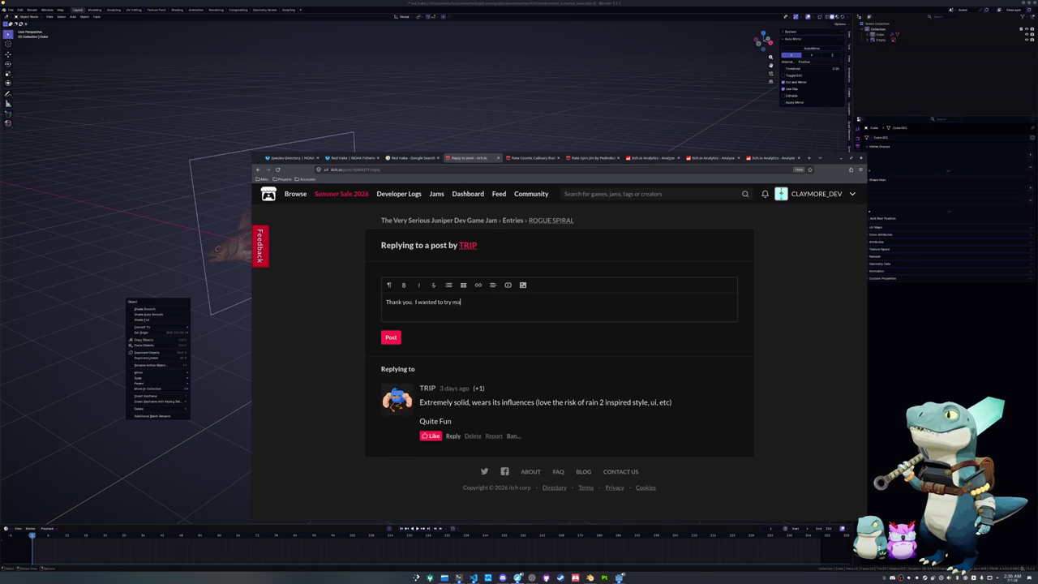
type(" a RoR2-l")
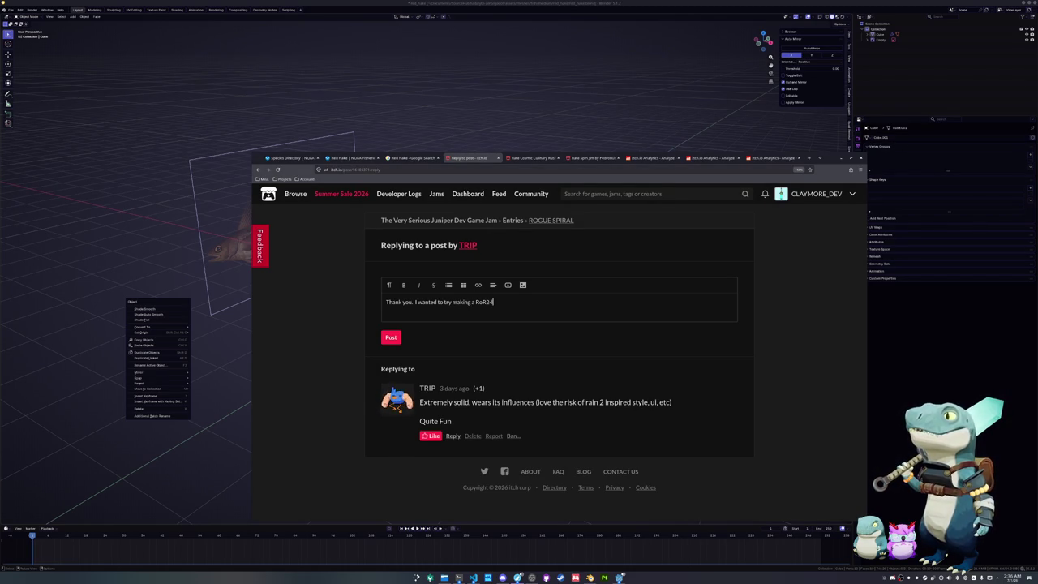
type("r awhile and this seemed like a good way to get it out of my system")
left_click(391, 337)
- Begin a reply to the Risk of Rain 2 critique comment
scroll(438, 385, "up", 1)
scroll(450, 393, "up", 2)
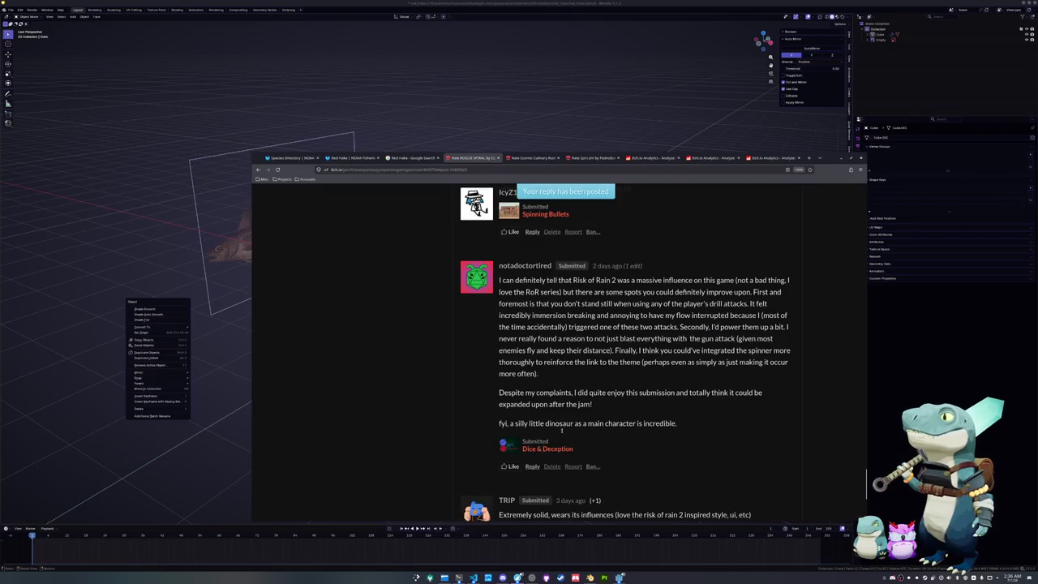
left_click(532, 466)
- Post the reply agreeing that zero balancing was done for time during the jam
type("I agree.")
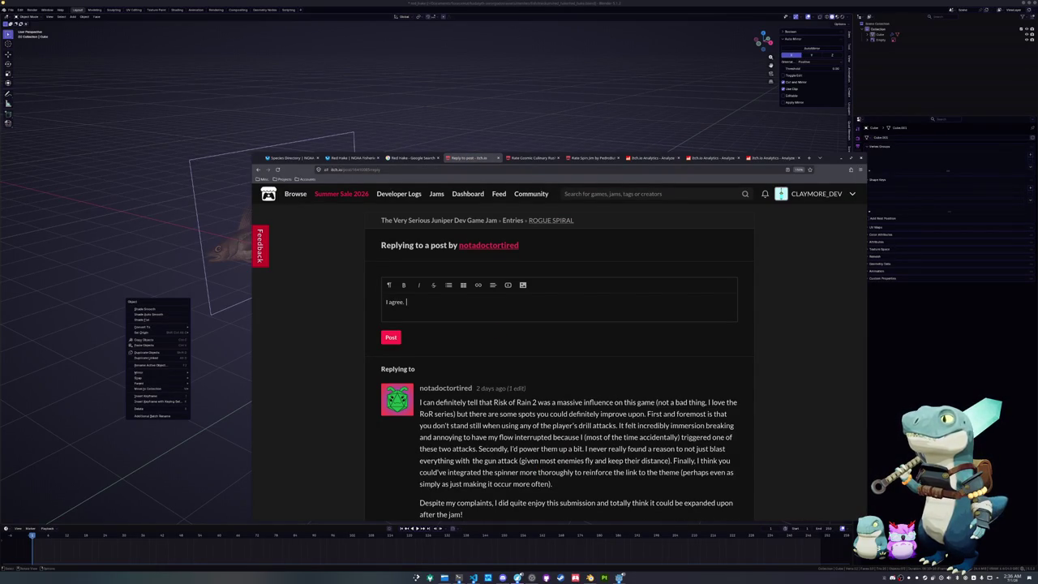
type(" decided to do aero balancing for time re")
type("asons during the jam.")
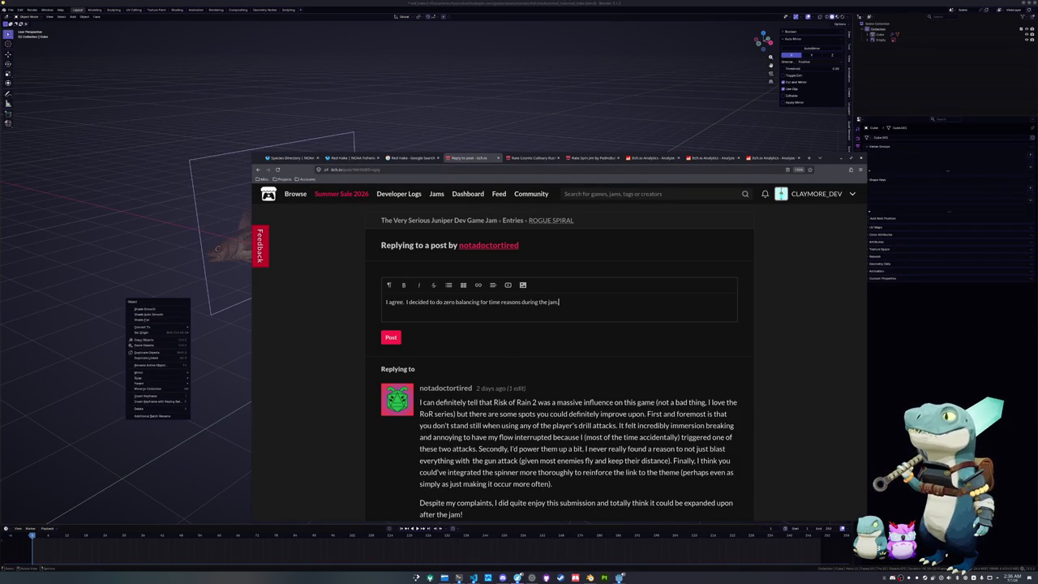
left_click(391, 338)
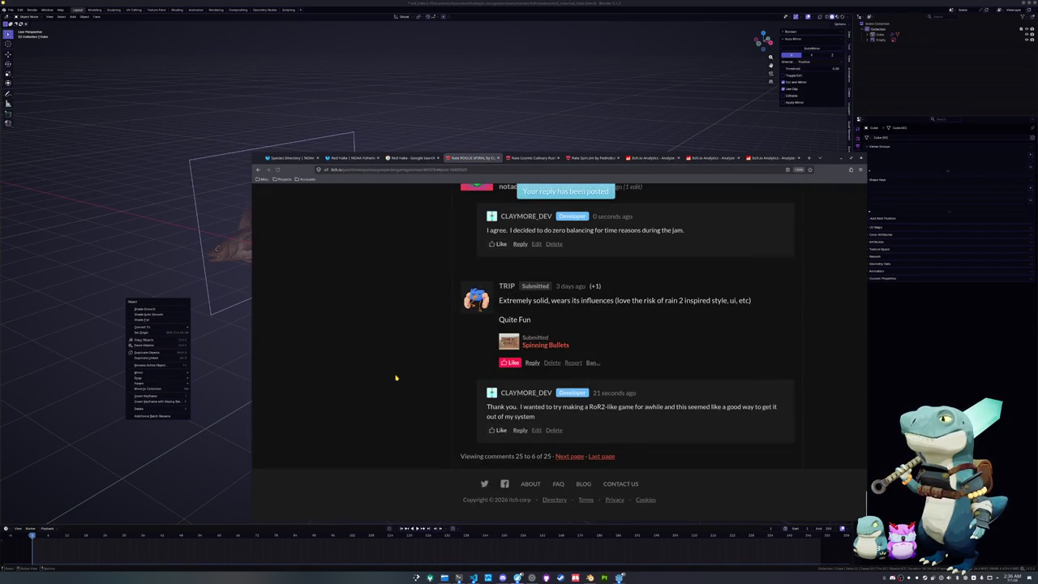
scroll(396, 377, "up", 1)
scroll(419, 398, "up", 1)
scroll(424, 408, "up", 1)
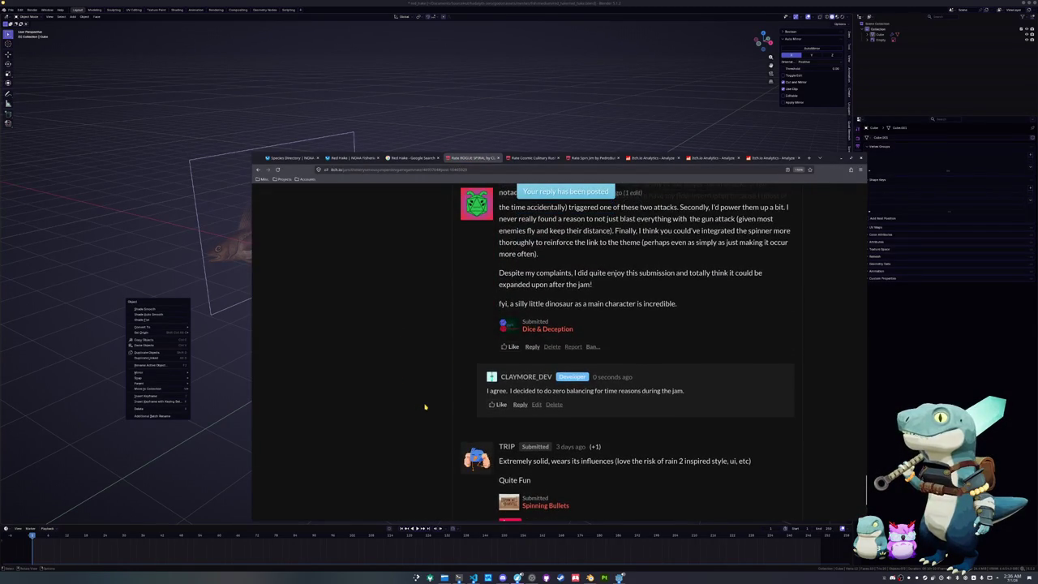
scroll(425, 408, "up", 1)
- Scroll up and like the 'Lovely gameplay loop!' comment
scroll(427, 408, "up", 1)
scroll(427, 408, "up", 1)
scroll(430, 407, "up", 3)
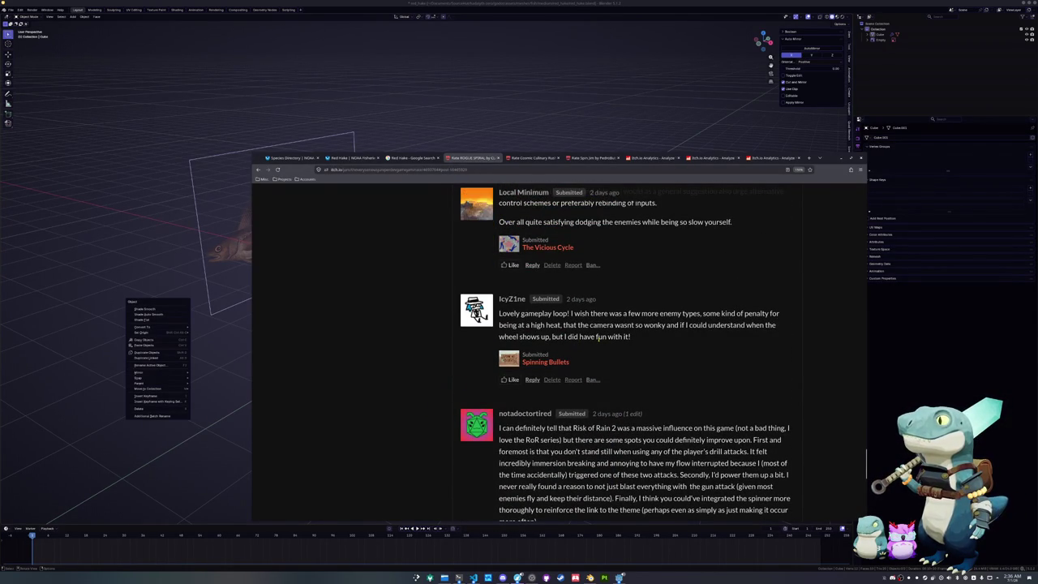
left_click(511, 379)
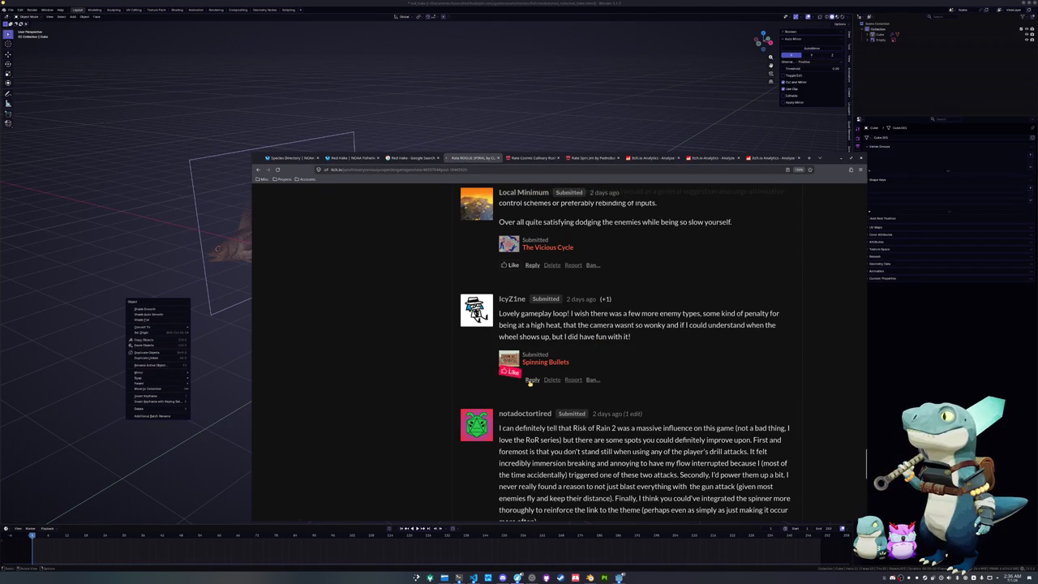
- Reply to 'Lovely gameplay loop!' about the top-right wheel timer and removing spinning, then post
left_click(531, 379)
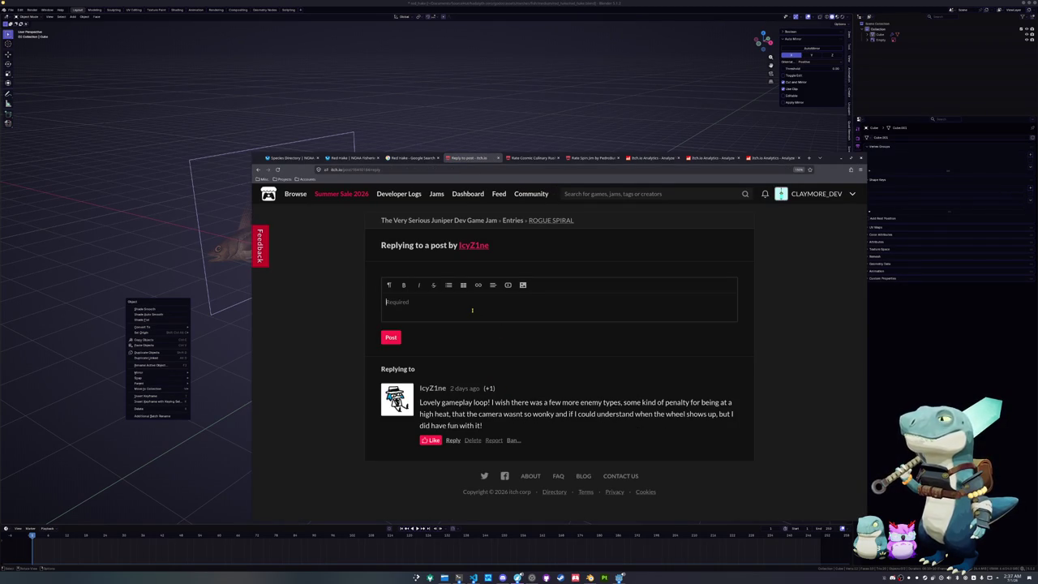
type("There's")
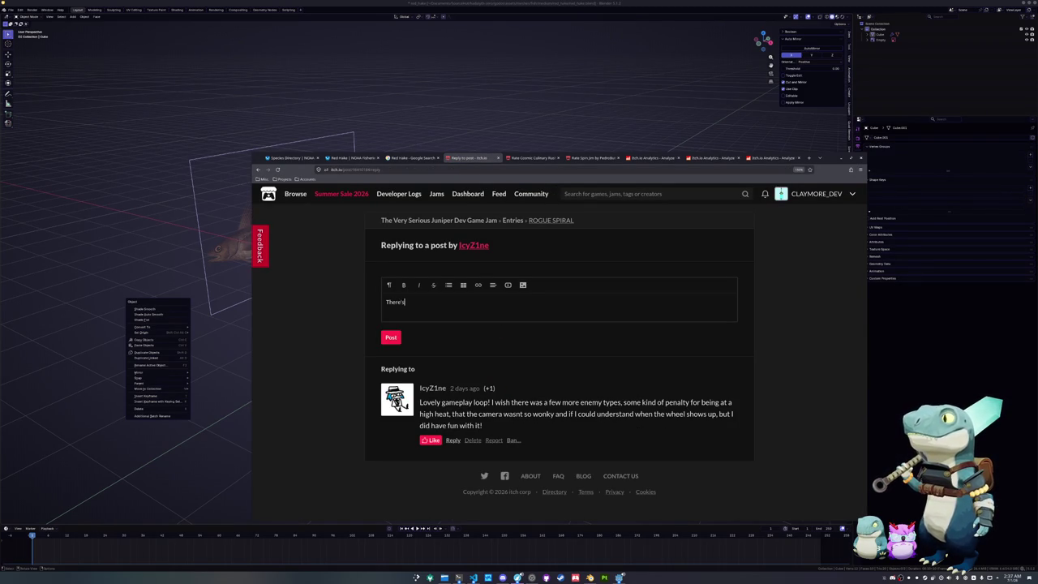
type(" a timer in the top right for when the whe")
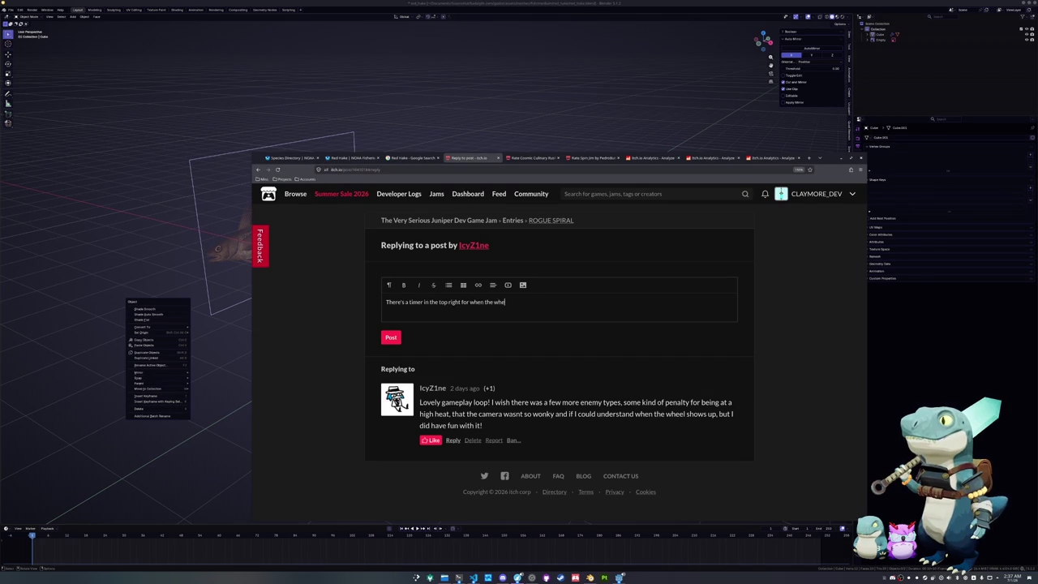
type("el shows up next. ")
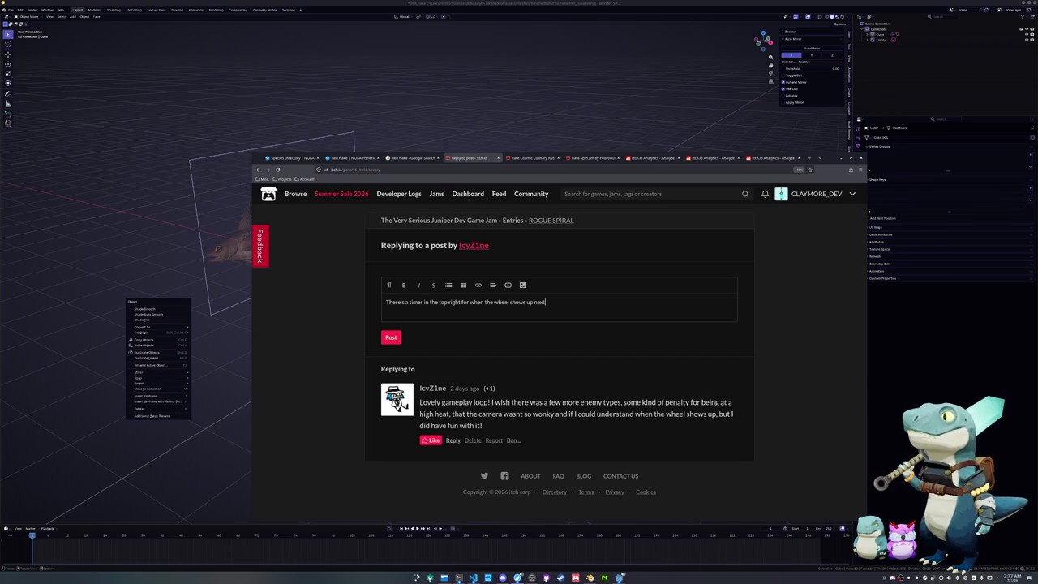
type("It was a prety la")
key("BackSpace")
key("BackSpace")
key("BackSpace")
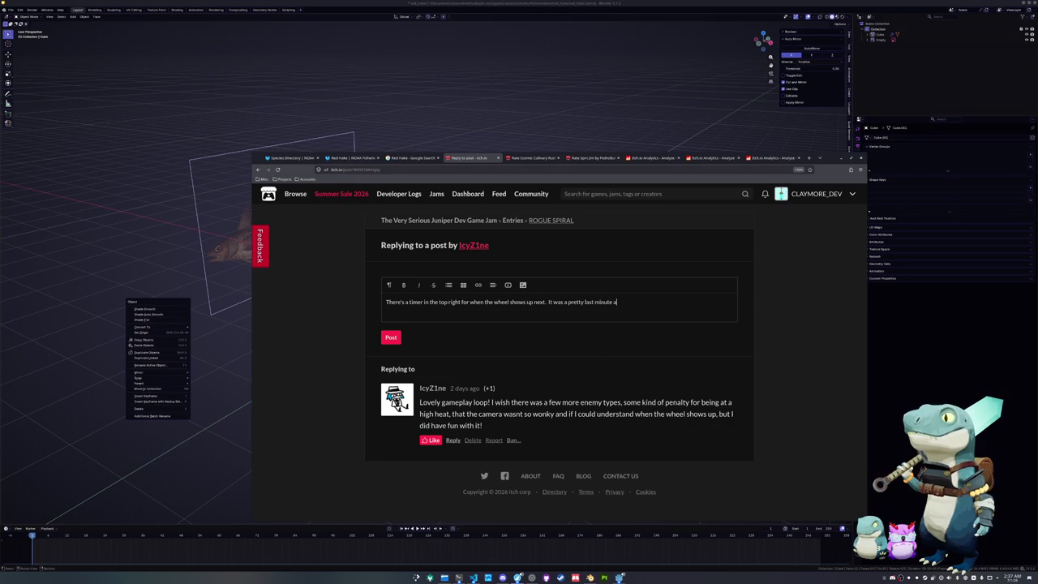
type("though. I")
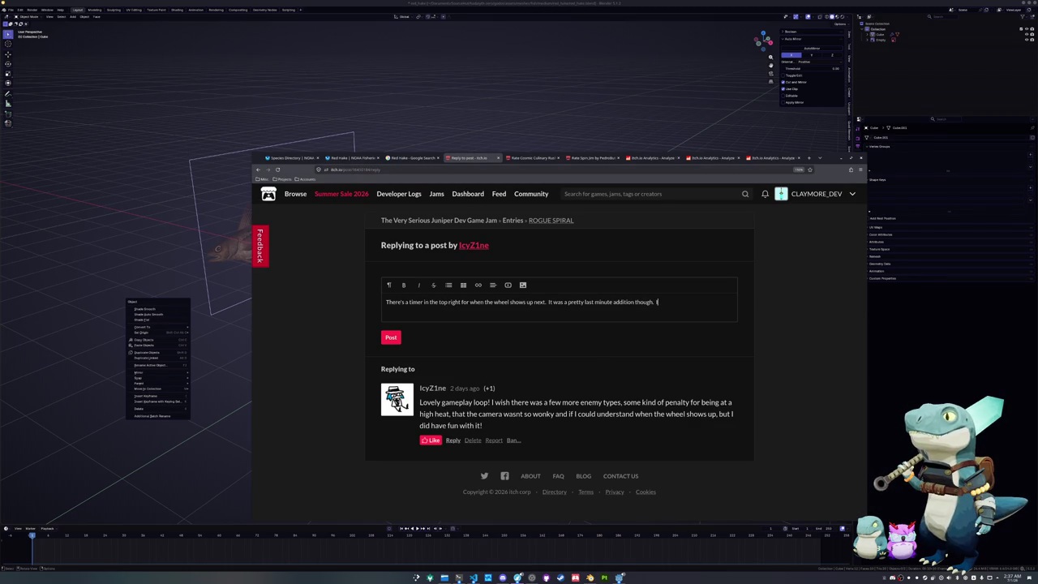
type("f I had to continue dev")
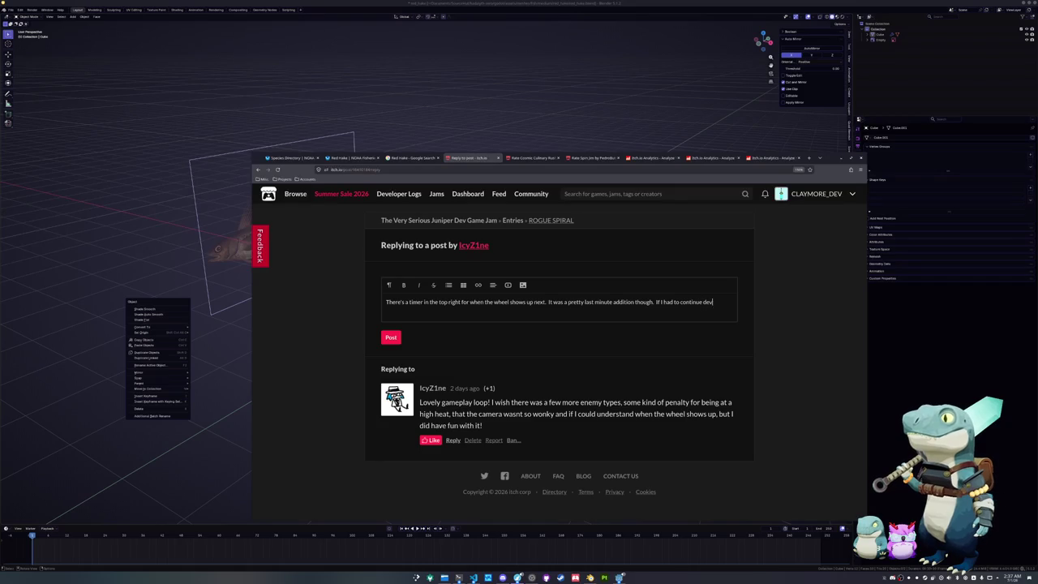
type("eloping this,")
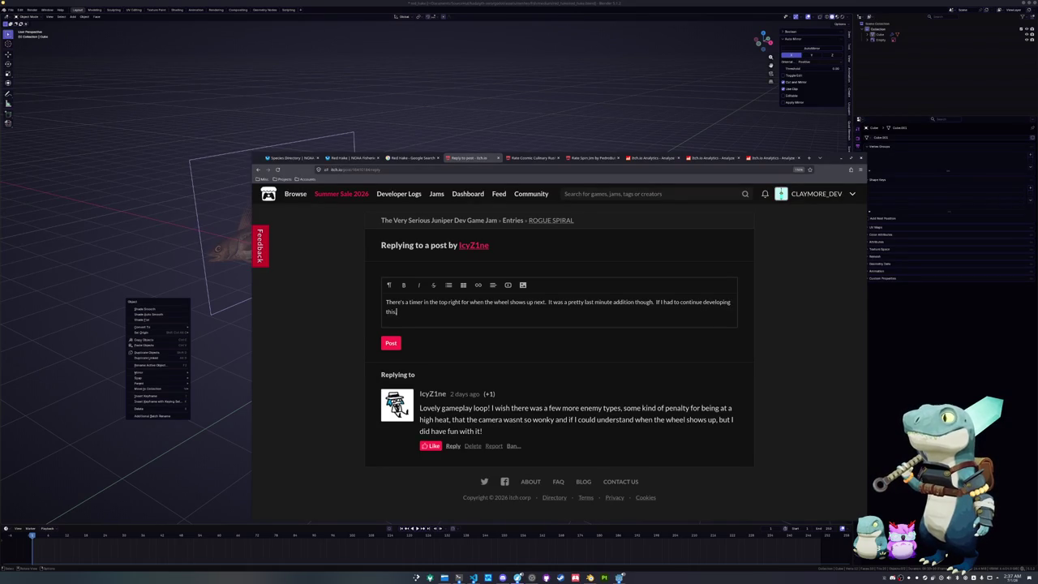
type(" I would probably j")
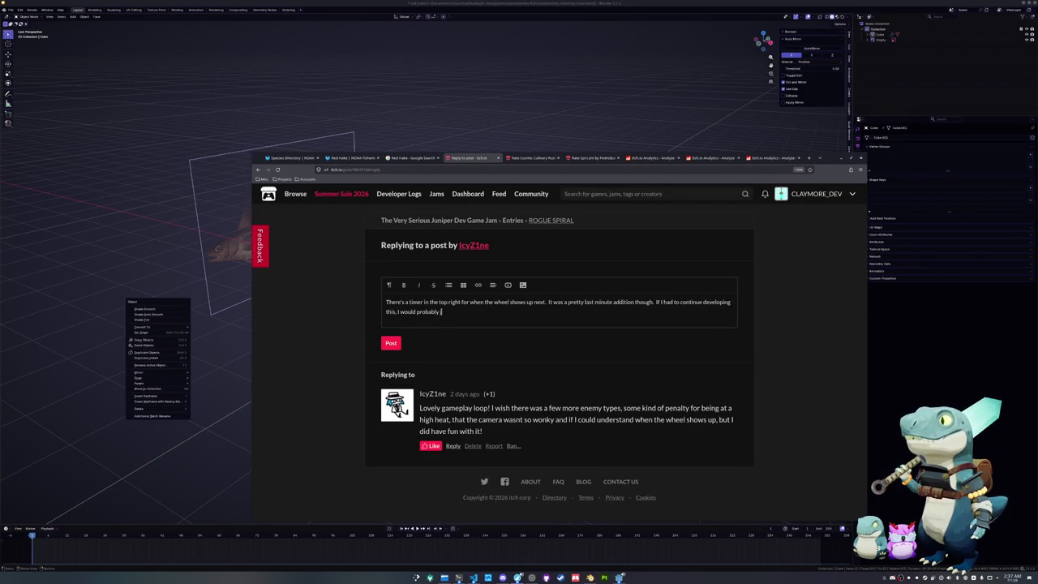
type("ust remove all the sp")
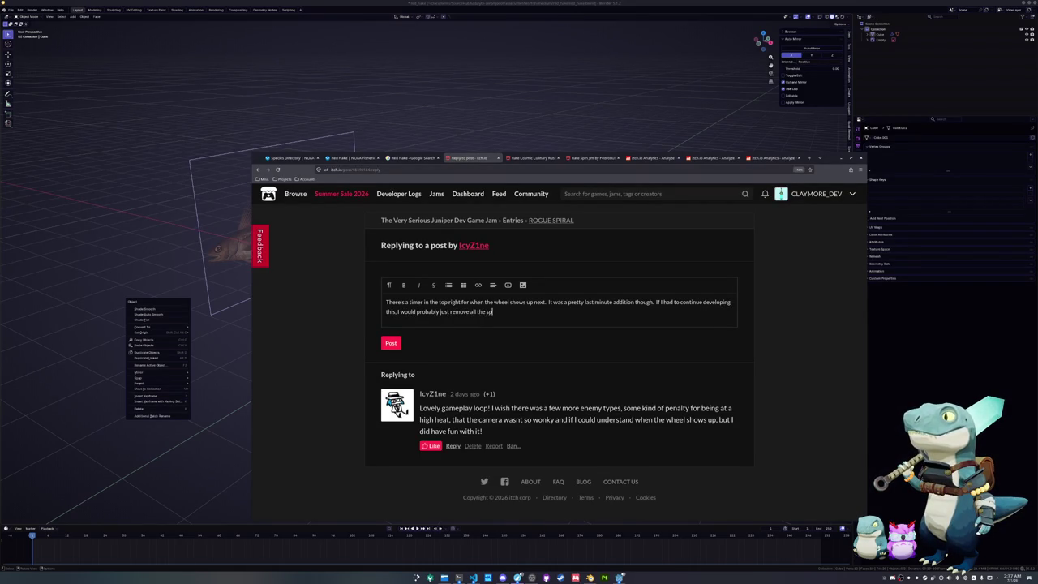
type("inning entirely.")
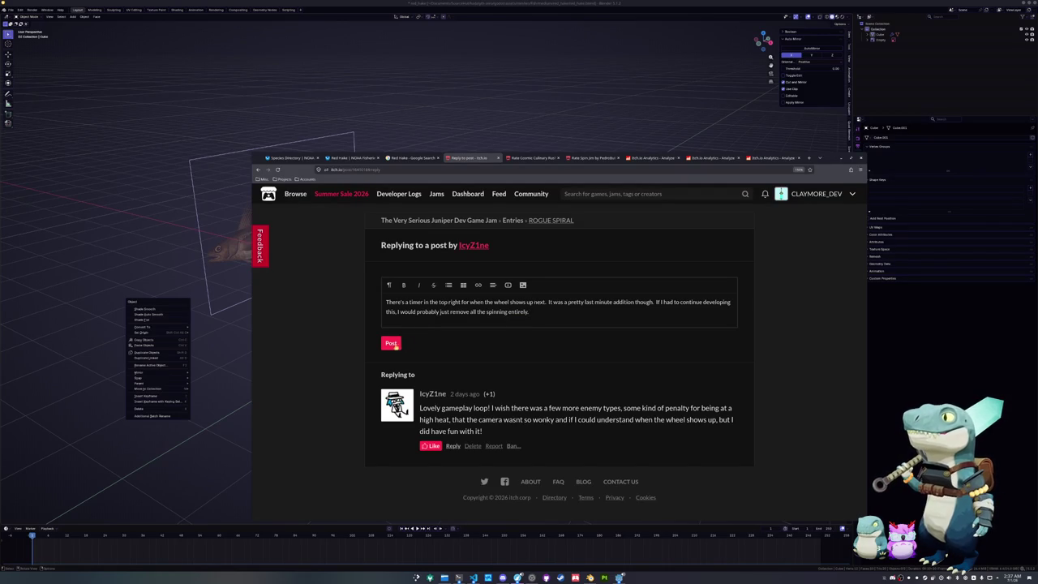
left_click(391, 344)
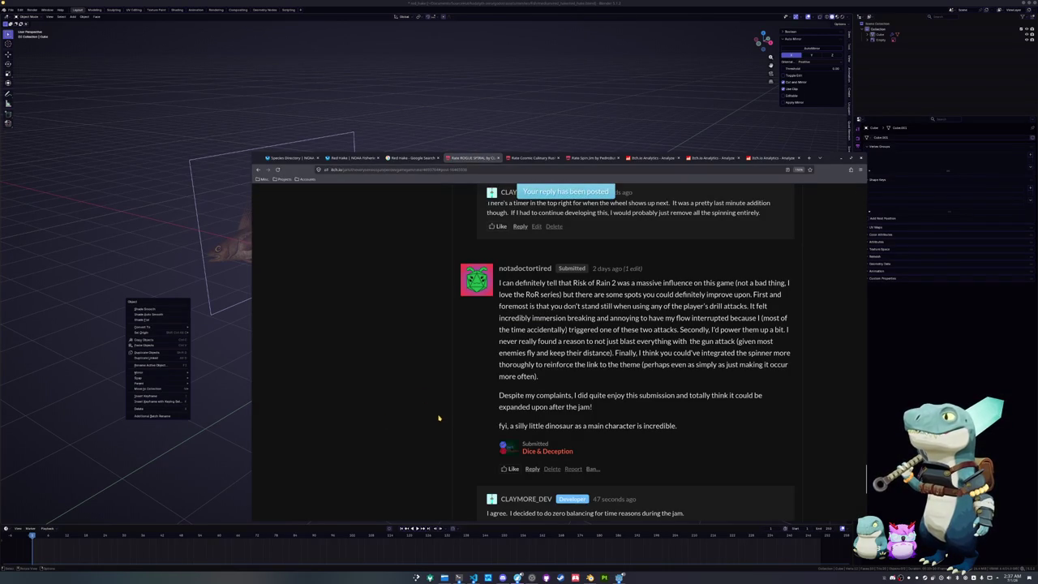
scroll(442, 424, "down", 1)
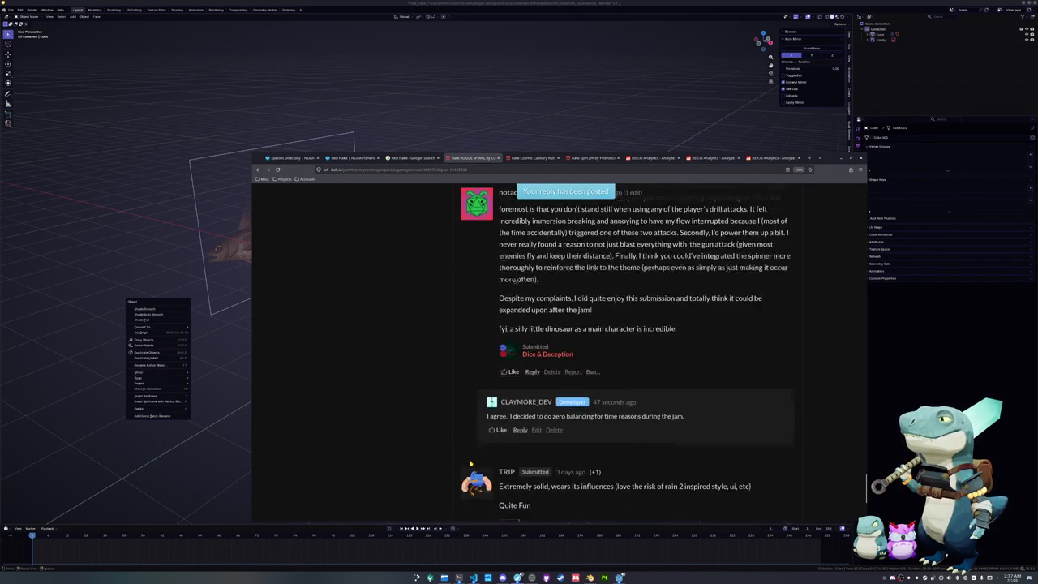
- Like the comment asking for more weapon variety
scroll(460, 454, "up", 3)
scroll(461, 454, "up", 3)
scroll(461, 453, "up", 3)
scroll(460, 454, "up", 3)
scroll(460, 454, "down", 1)
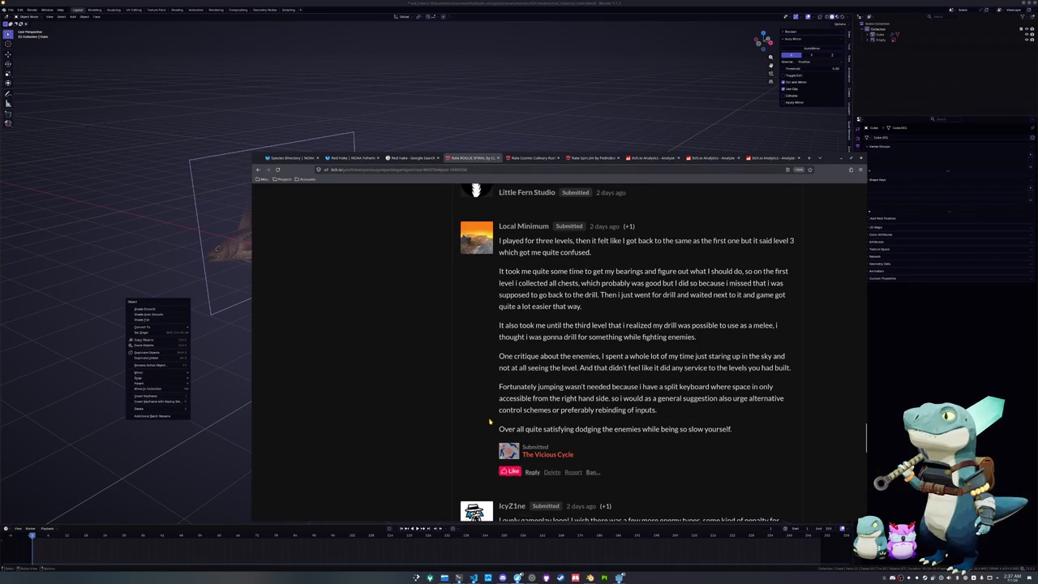
scroll(489, 426, "up", 3)
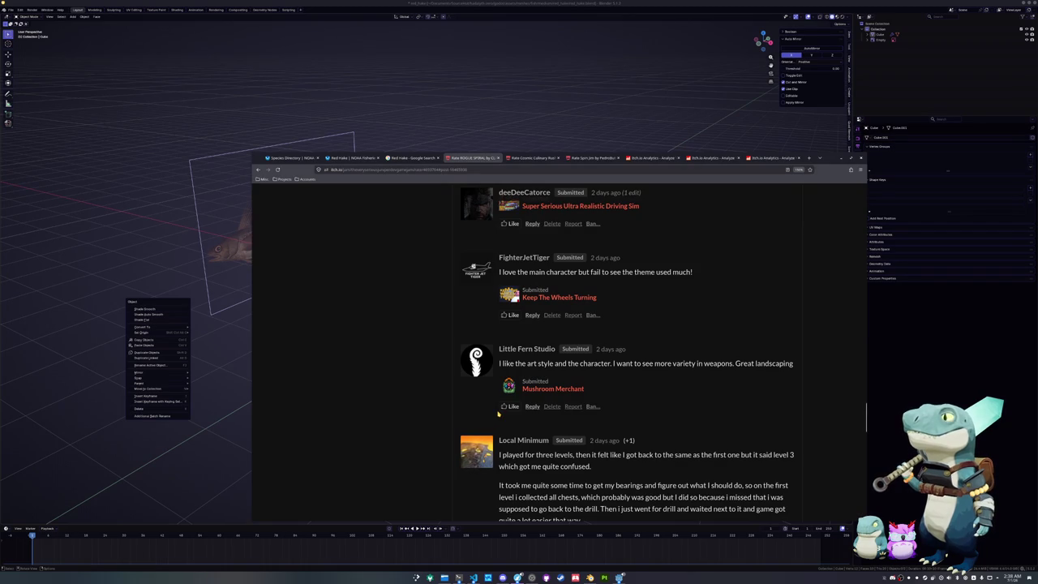
left_click(502, 408)
- Open a reply to the ROGUE SPIRAL critique about slow movement and weak theme
scroll(493, 417, "up", 2)
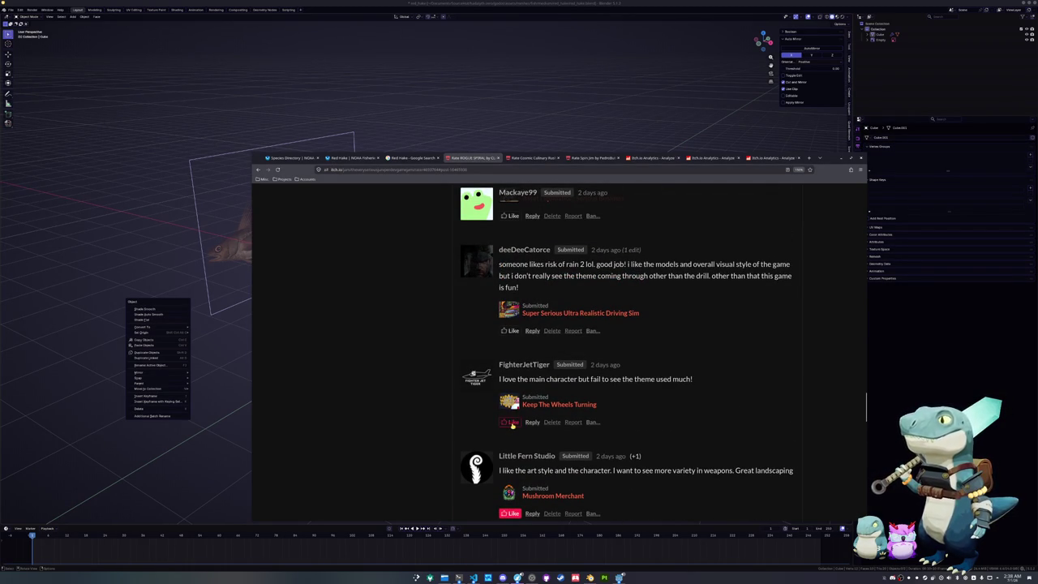
scroll(496, 431, "up", 2)
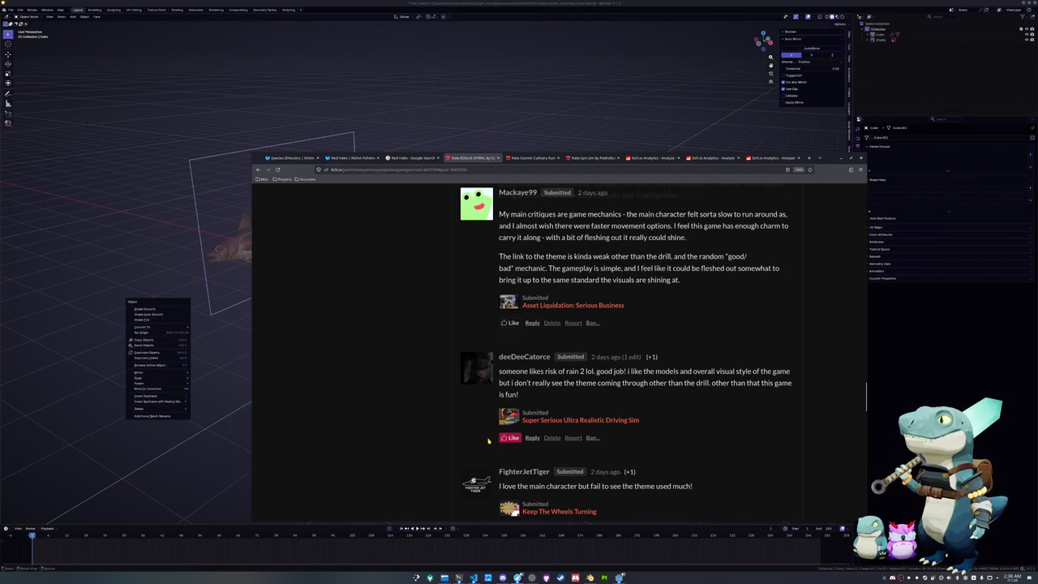
scroll(492, 438, "up", 2)
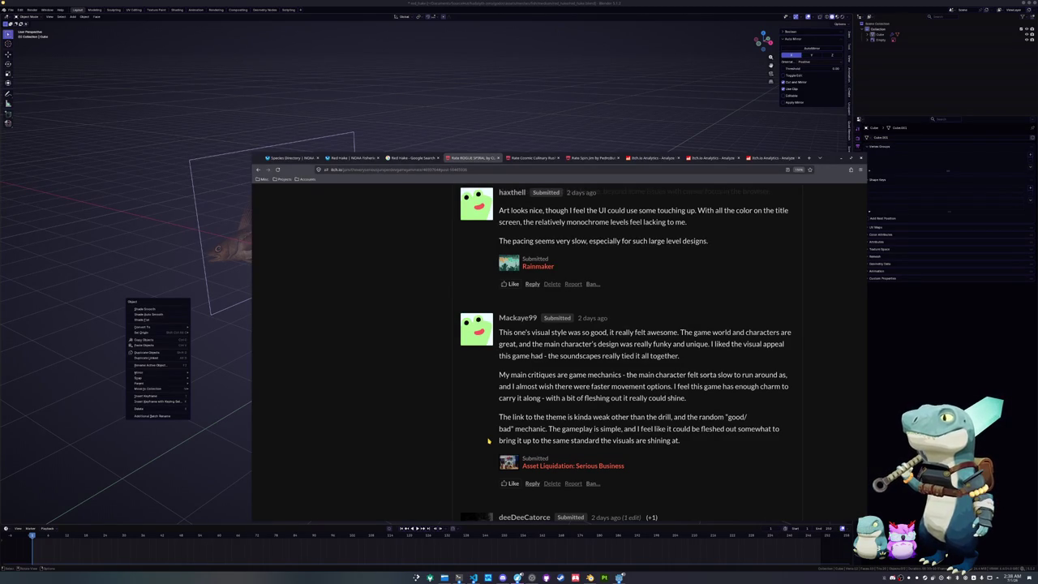
left_click(532, 483)
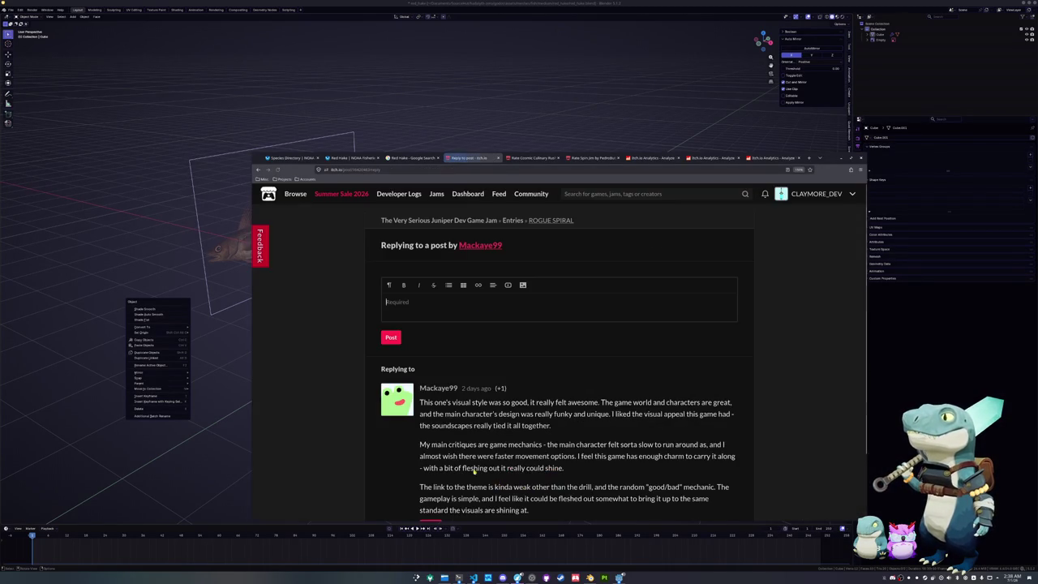
- Post the reply 'I kept the base movement speed really low just in case the player managed to get a bunch of movement speed items'
type("I kept the base movement speed really low just incase the p")
key("BackSpace")
key("BackSpace")
key("BackSpace")
key("BackSpace")
key("BackSpace")
type("case the player managed to get a bunch of movement speed item")
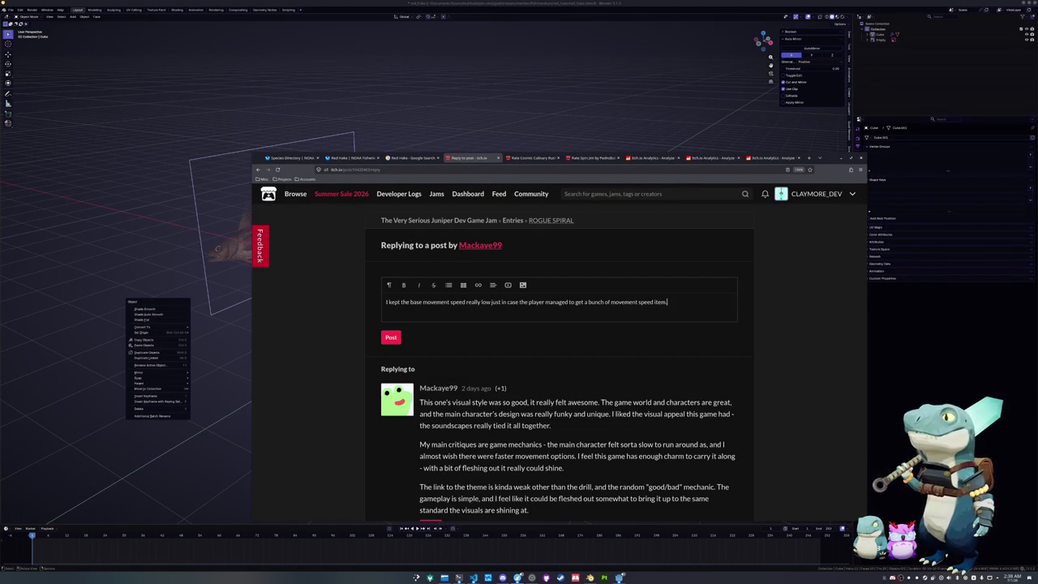
left_click(386, 339)
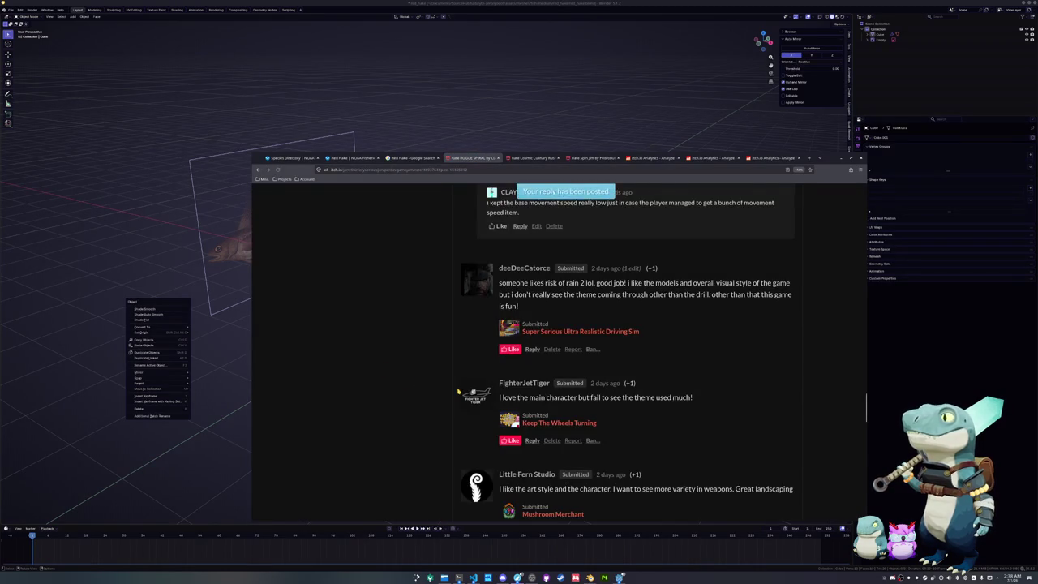
- Like the comments about cursor focus issues and enemy variety
scroll(458, 391, "up", 2)
scroll(458, 392, "up", 2)
scroll(458, 392, "up", 2)
scroll(458, 391, "up", 2)
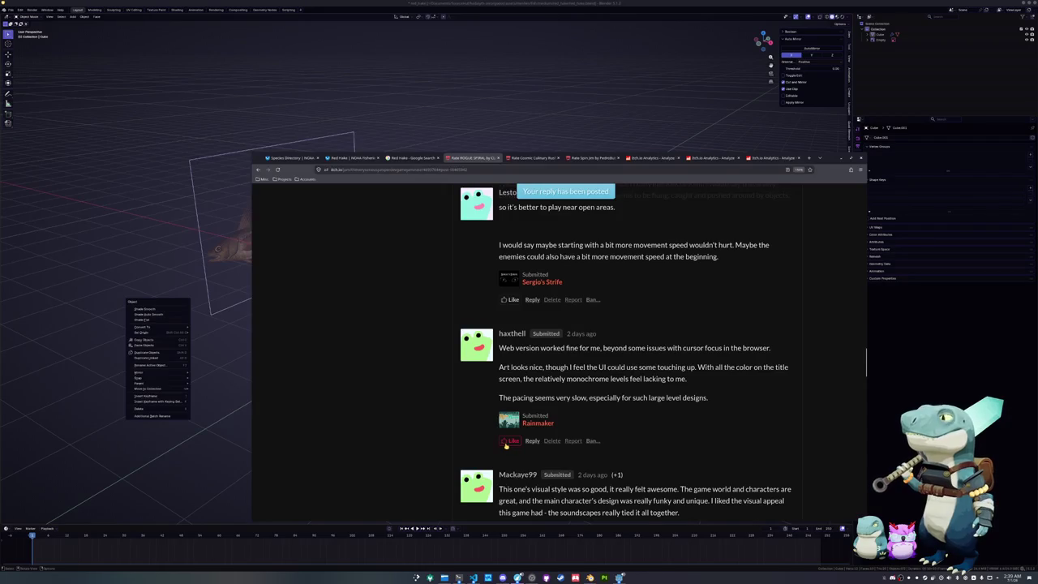
left_click(509, 441)
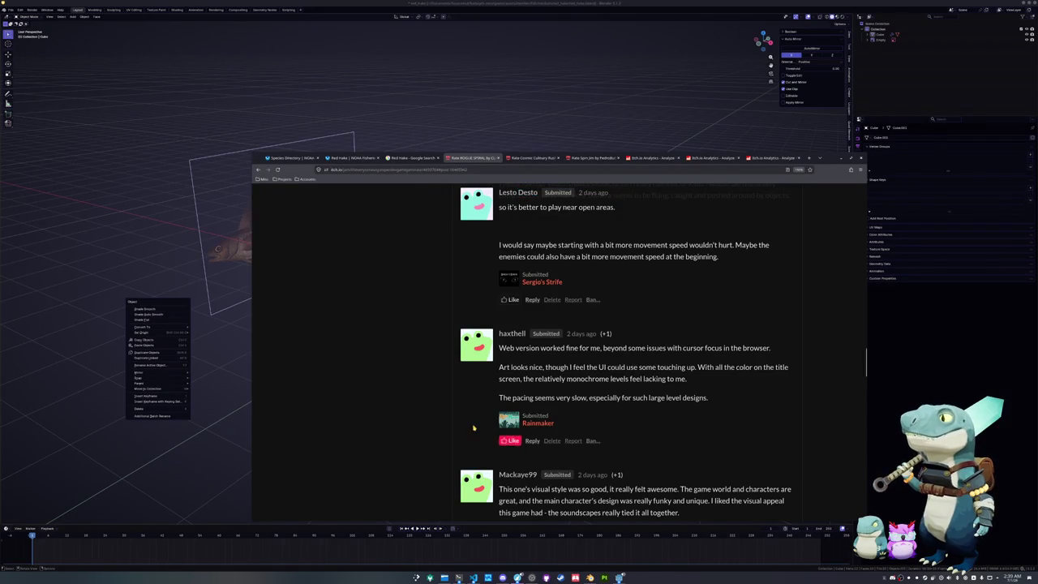
scroll(480, 438, "up", 2)
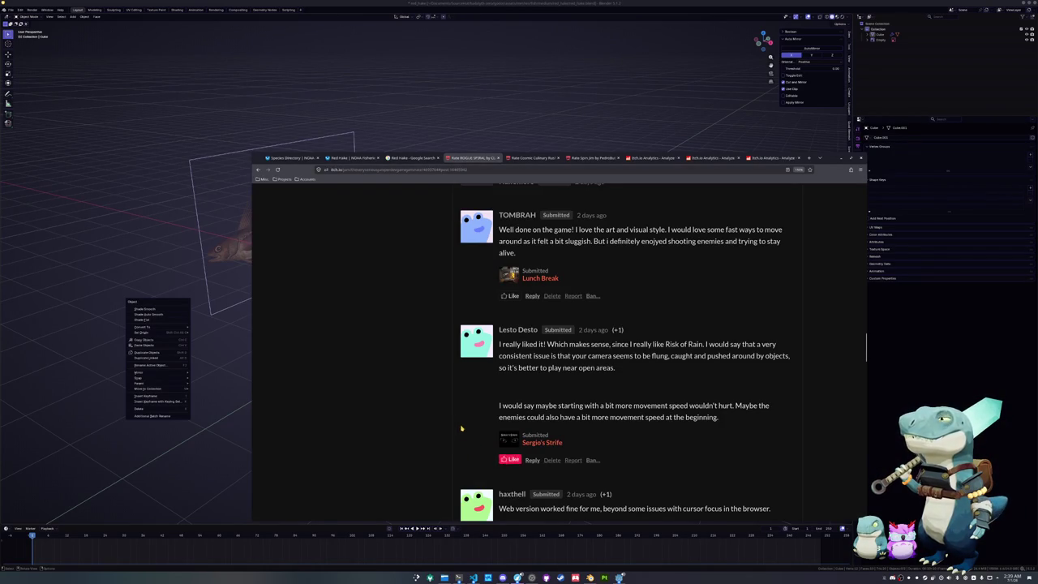
scroll(462, 430, "up", 2)
scroll(462, 429, "up", 1)
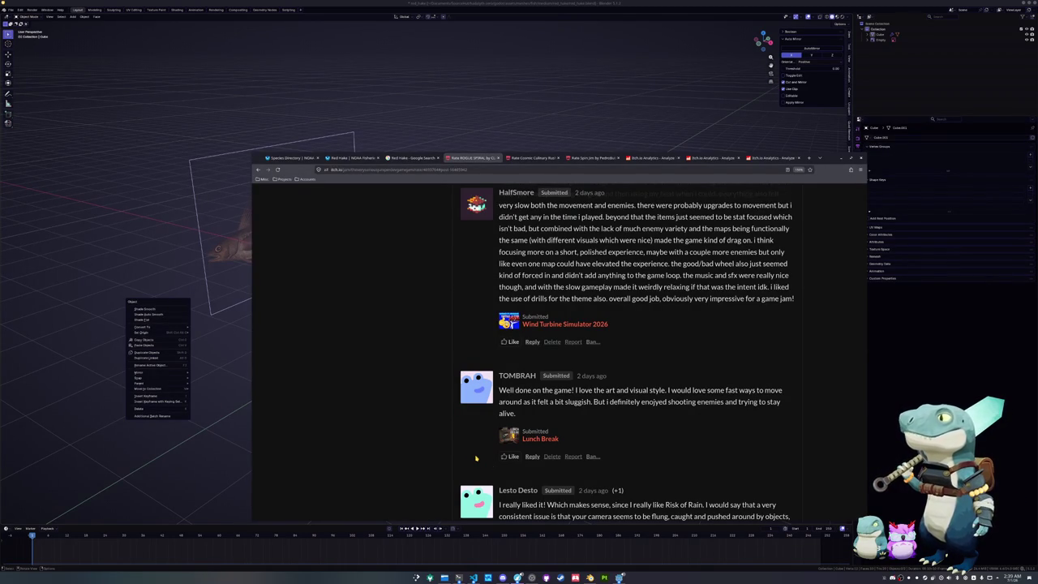
scroll(487, 459, "up", 2)
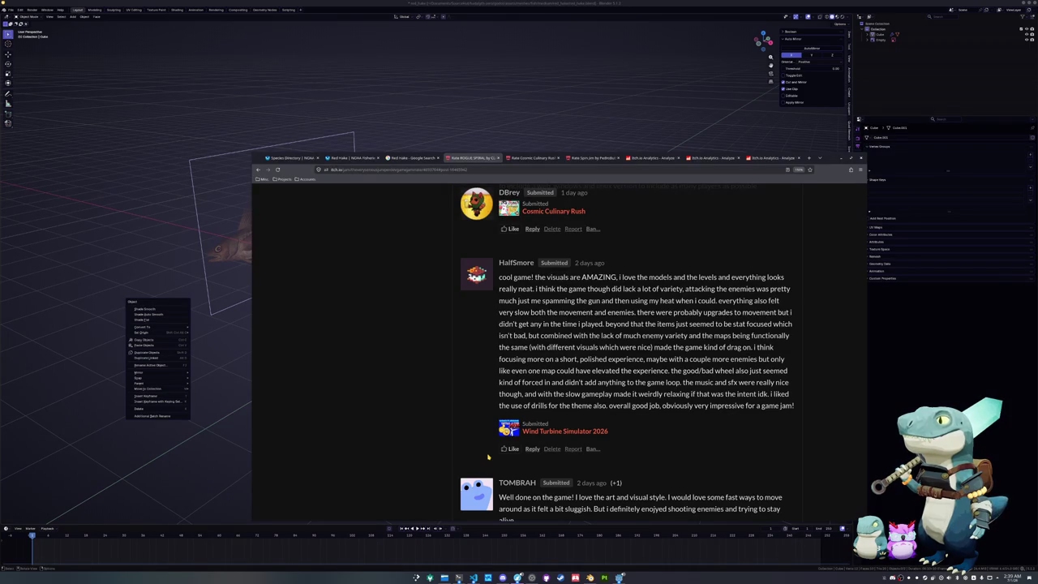
left_click(509, 448)
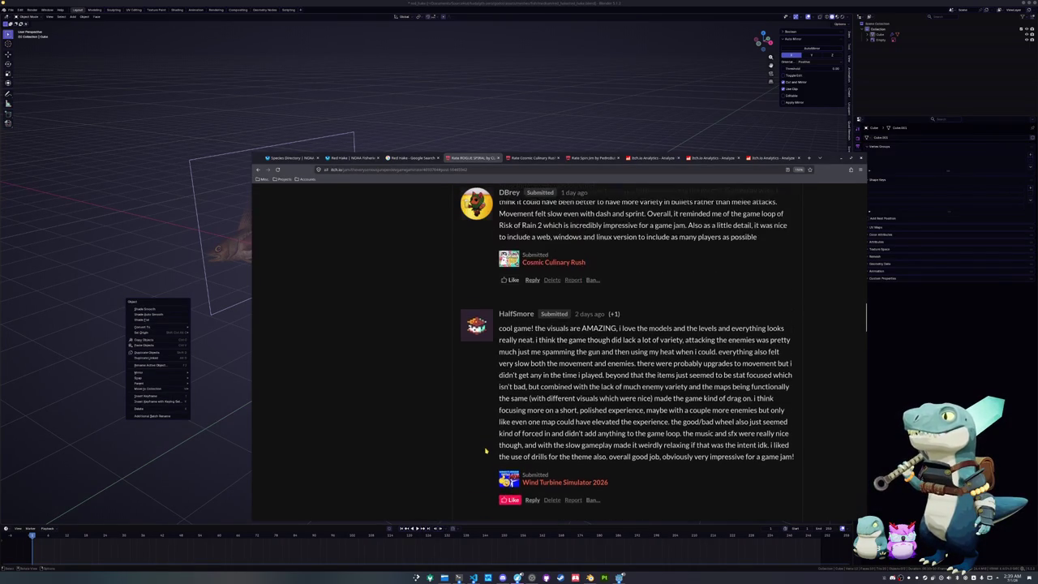
- Like the comment praising the mecha visuals and Risk of Rain 2 comparison
scroll(486, 442, "up", 3)
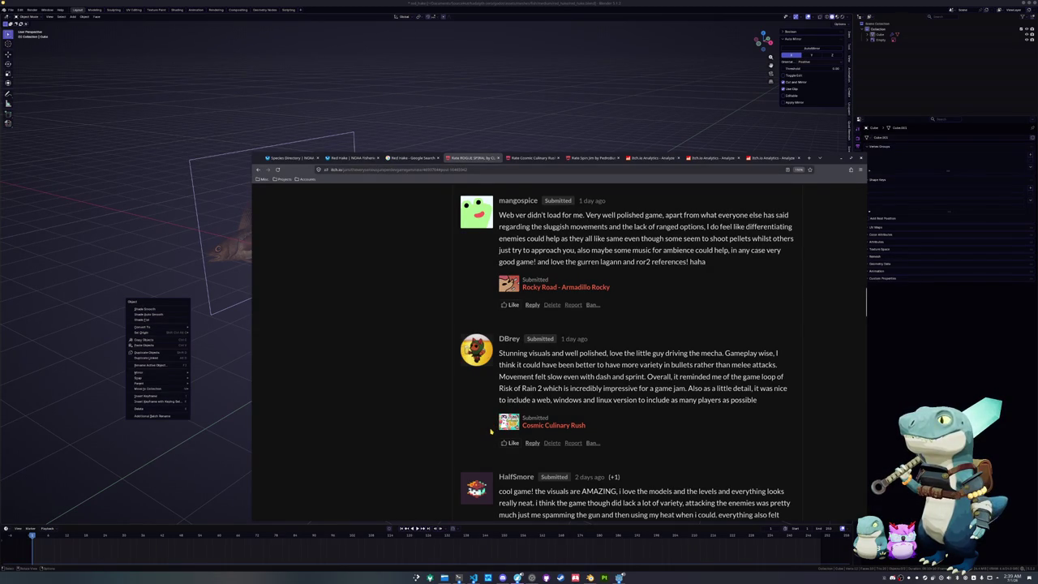
left_click(503, 443)
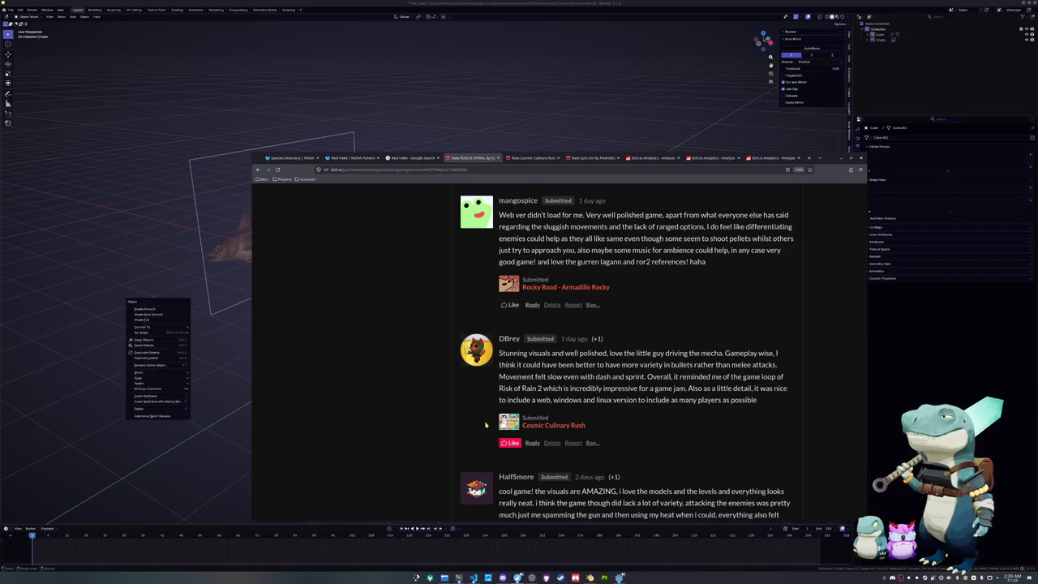
scroll(485, 424, "up", 2)
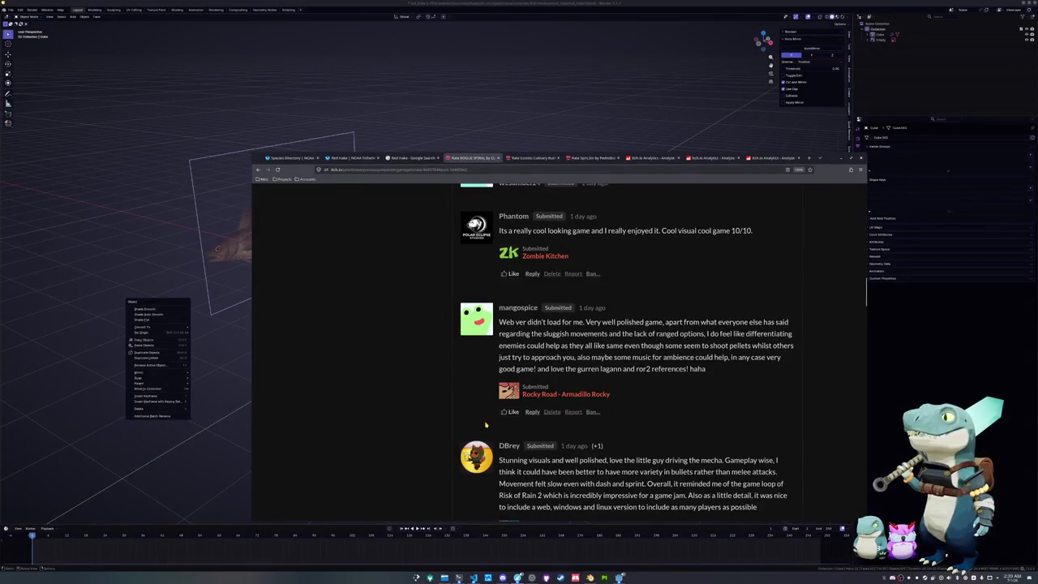
scroll(485, 424, "down", 2)
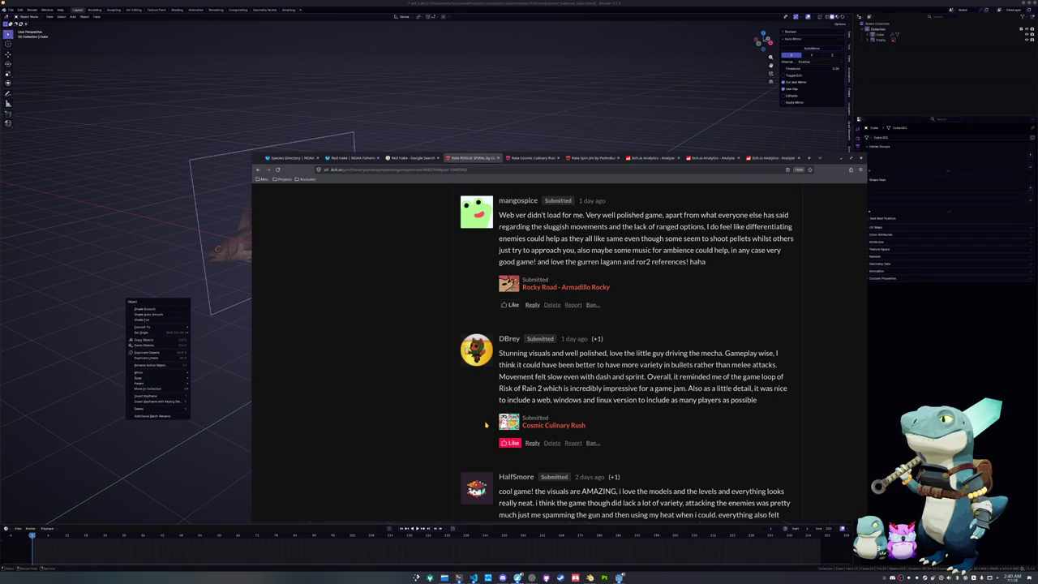
scroll(486, 424, "up", 3)
scroll(486, 424, "up", 1)
- Like the comment saying the web version didn't load
scroll(485, 424, "up", 1)
scroll(485, 424, "up", 1)
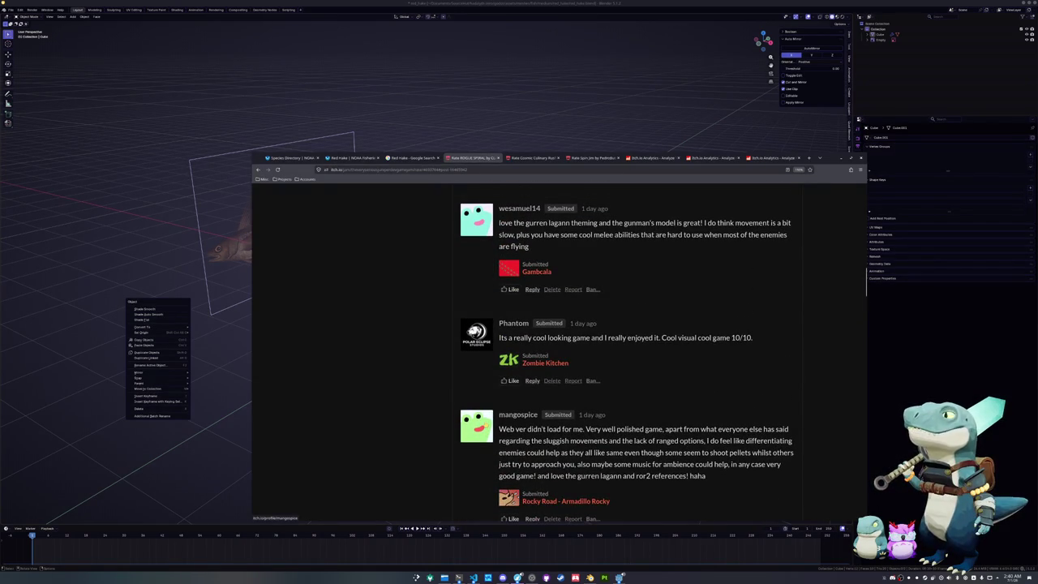
scroll(485, 424, "down", 1)
scroll(488, 435, "down", 1)
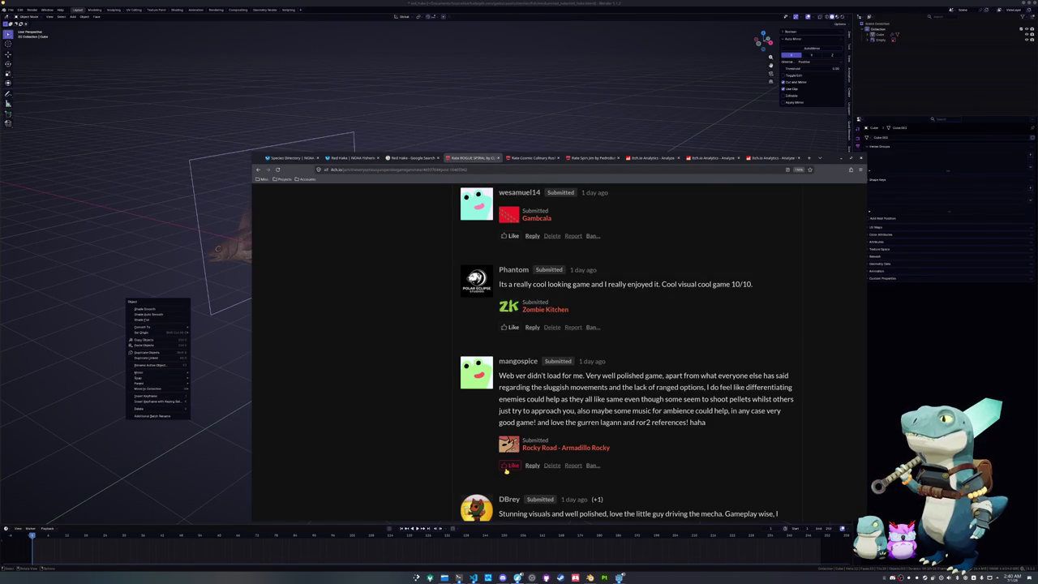
left_click(506, 466)
- Find and like the 'Lovely 3d shmup' comment on ROGUE SPIRAL
scroll(487, 441, "up", 3)
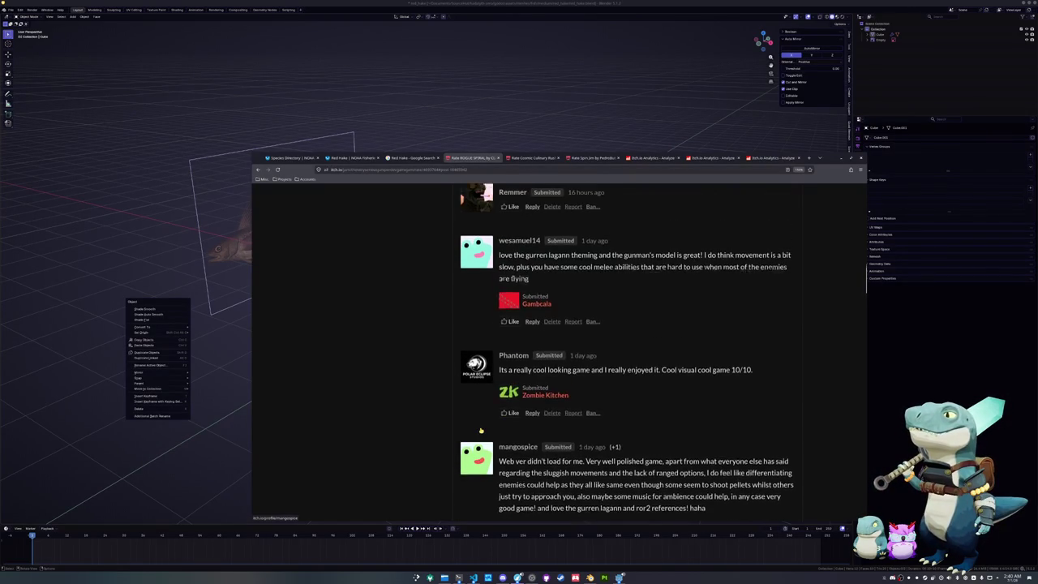
scroll(480, 430, "down", 1)
scroll(568, 421, "down", 1)
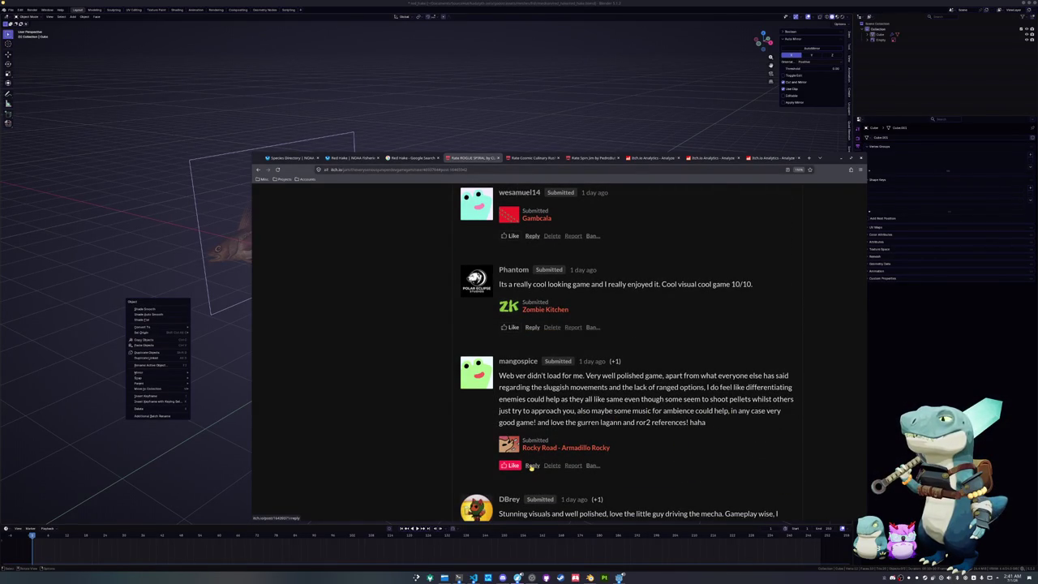
scroll(488, 430, "up", 2)
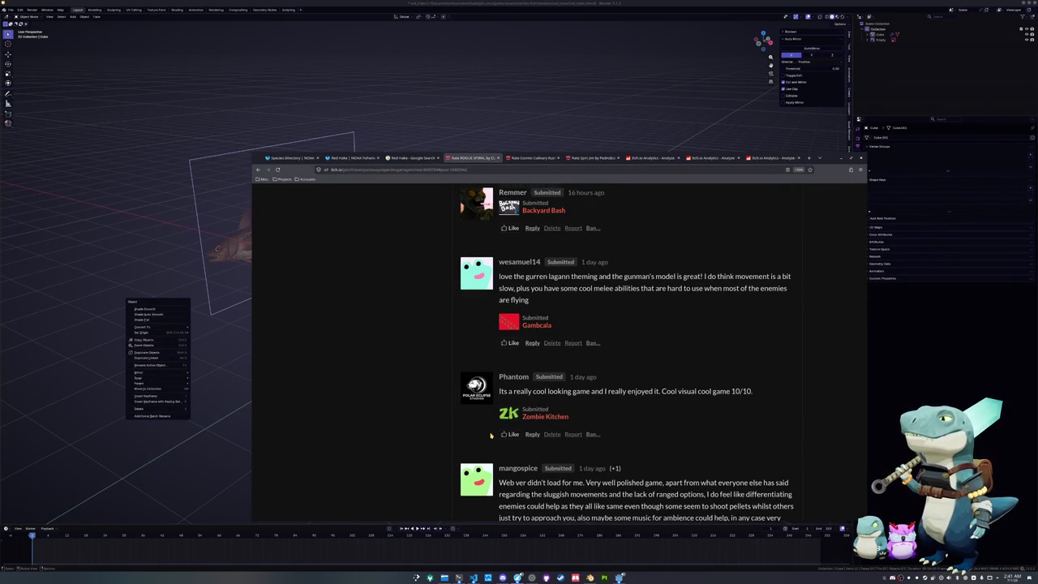
scroll(486, 435, "up", 2)
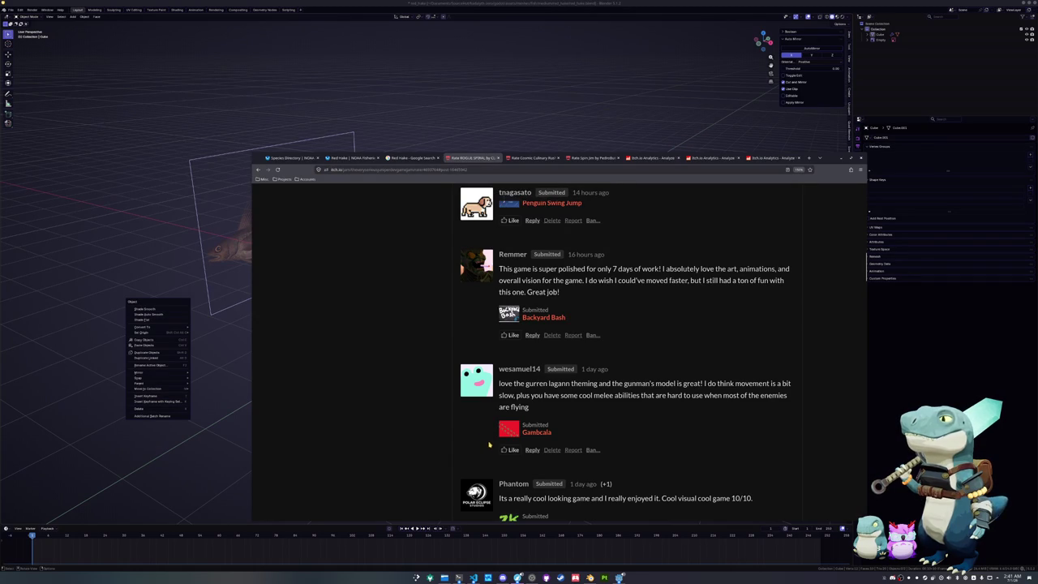
scroll(491, 452, "up", 2)
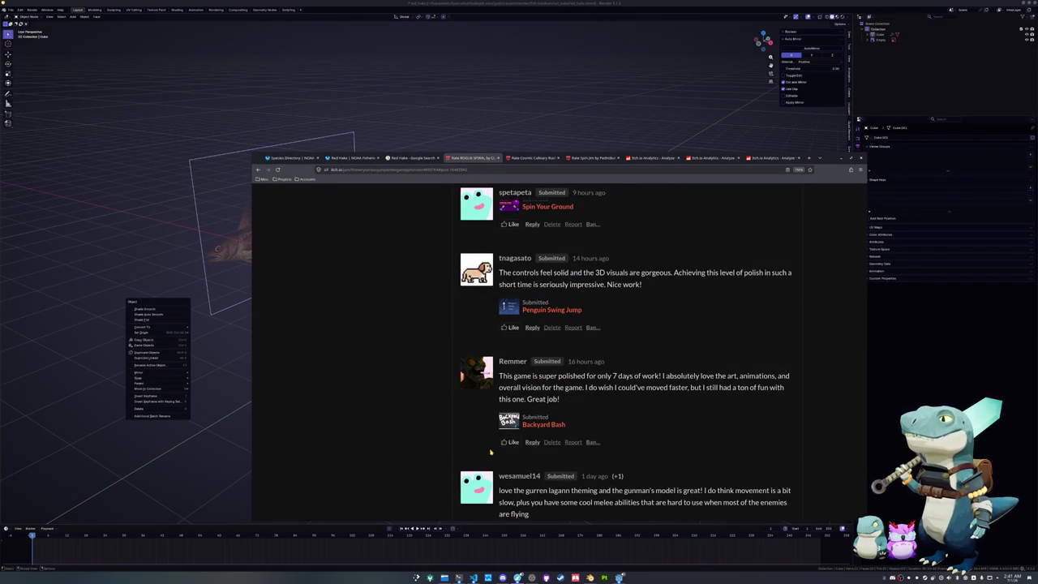
scroll(486, 449, "up", 2)
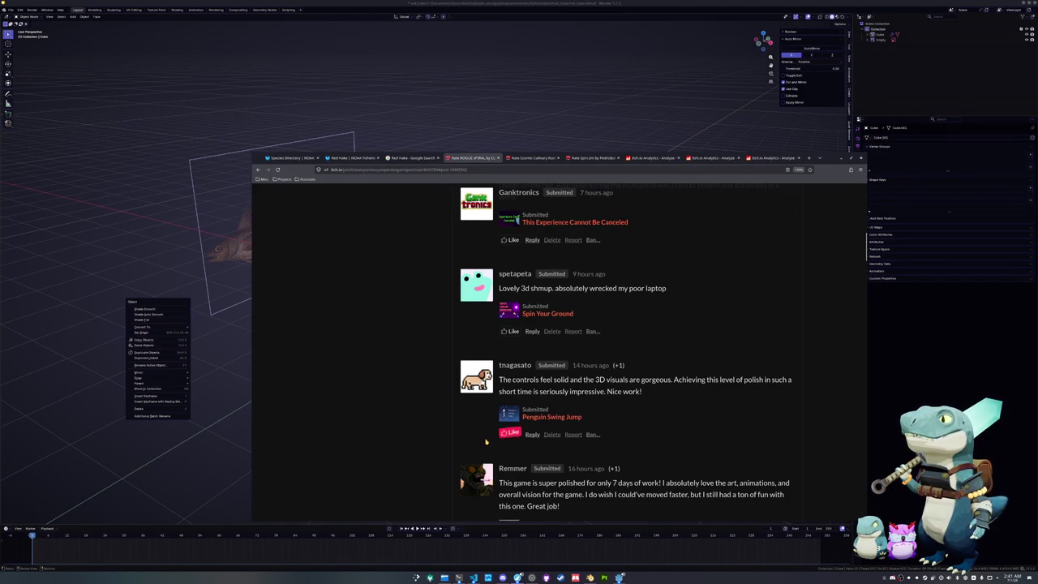
scroll(485, 441, "down", 2)
scroll(485, 462, "up", 2)
scroll(486, 462, "down", 3)
scroll(485, 462, "down", 3)
scroll(486, 462, "down", 3)
scroll(485, 462, "down", 3)
scroll(486, 462, "down", 3)
scroll(485, 462, "down", 2)
scroll(486, 445, "up", 3)
scroll(487, 444, "up", 5)
scroll(487, 445, "up", 4)
scroll(486, 442, "up", 4)
scroll(487, 438, "up", 4)
scroll(487, 430, "up", 4)
scroll(485, 431, "up", 4)
scroll(486, 431, "up", 5)
scroll(486, 431, "down", 3)
scroll(485, 431, "down", 2)
scroll(484, 417, "up", 2)
scroll(480, 397, "up", 2)
scroll(482, 369, "down", 4)
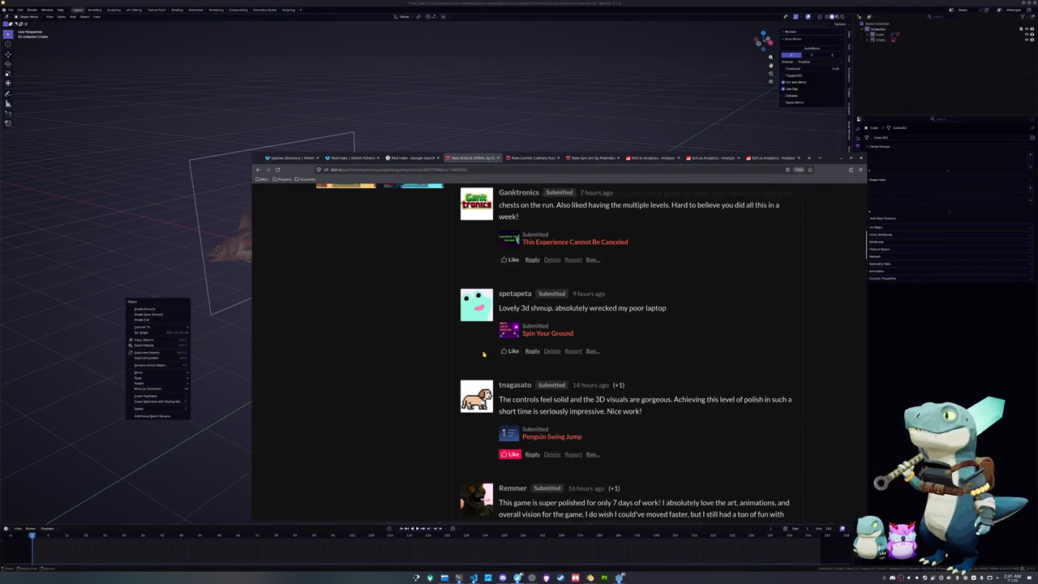
left_click(511, 352)
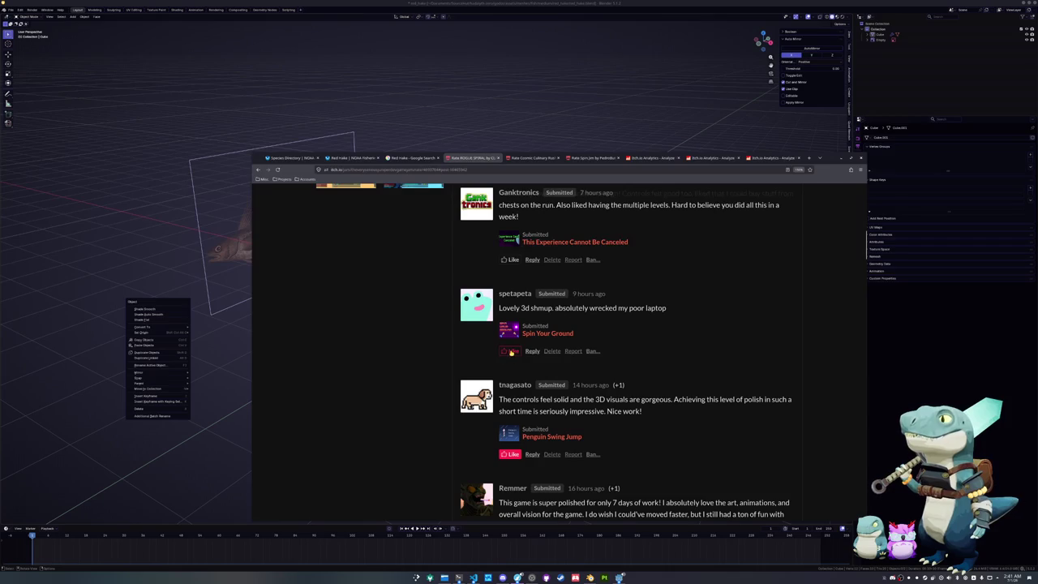
scroll(511, 352, "up", 1)
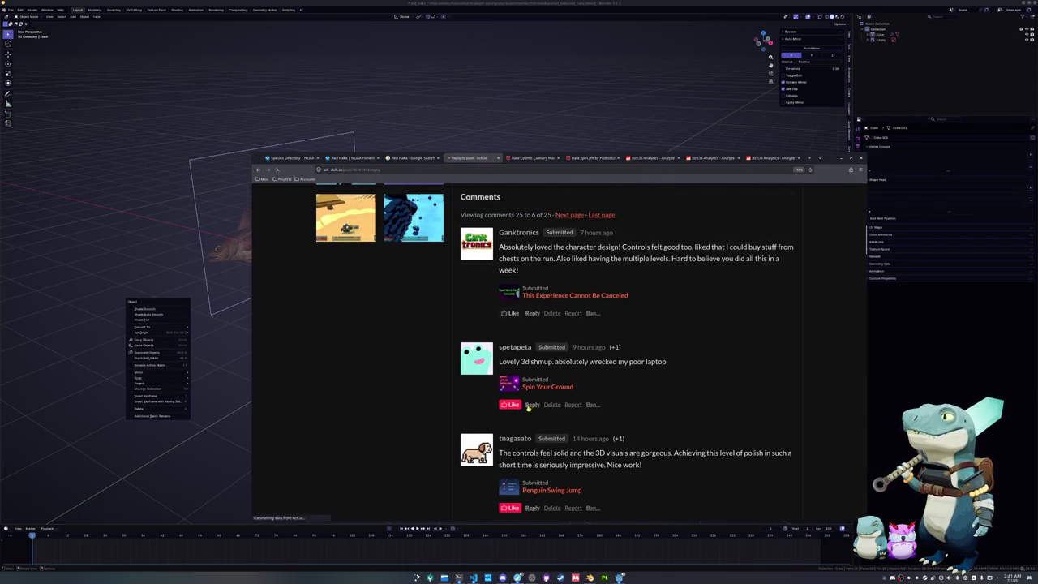
- Reply to the laptop comment: 'Your poor laptop. I'll probably push a vulkan version after the jam'
left_click(532, 402)
type("Your poor laptop")
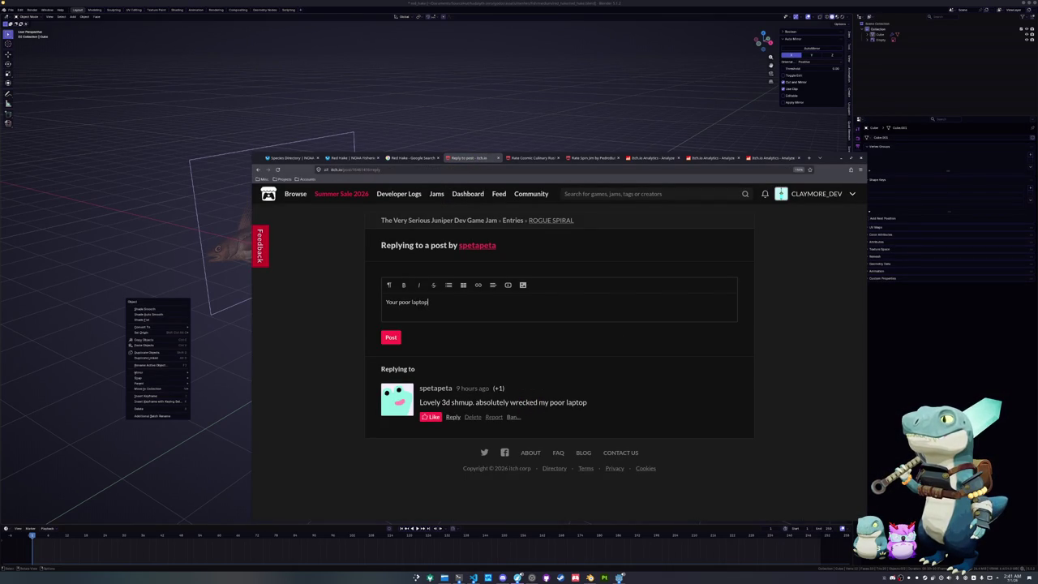
type(".  I'")
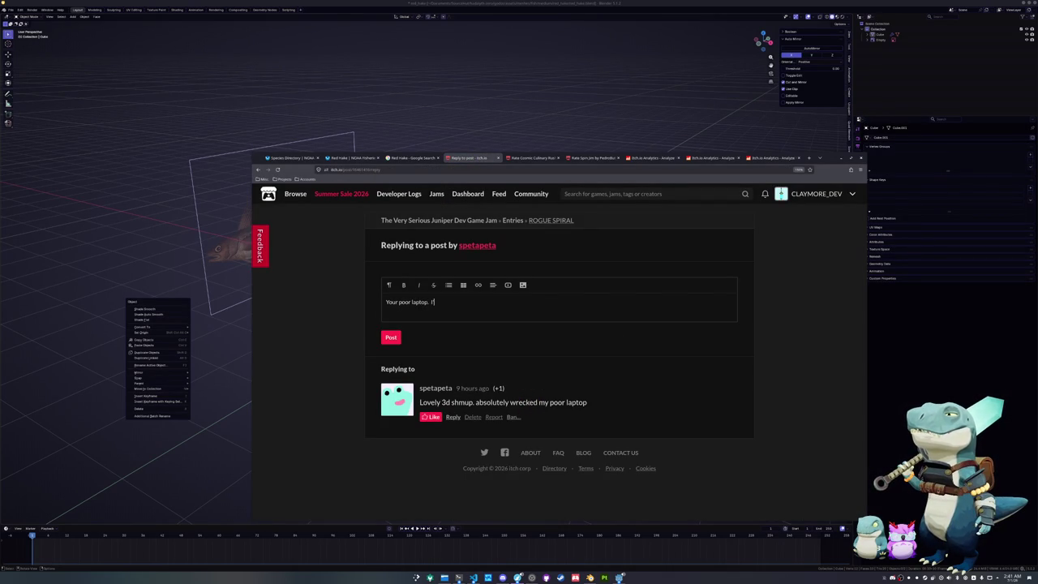
type("ll probabl")
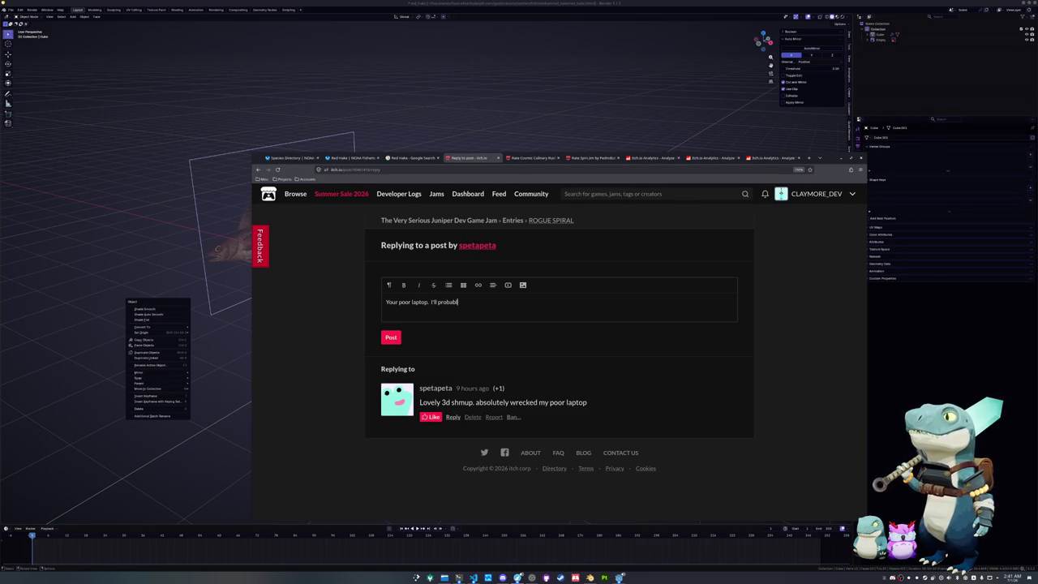
type("y push a vulkan")
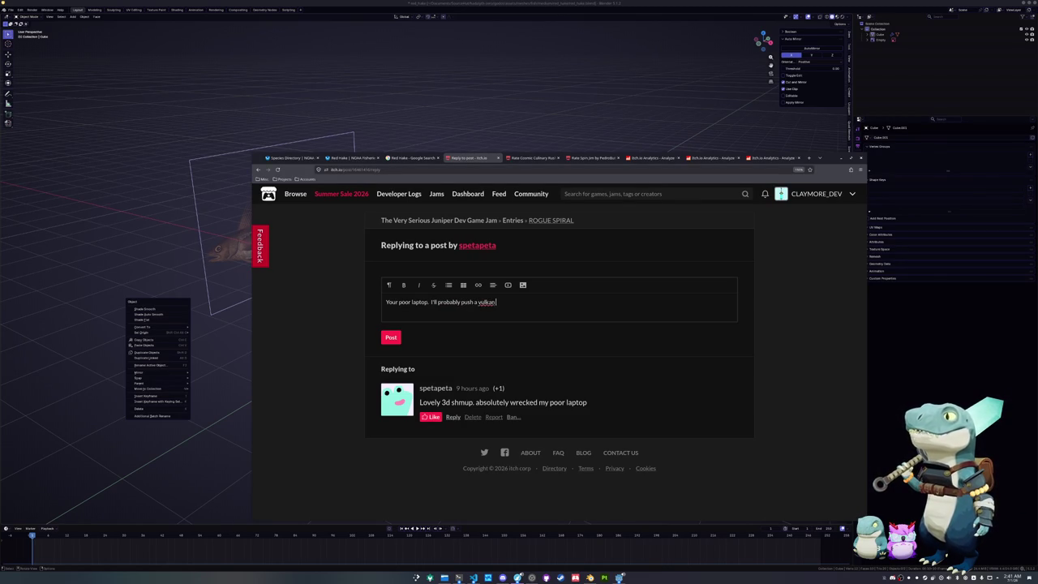
type(" version of the gam")
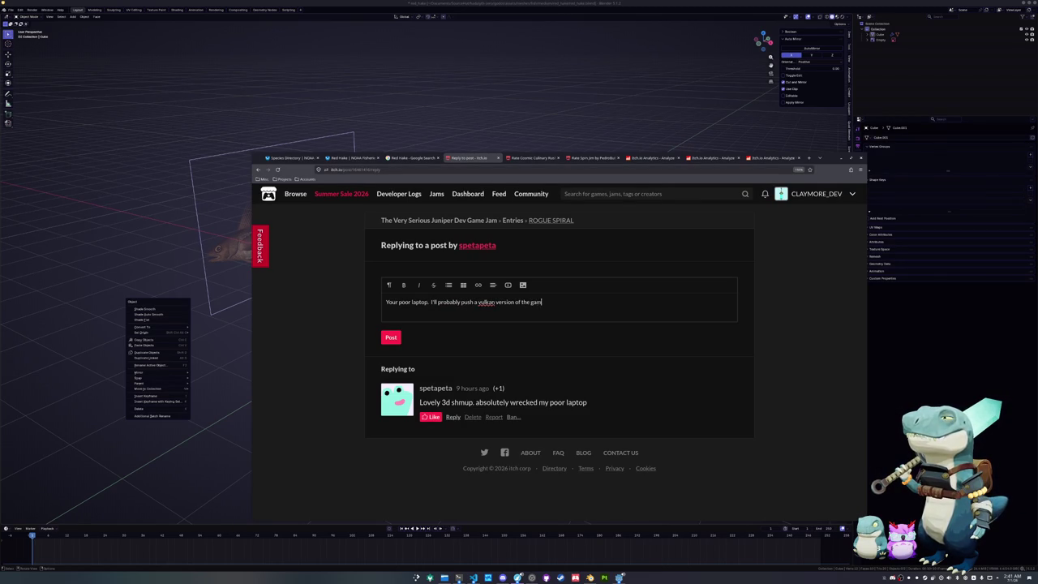
type("e after the jam")
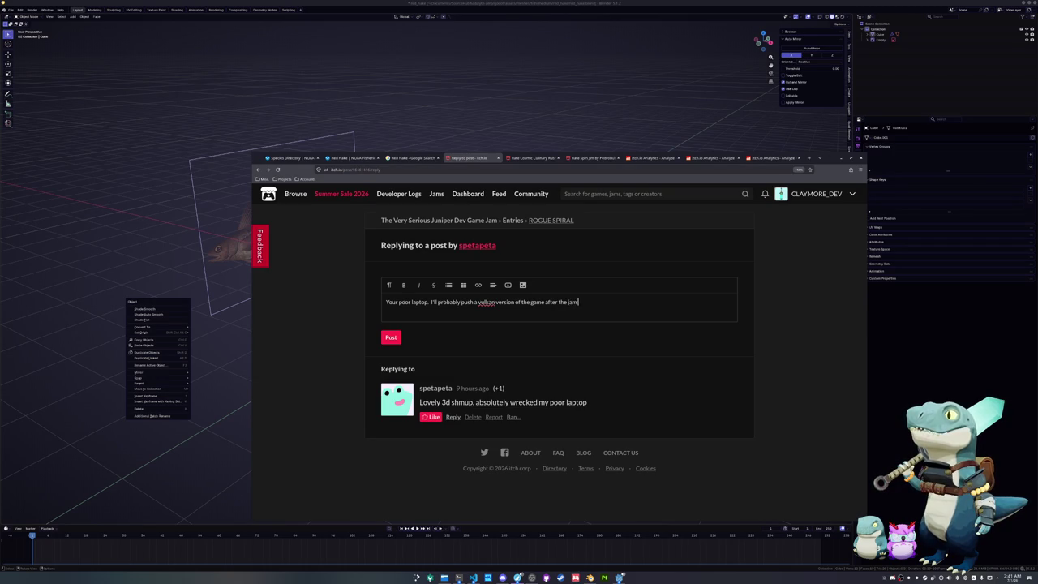
type(" just to increase the performance on")
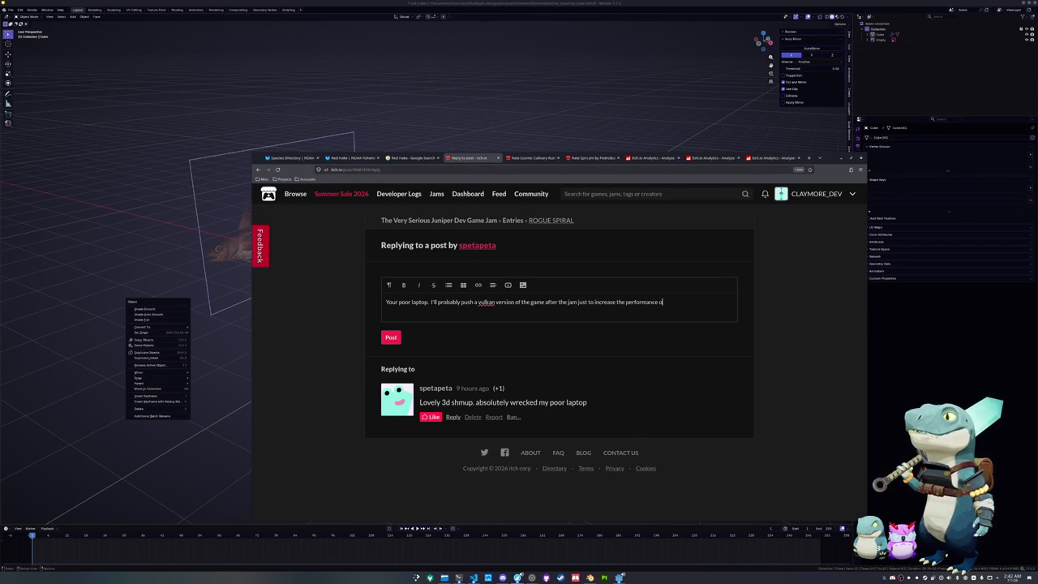
type(" desktop.")
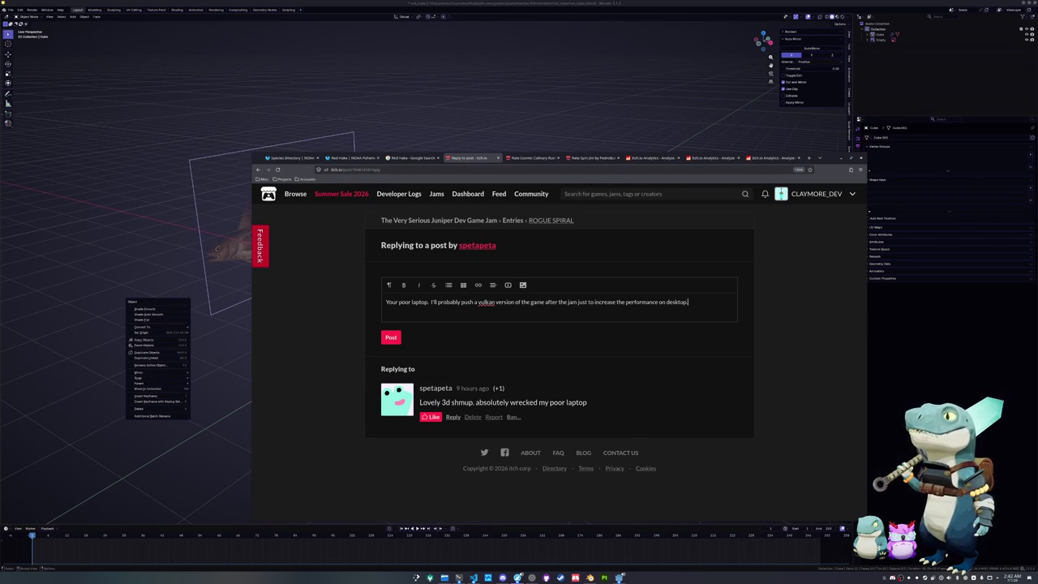
left_click(389, 335)
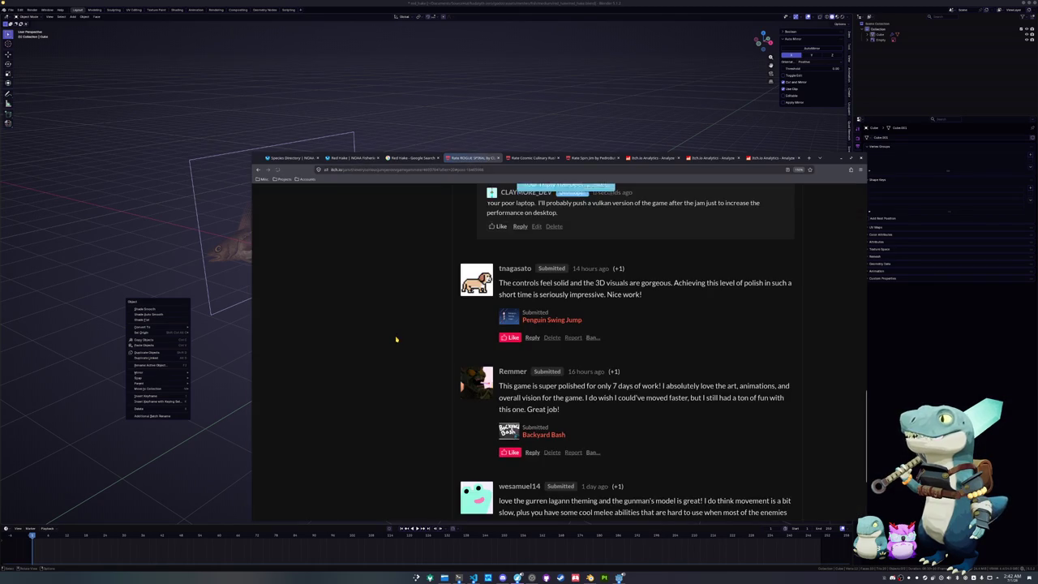
- Go back up to the submission header and return to the 3D scene
scroll(436, 335, "up", 1)
scroll(436, 338, "up", 2)
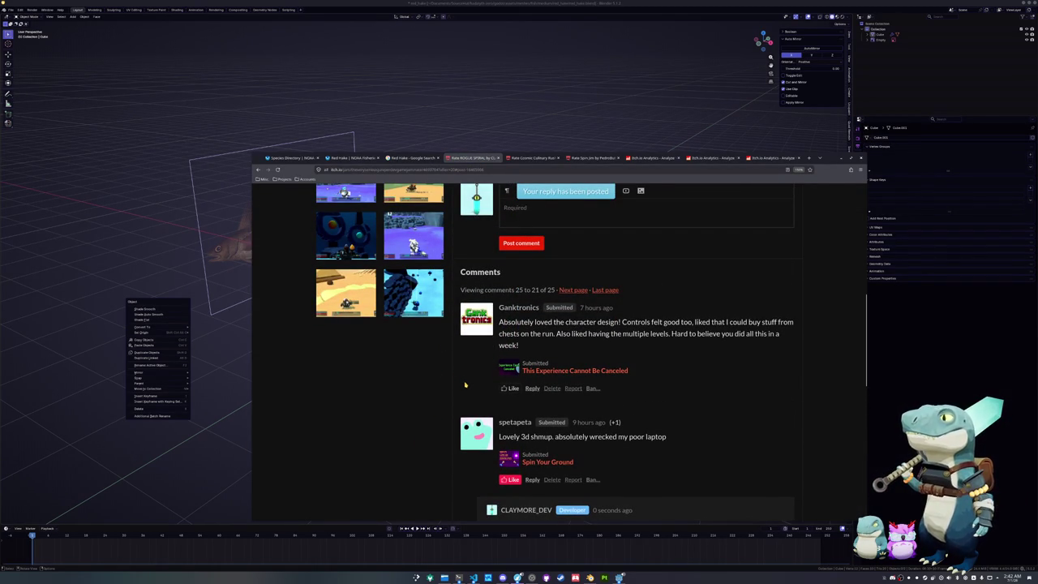
scroll(468, 390, "up", 2)
scroll(472, 392, "up", 3)
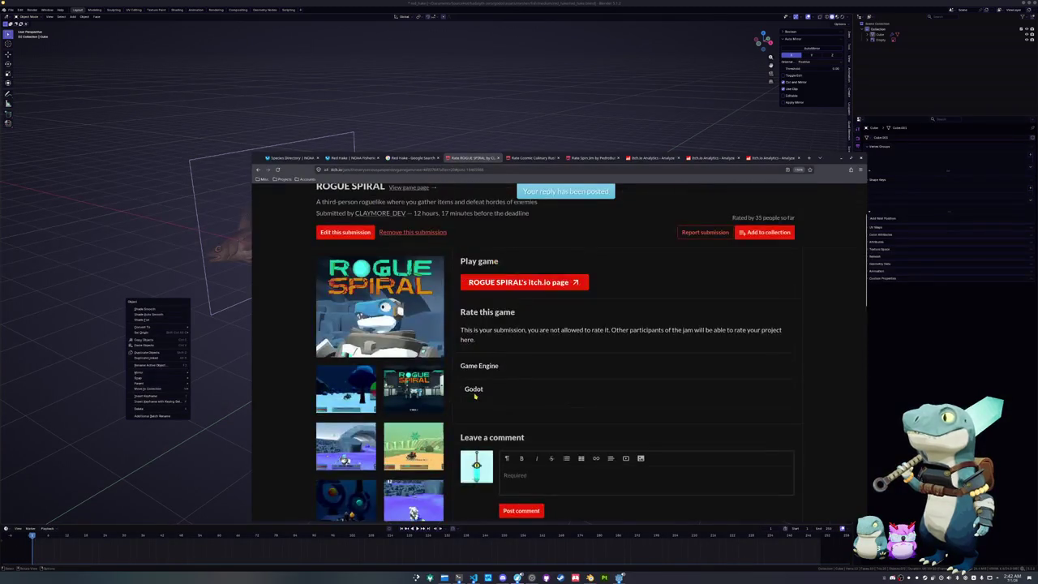
scroll(475, 396, "up", 2)
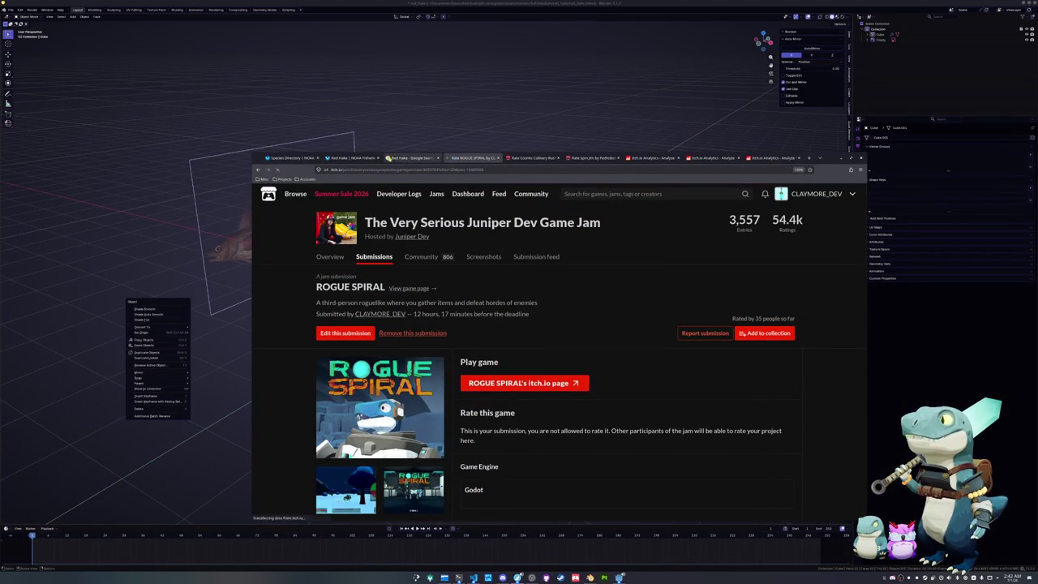
left_click(456, 138)
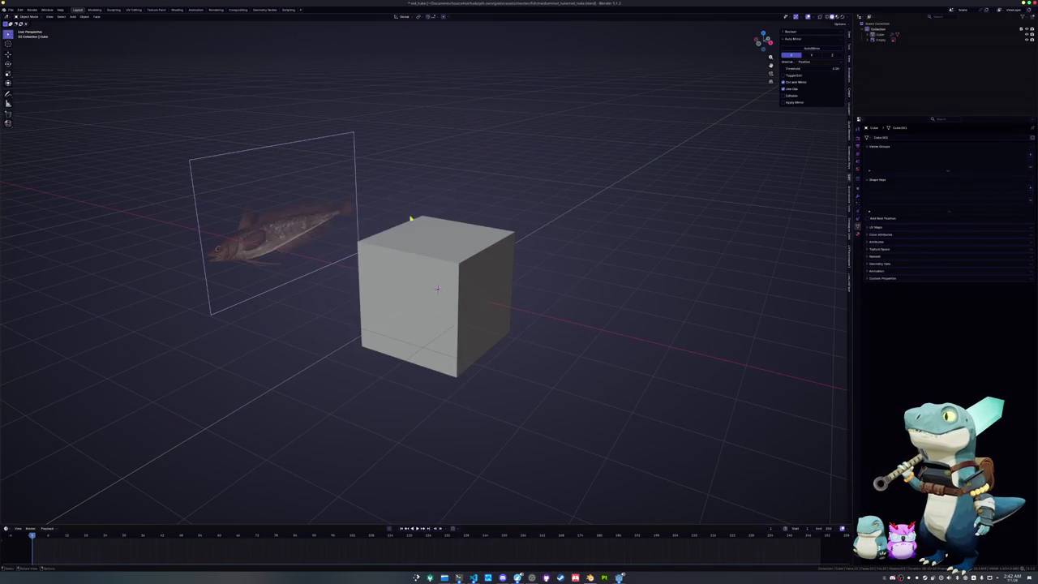
left_click(444, 292)
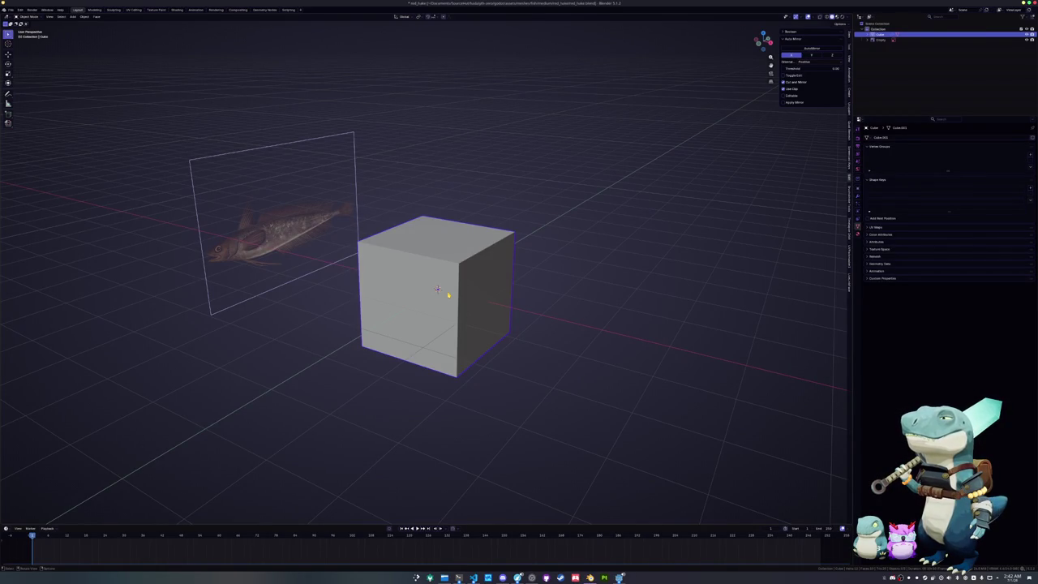
middle_click_drag(537, 271, 432, 260)
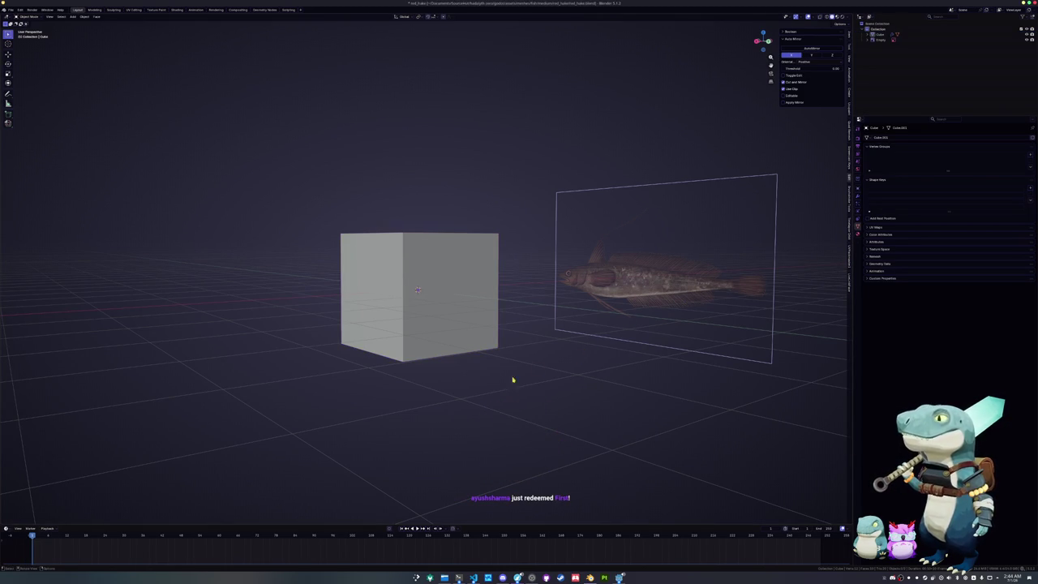
- Face the fish reference side-on in orthographic view, enter Edit Mode with X-ray, and select the cube's left vertices
middle_click_drag(461, 339, 465, 348)
key("KP_7")
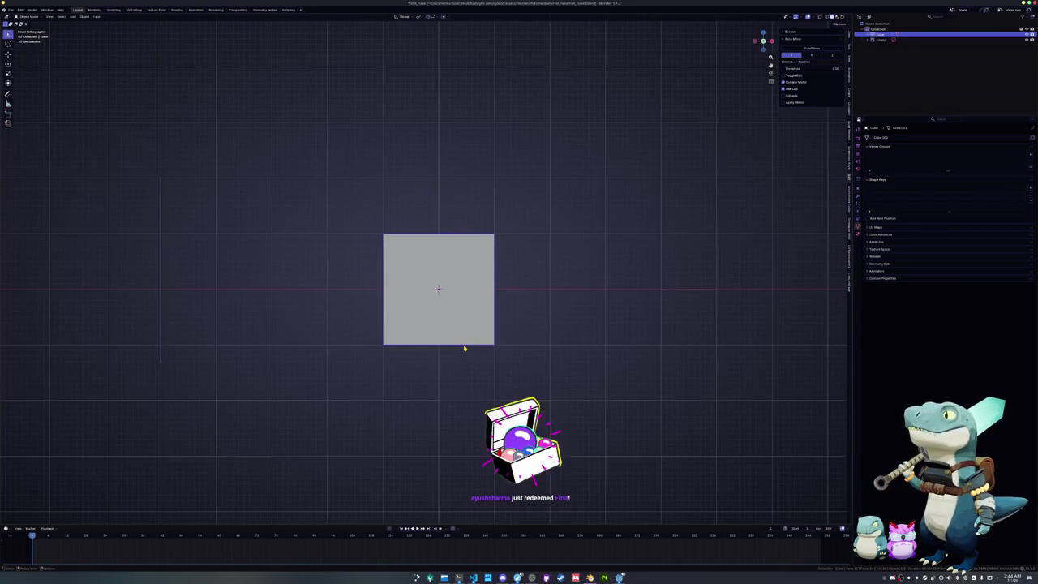
key("KP_3")
key("Tab")
key("alt+z")
scroll(349, 309, "up", 2)
left_click_drag(350, 377, 349, 313)
- Shape the cube's left end into a pointed wedge placed at the fish's head
left_click_drag(378, 252, 333, 197)
key("g")
key("z")
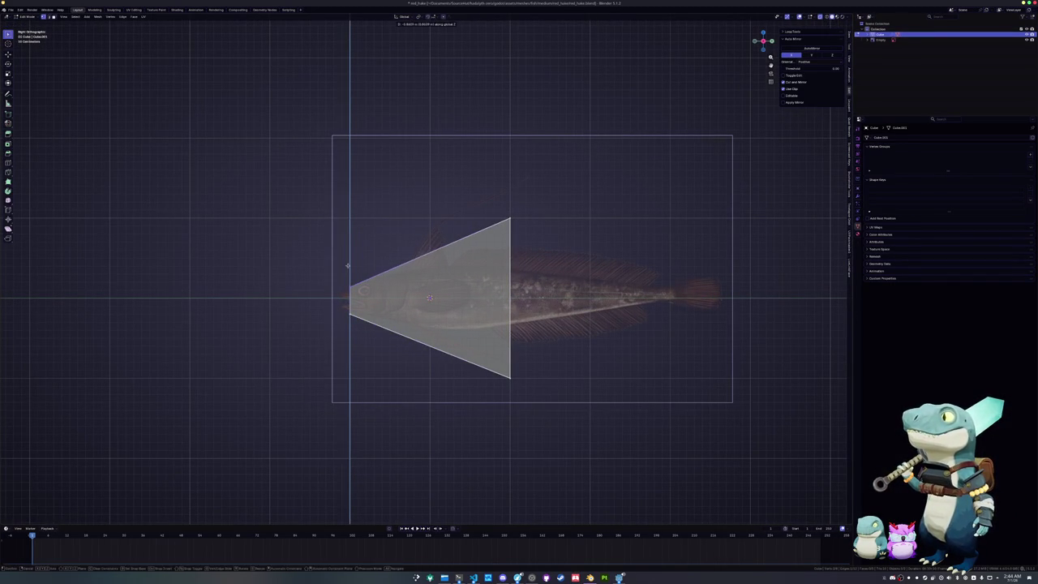
left_click_drag(329, 342, 375, 268)
key("g")
key("y")
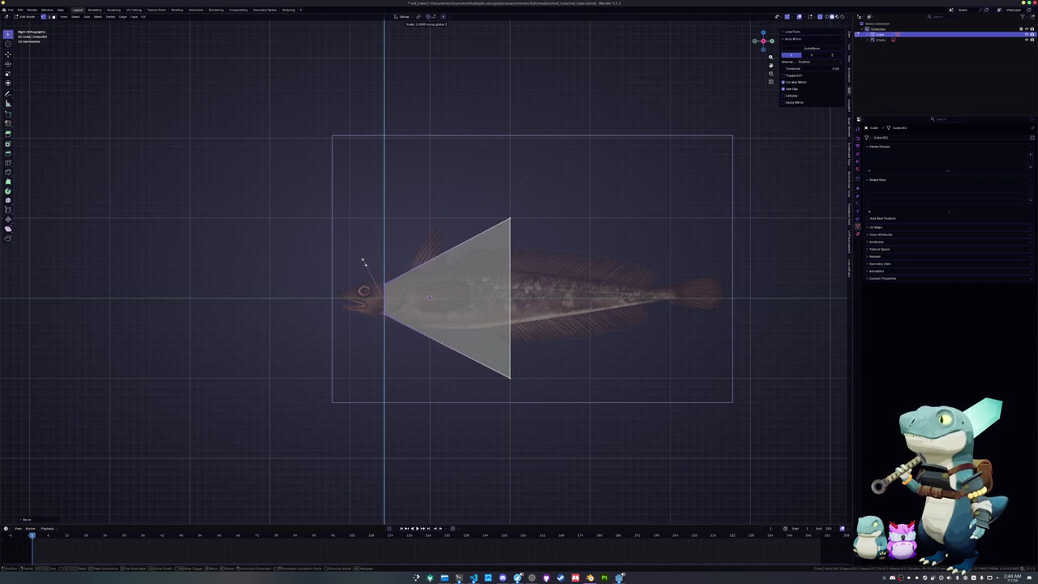
left_click(352, 239)
- Flatten the cube's right end vertically into a bar shape
left_click_drag(538, 414, 470, 342)
key("s")
key("z")
left_click(488, 245)
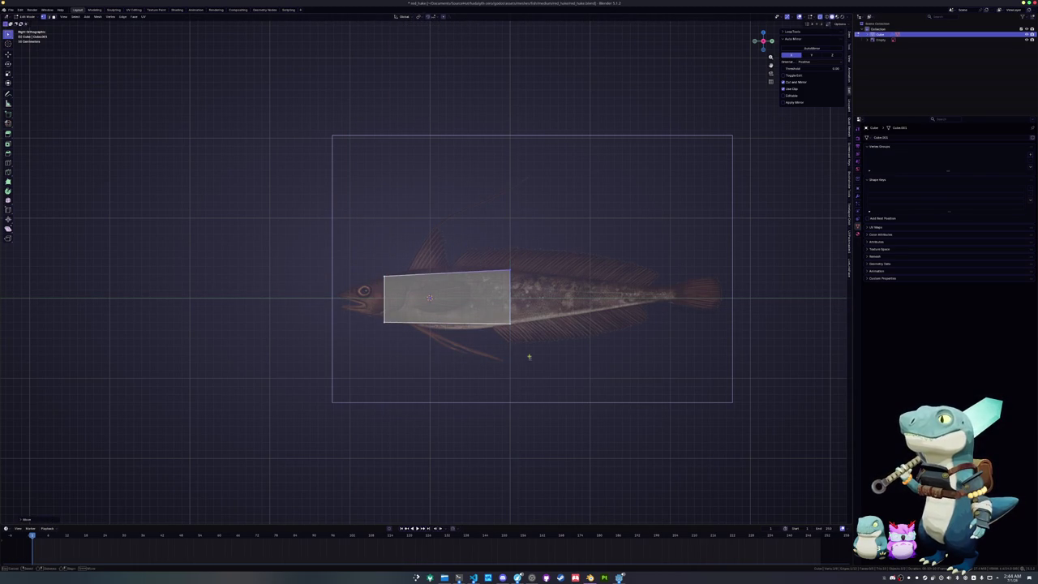
- Extrude the right end along the fish body and taper it vertically
key("e")
left_click(655, 283)
key("s")
key("z")
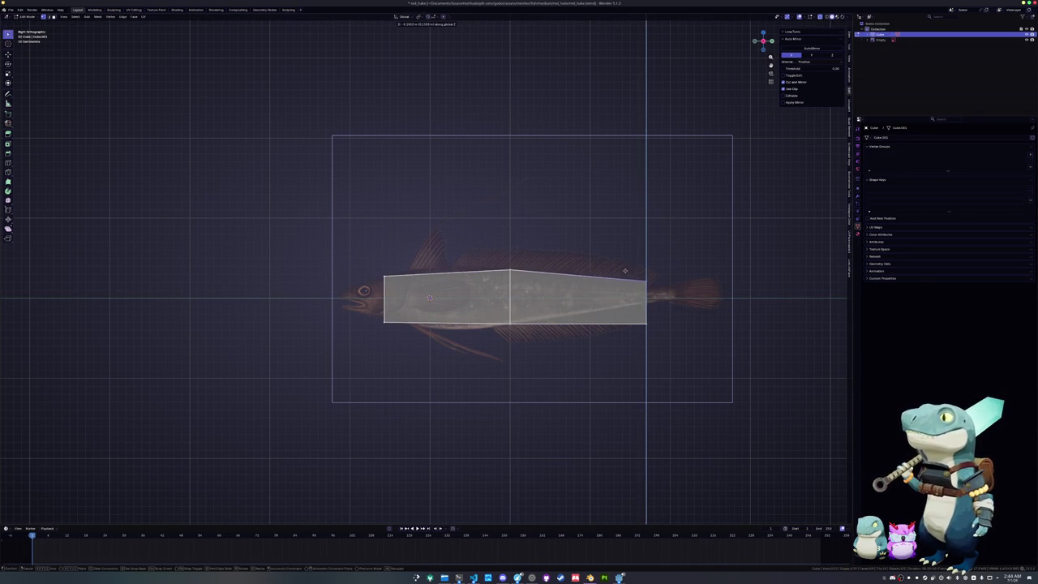
left_click(629, 296)
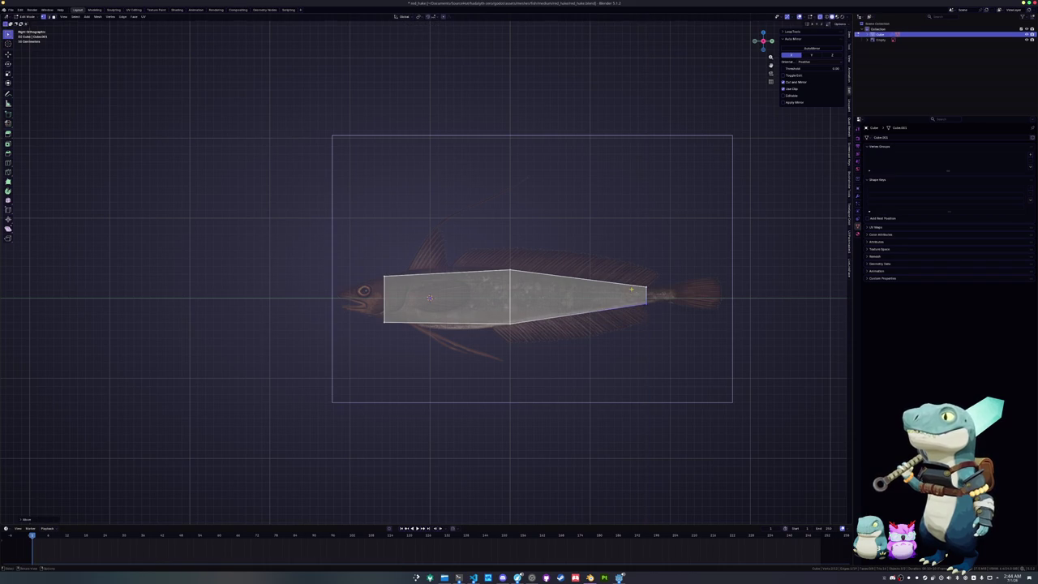
scroll(559, 357, "up", 2)
scroll(559, 357, "up", 1)
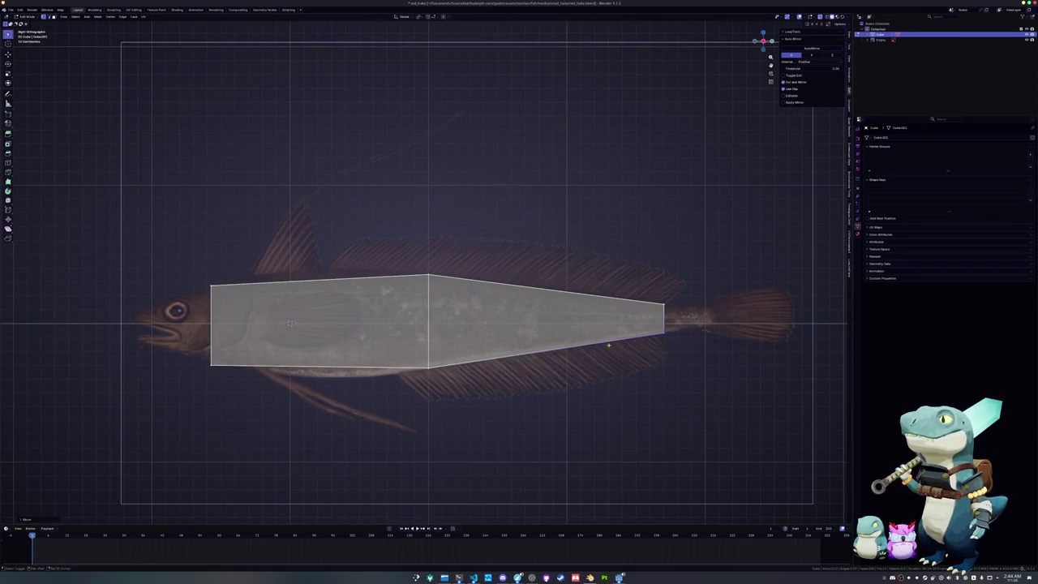
middle_click_drag(596, 347, 547, 353, "shift")
- Extrude another body segment along X toward the tail
key("e")
key("x")
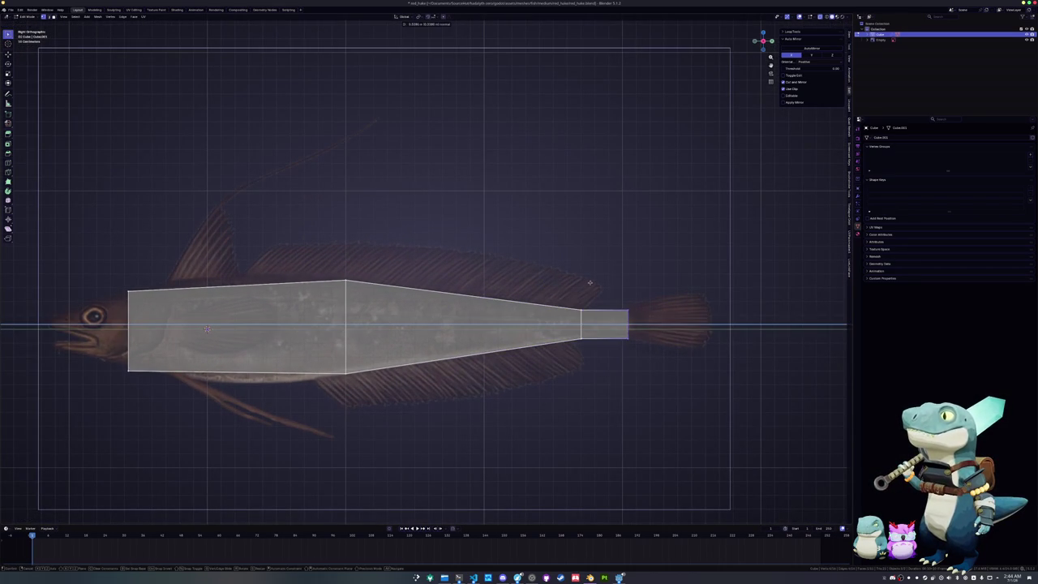
left_click(625, 349)
scroll(625, 348, "up", 3)
middle_click_drag(843, 366, 761, 354, "shift")
- Slide the tail-end edge along the mesh to fit the reference
key("g")
key("z")
right_click(625, 308)
key("g")
key("g")
left_click(612, 308)
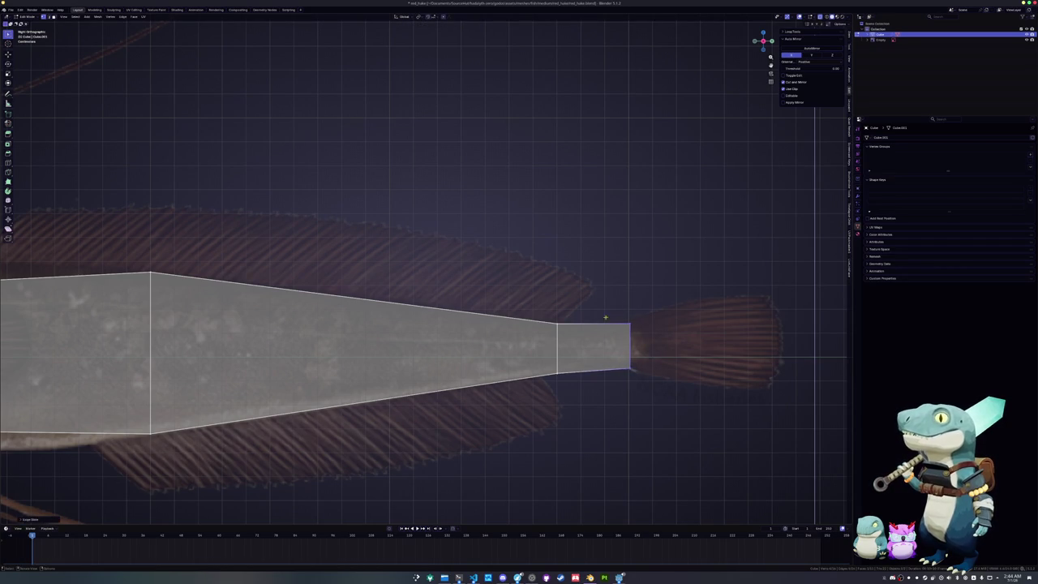
scroll(537, 318, "down", 3)
middle_click_drag(207, 337, 532, 337, "shift")
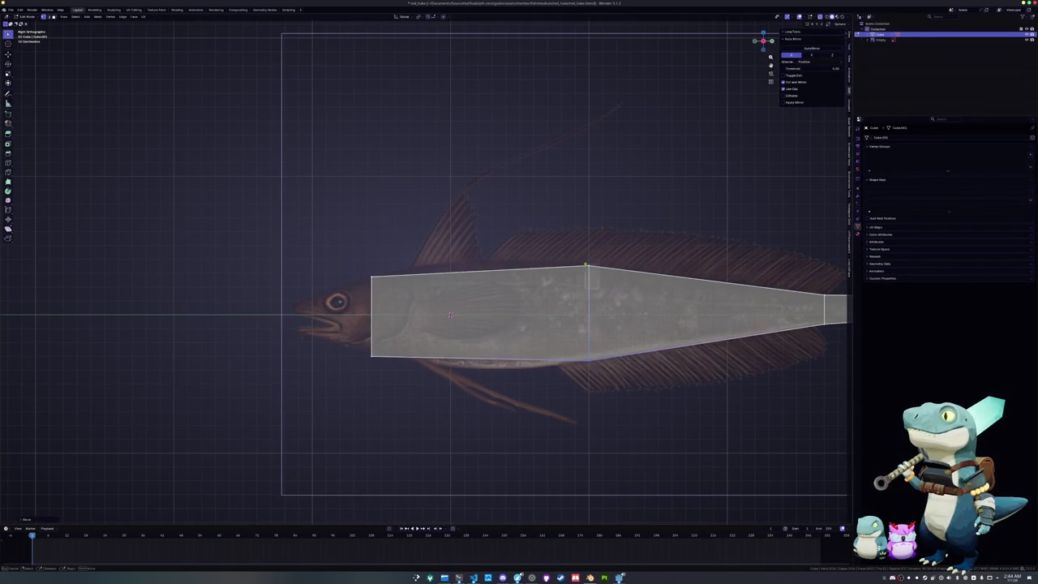
- Stretch the mid-body edge loop taller and lower its bottom vertex to follow the fish outline
left_click(551, 250, "alt")
middle_click_drag(550, 253, 558, 229, "shift")
left_click(581, 328, "alt")
middle_click_drag(423, 335, 476, 322, "shift")
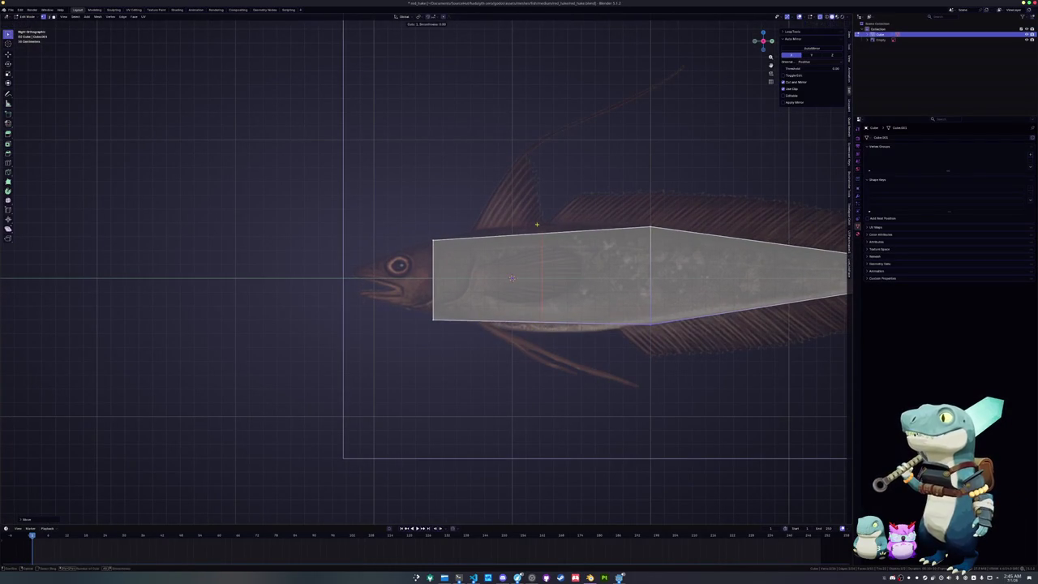
left_click(540, 236, "alt")
key("s")
key("z")
left_click(552, 327)
left_click(541, 323)
key("g")
key("z")
left_click(522, 313)
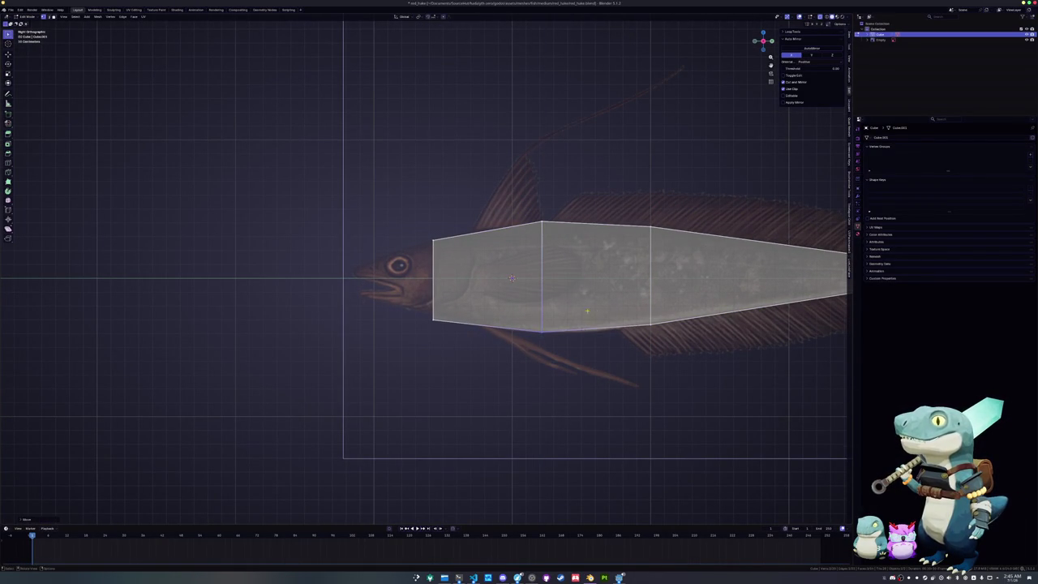
- Add two edge loops with Ctrl+R, one across the body and one near the head
scroll(577, 311, "up", 1)
key("ctrl+r")
left_click(632, 328)
left_click(614, 325)
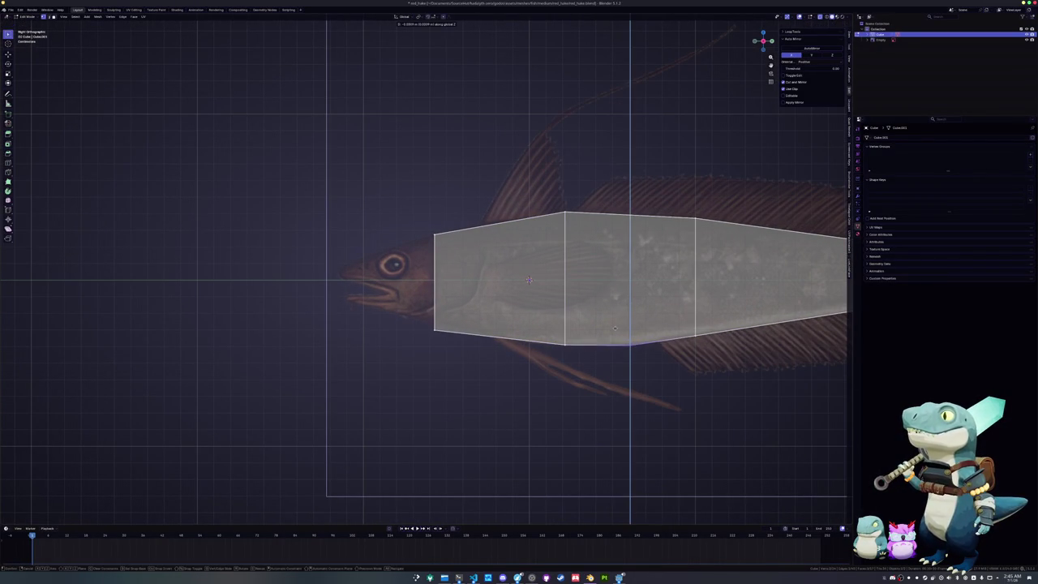
key("g")
key("z")
key("Escape")
middle_click_drag(496, 251, 585, 282, "shift")
left_click(575, 246)
left_click(579, 359)
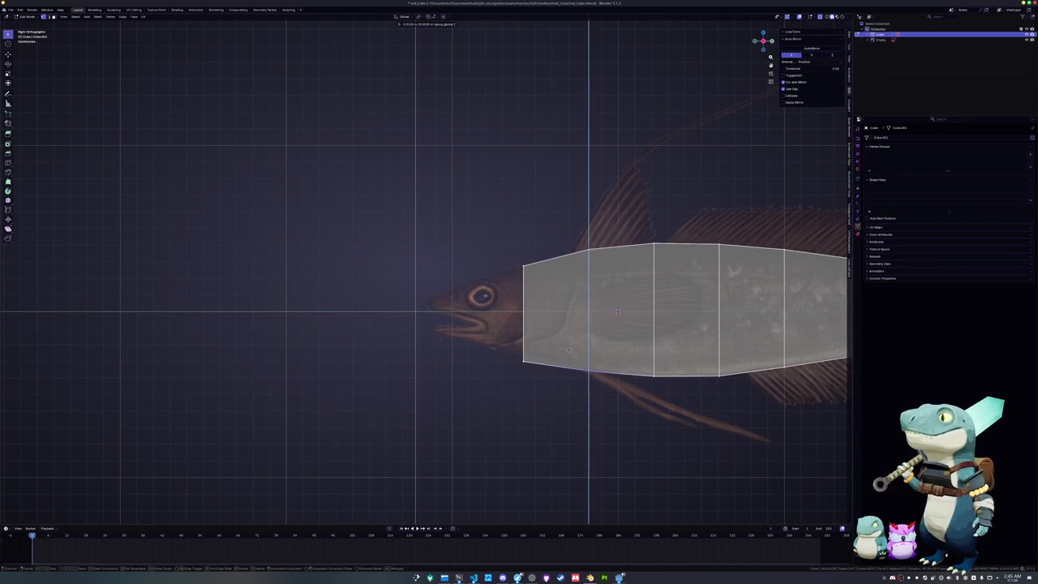
middle_click_drag(534, 357, 576, 381, "shift")
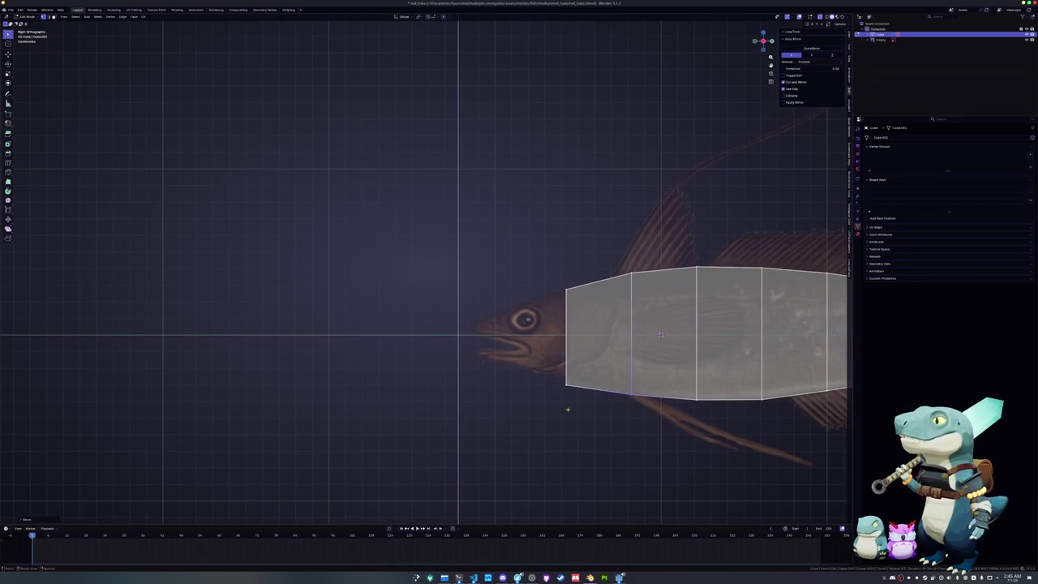
- Extrude the front face into a snout and lower its top vertex
left_click_drag(560, 367, 531, 256)
key("e")
left_click(486, 264)
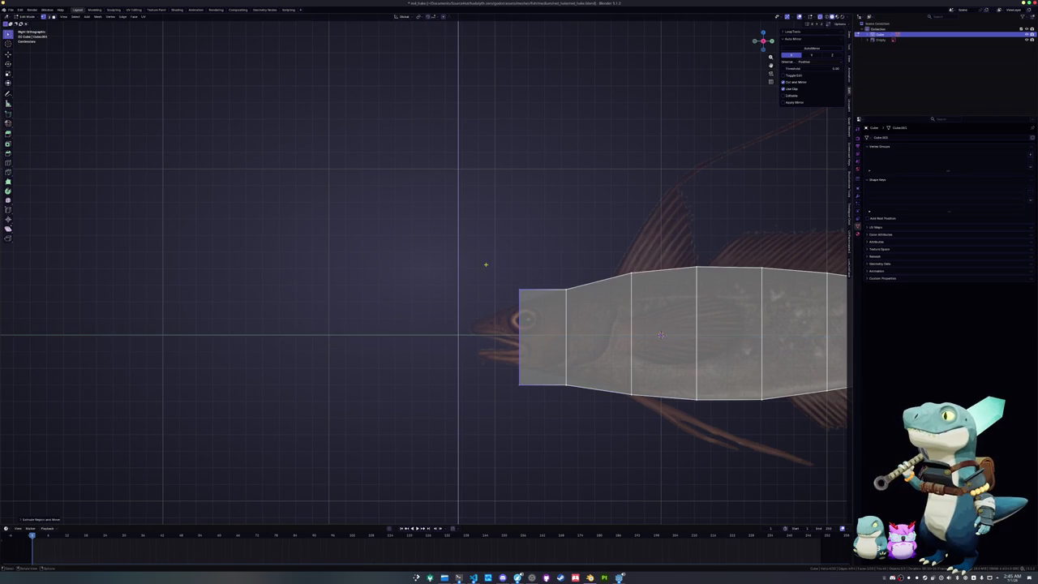
key("g")
key("z")
left_click(510, 289)
- Raise the snout's bottom vertices vertically to taper the head
left_click(519, 387)
key("g")
key("z")
left_click(501, 360)
left_click(565, 386)
key("g")
key("z")
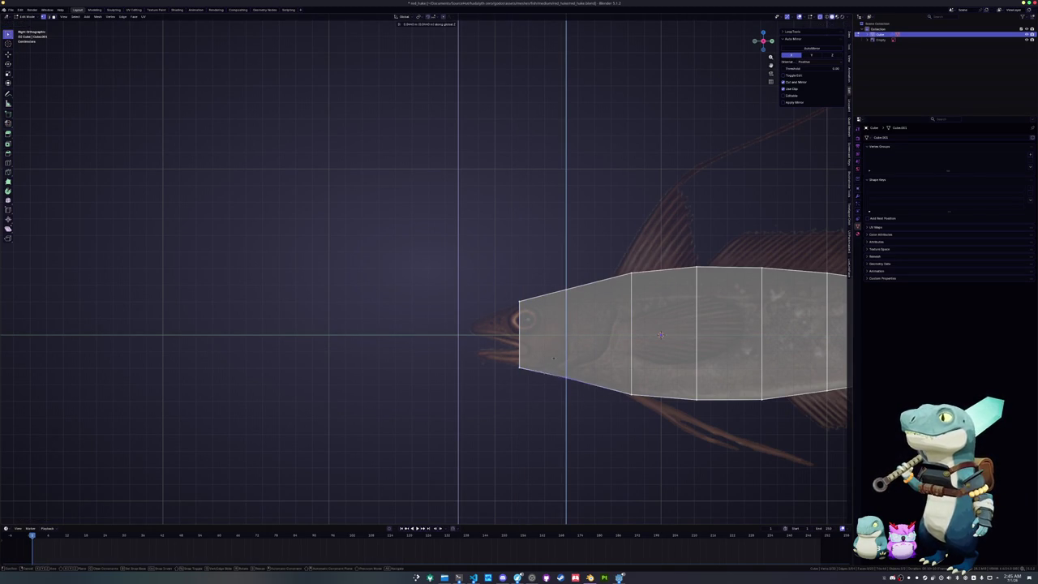
left_click(554, 360)
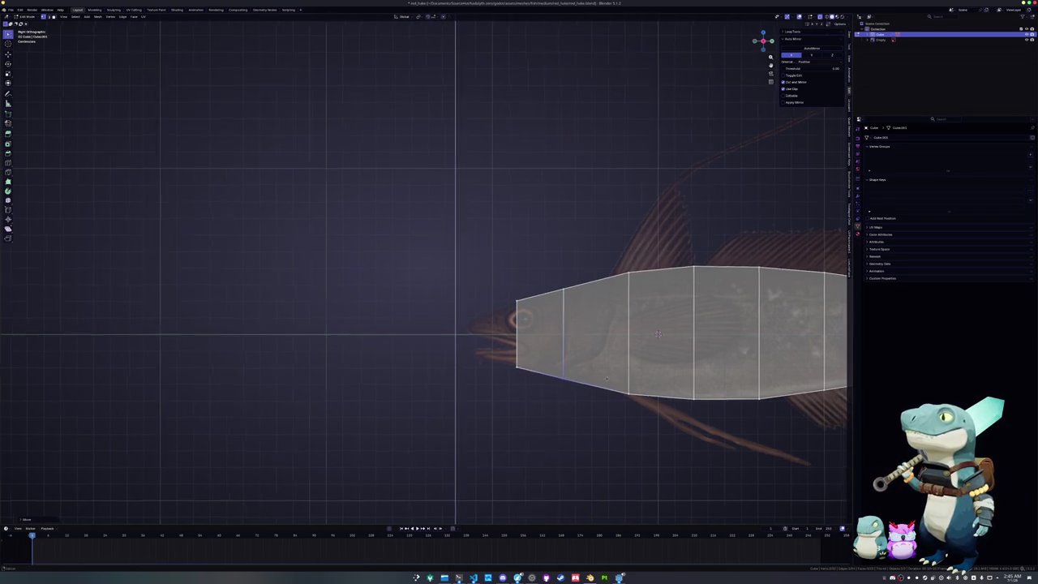
middle_click_drag(554, 360, 453, 388, "shift")
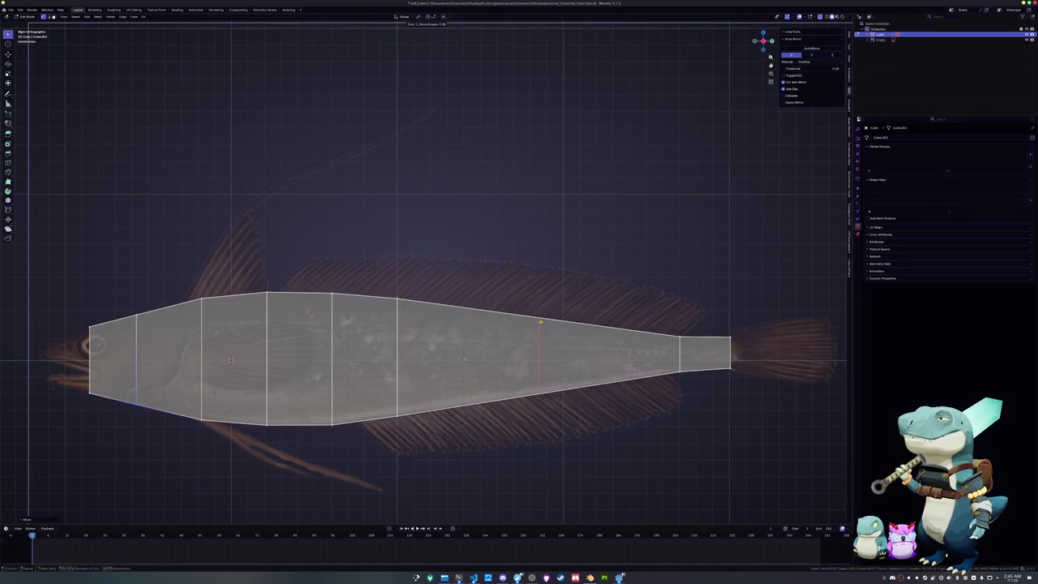
- Add two edge loops toward the tail and adjust a tail vertex vertically
left_click(540, 322)
key("alt+a")
left_click_drag(605, 332, 485, 299)
left_click_drag(599, 403, 552, 364)
key("g")
key("z")
left_click(568, 368)
- Extrude the tail end toward the fin and scale it into a pointed tip
scroll(737, 403, "up", 2)
scroll(697, 413, "up", 1)
scroll(653, 428, "up", 2)
key("g")
key("z")
left_click(521, 326)
key("e")
left_click(600, 369)
key("s")
key("z")
left_click(600, 369)
- Resize the tail end vertically and move it further back along the fish
key("s")
key("z")
left_click(625, 359)
key("e")
key("Escape")
key("g")
key("y")
left_click(676, 360)
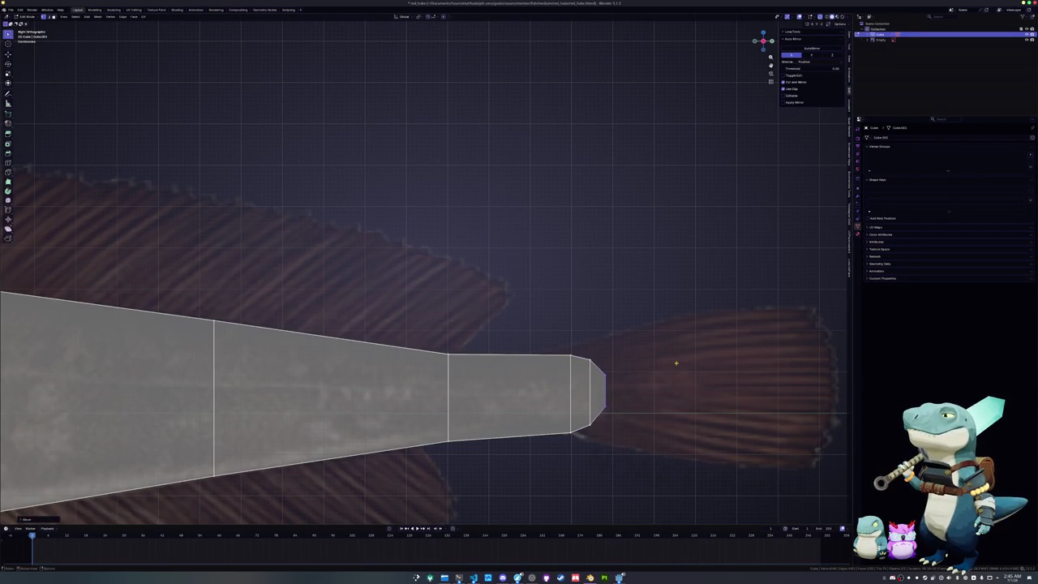
- Cut a lengthwise edge loop along the fish body
middle_click_drag(566, 491, 643, 491, "shift")
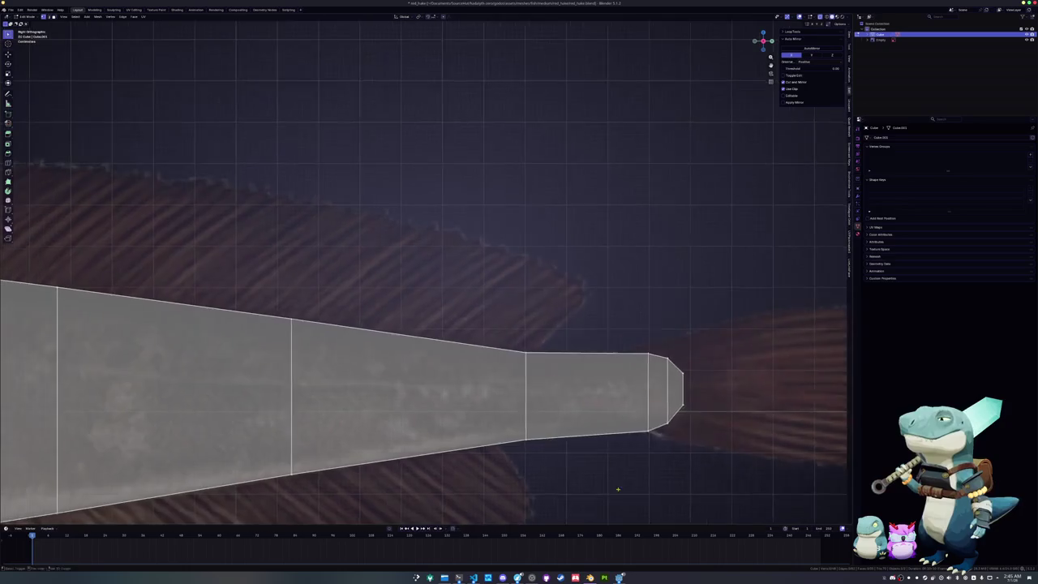
scroll(498, 424, "down", 3)
scroll(503, 419, "down", 4)
scroll(352, 350, "down", 2)
middle_click_drag(352, 351, 725, 386, "shift")
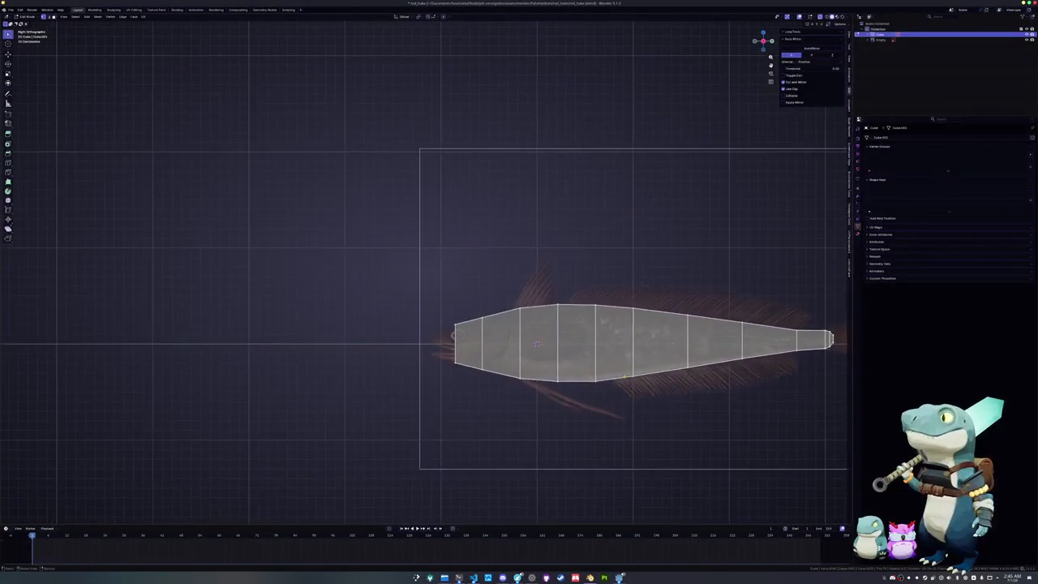
scroll(655, 424, "up", 4)
key("ctrl+r")
key("ctrl+r")
key("Escape")
key("ctrl+r")
left_click(655, 424)
- Flatten the tail tip vertically, then switch over to the Godot editor
scroll(612, 455, "down", 2)
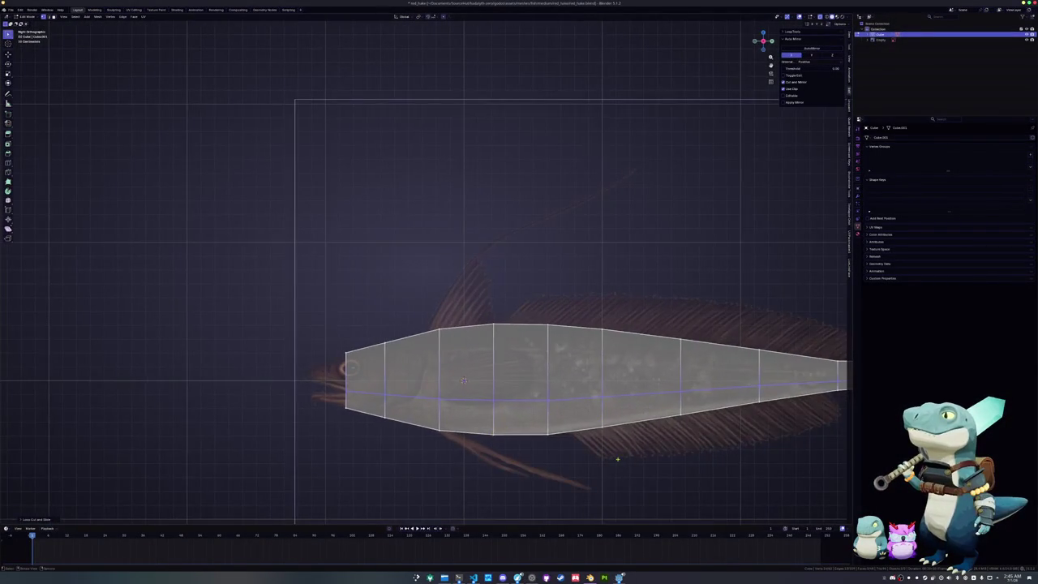
scroll(612, 456, "up", 1, "ctrl")
scroll(608, 445, "up", 4, "ctrl")
scroll(600, 421, "up", 2)
scroll(591, 408, "up", 2)
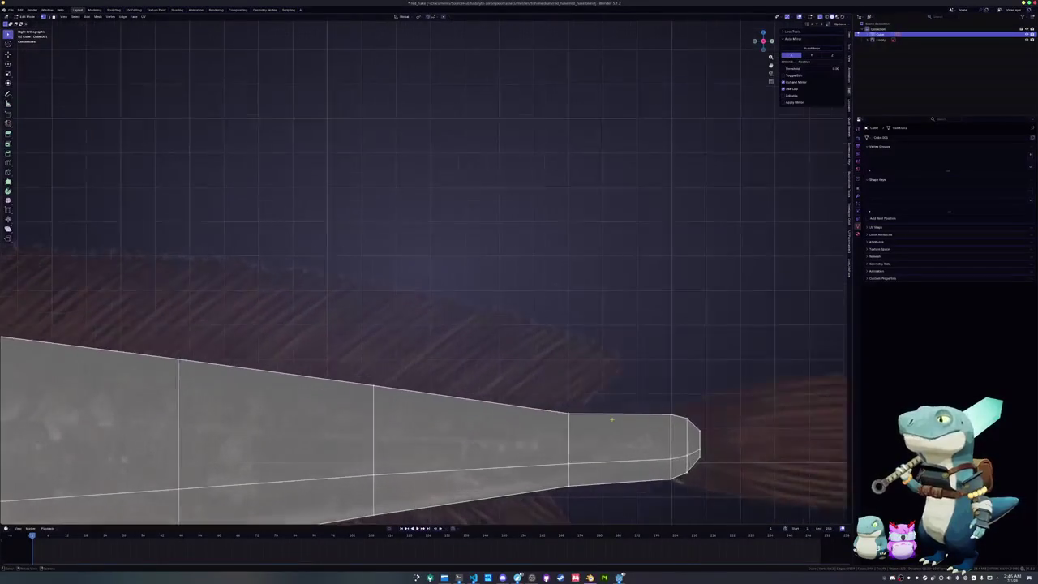
key("s")
key("z")
key("Return")
key("g")
key("z")
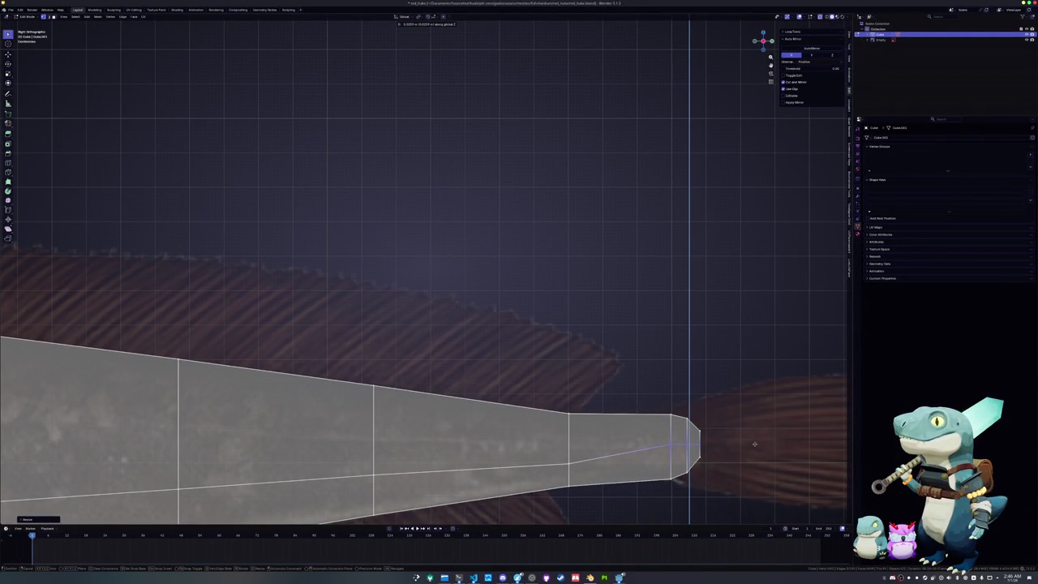
left_click(755, 443)
scroll(595, 508, "up", 1)
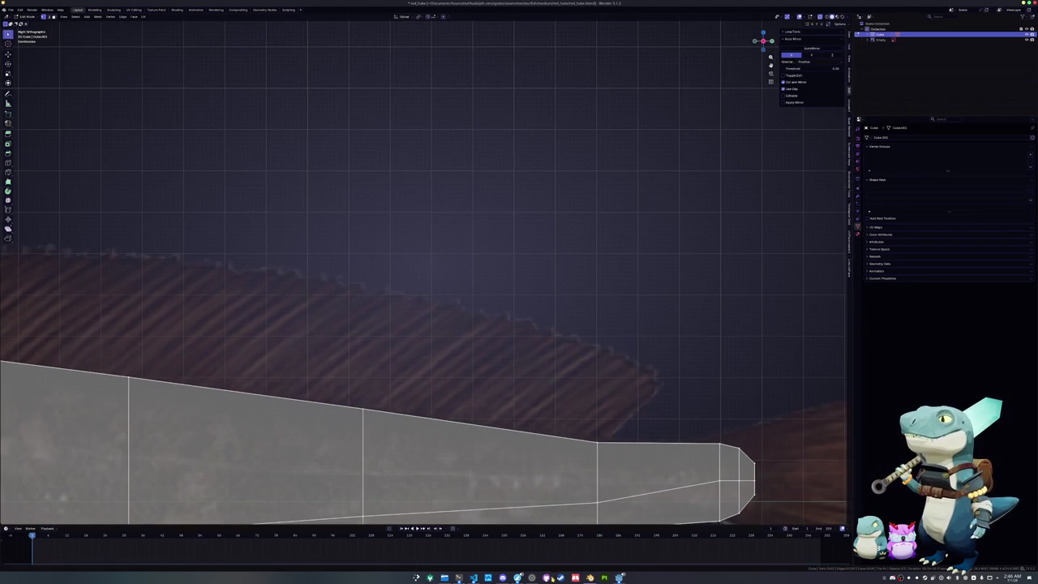
left_click(619, 577)
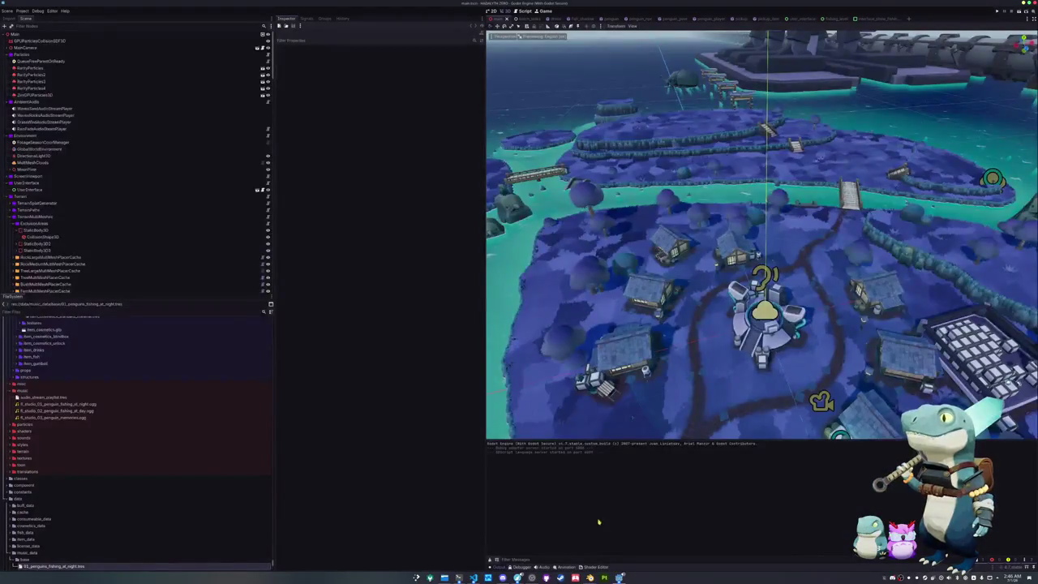
- Run the penguin fishing project with F5
key("F5")
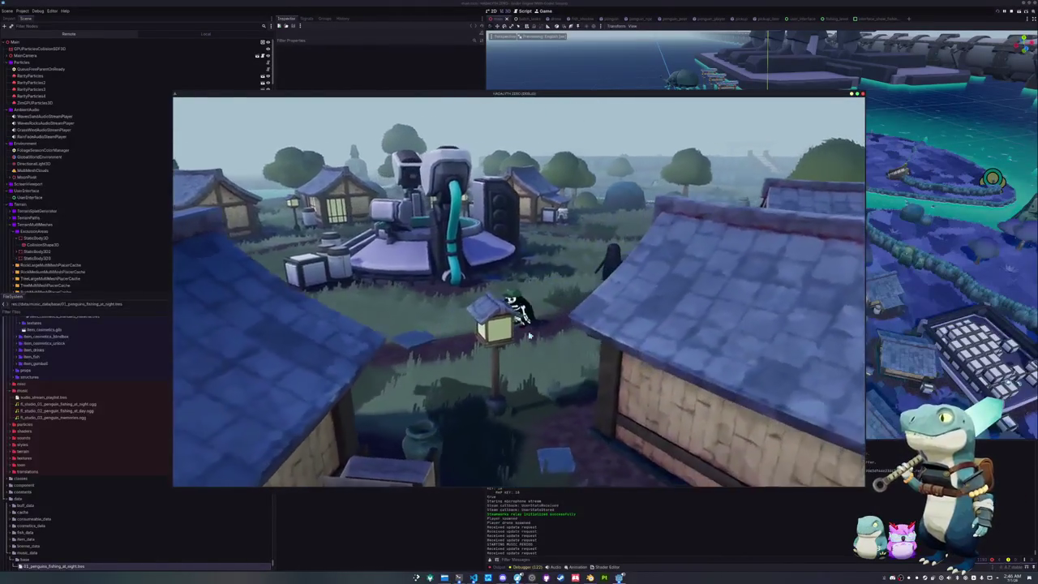
- Check the pause-menu audio settings (all volumes at 100), then walk the penguin and open the inventory
key("Escape")
left_click(504, 287)
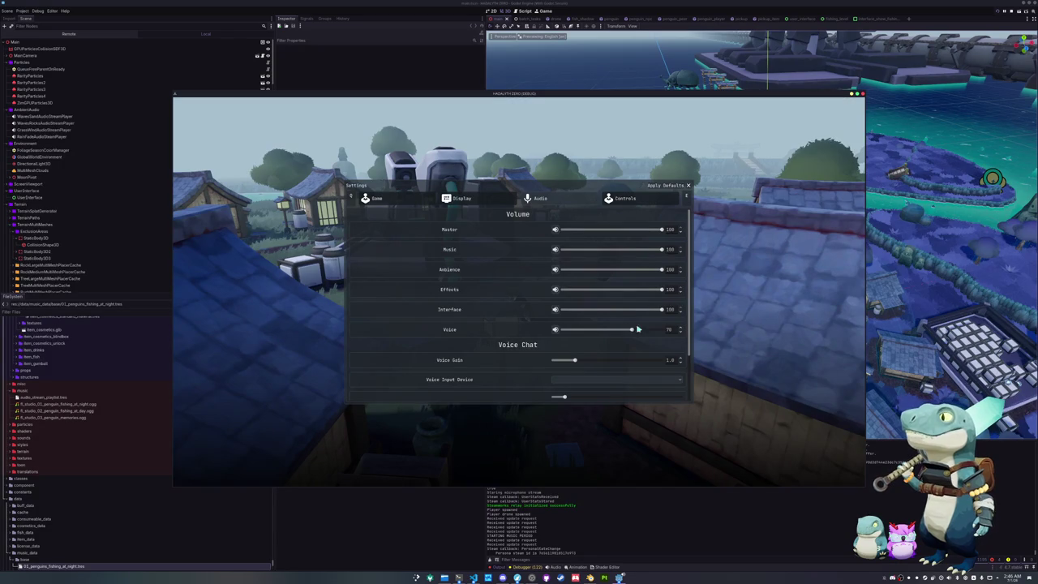
scroll(527, 362, "down", 2)
key("Escape")
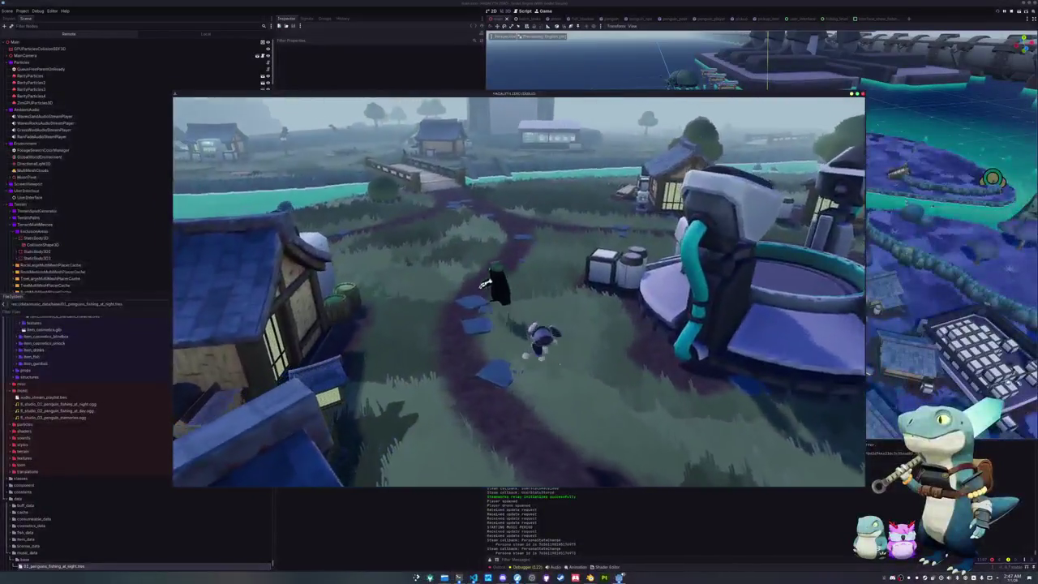
key("w")
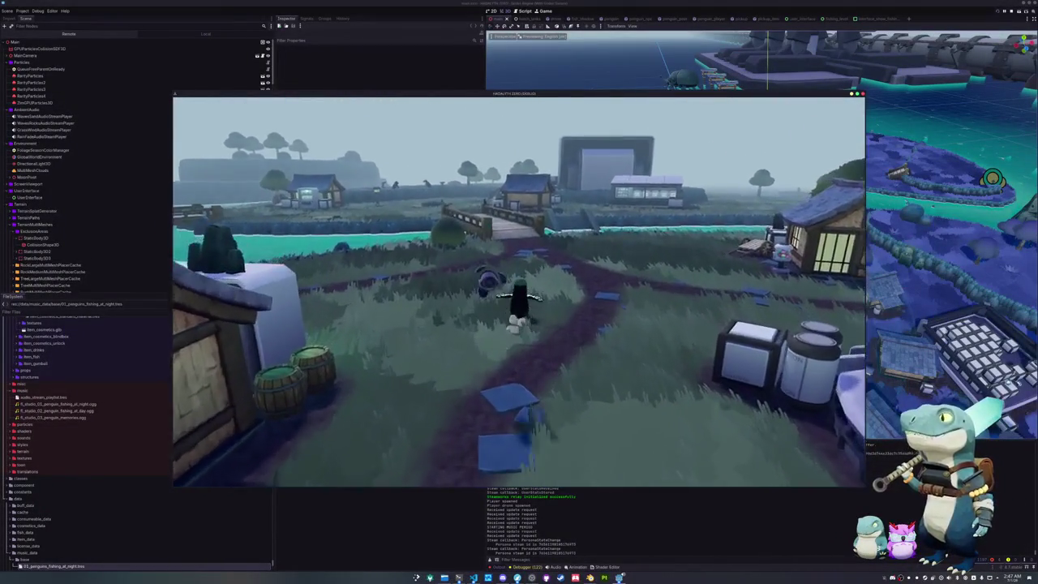
key("Tab")
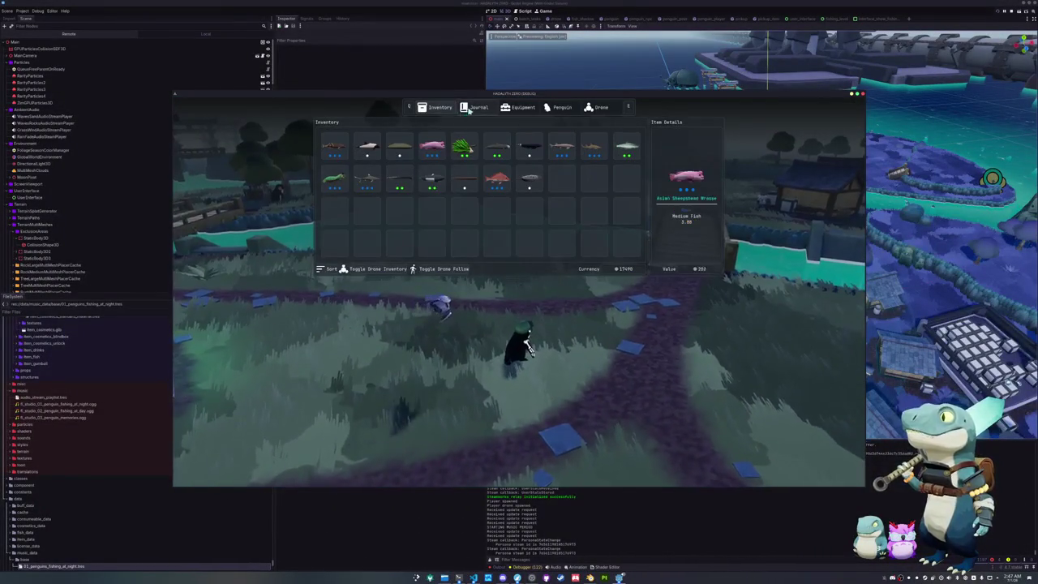
- Go to the Penguin cosmetics page and try the blue, green and black-with-cyan skins
left_click(477, 107)
left_click(523, 107)
left_click(559, 107)
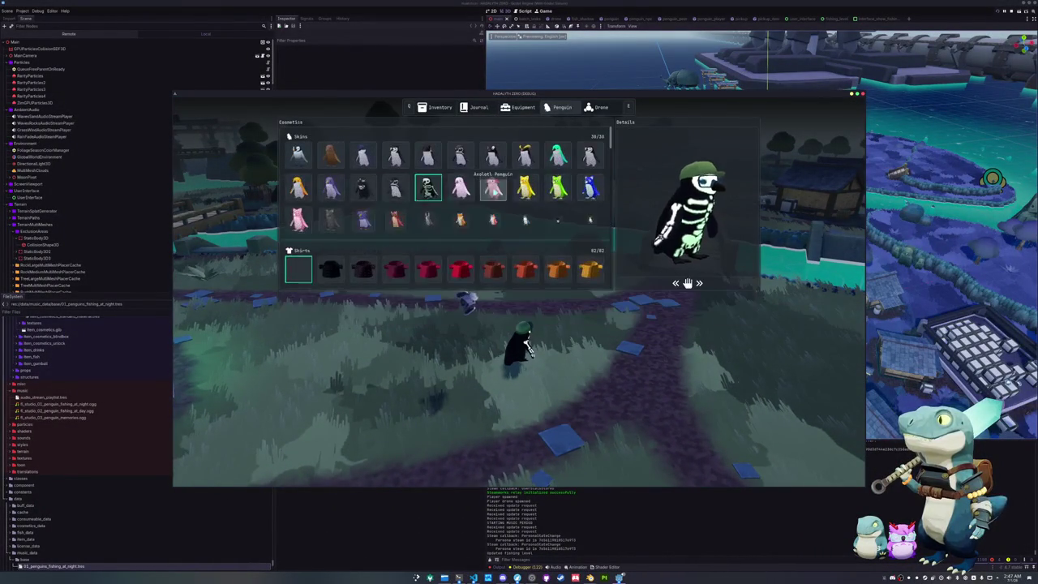
left_click(524, 221)
left_click(557, 188)
left_click(524, 220)
left_click(557, 220)
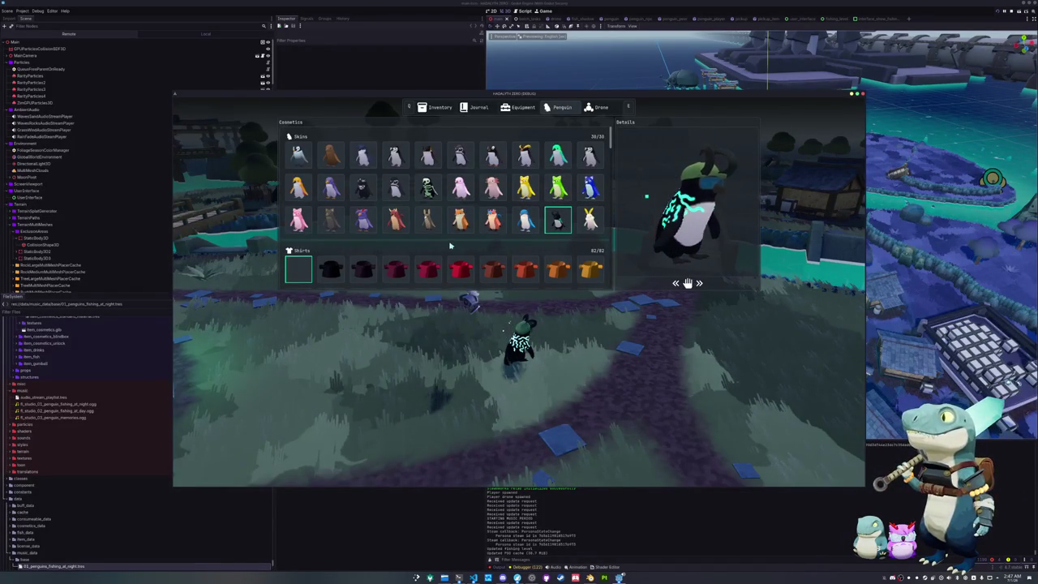
- Try the brown bunny, orange fox, white bunny-ears, green cat, red, purple, pink and teal skins
left_click(427, 220)
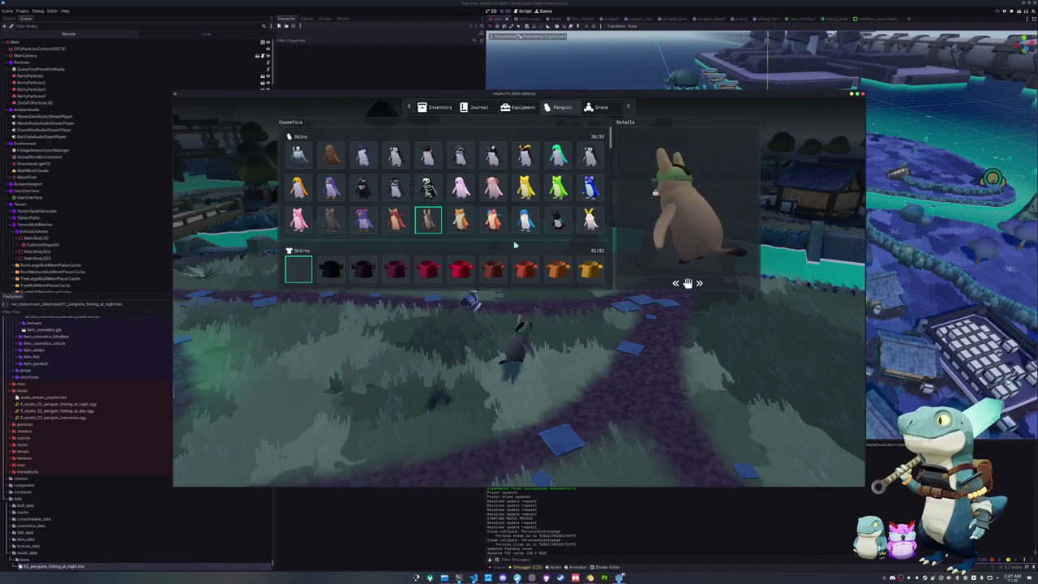
left_click(460, 221)
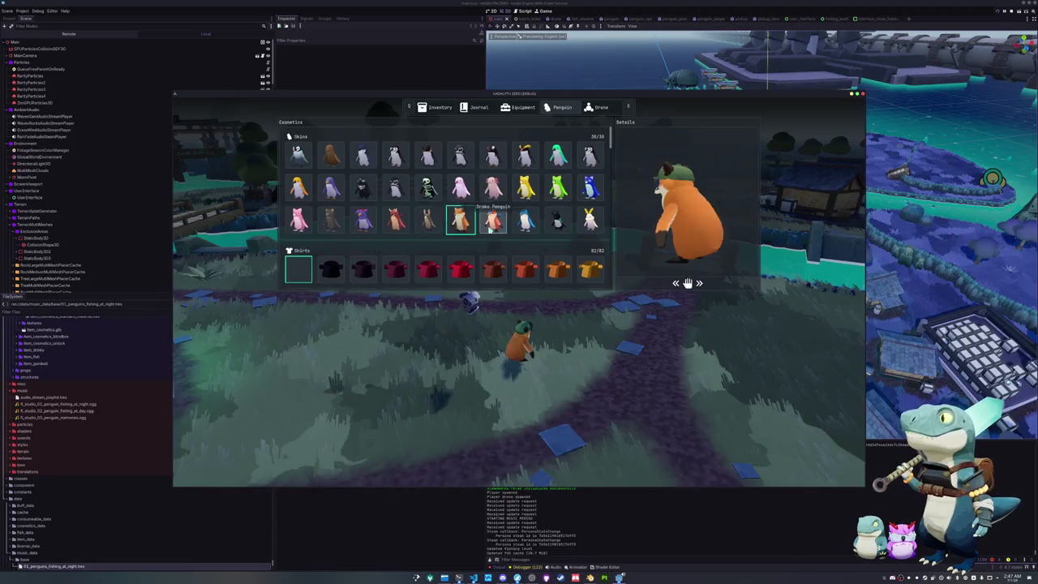
left_click(590, 221)
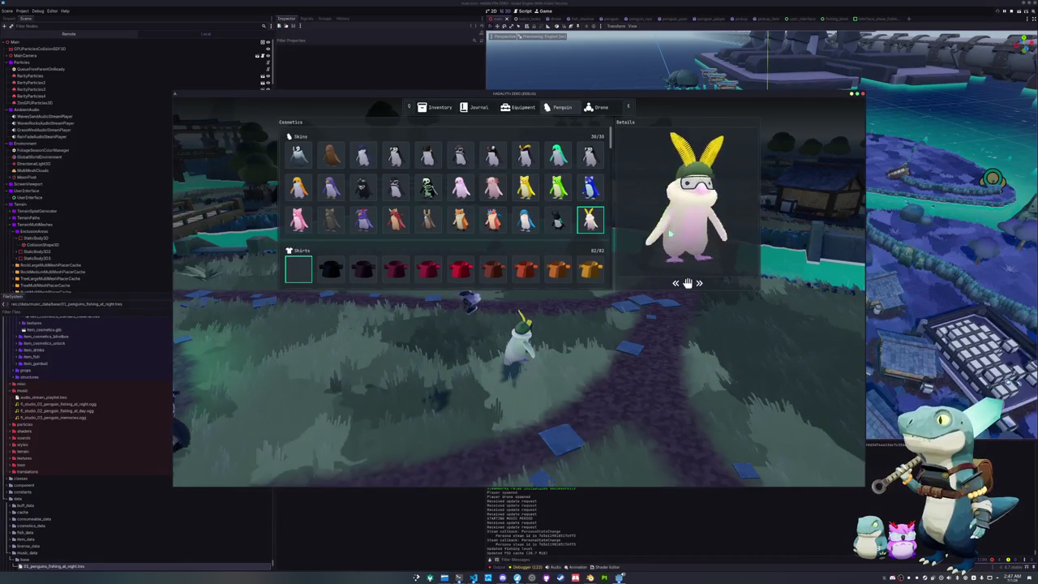
left_click(560, 195)
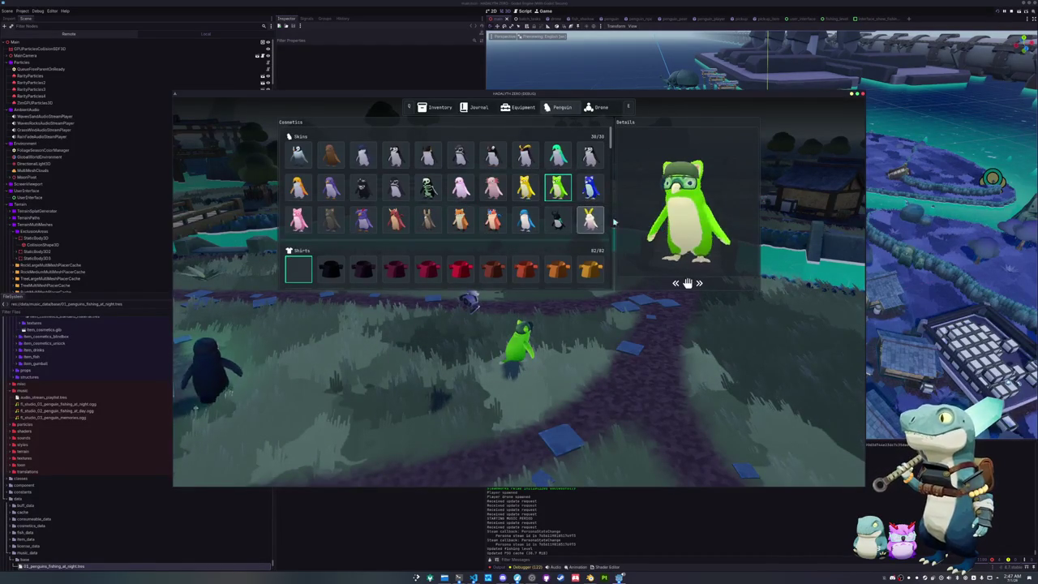
left_click(395, 220)
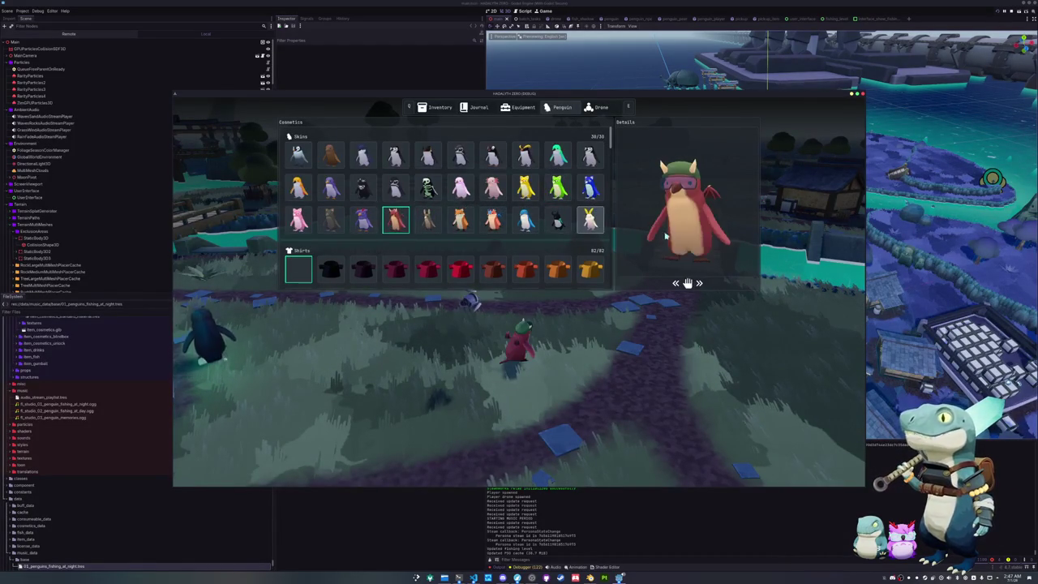
left_click(363, 220)
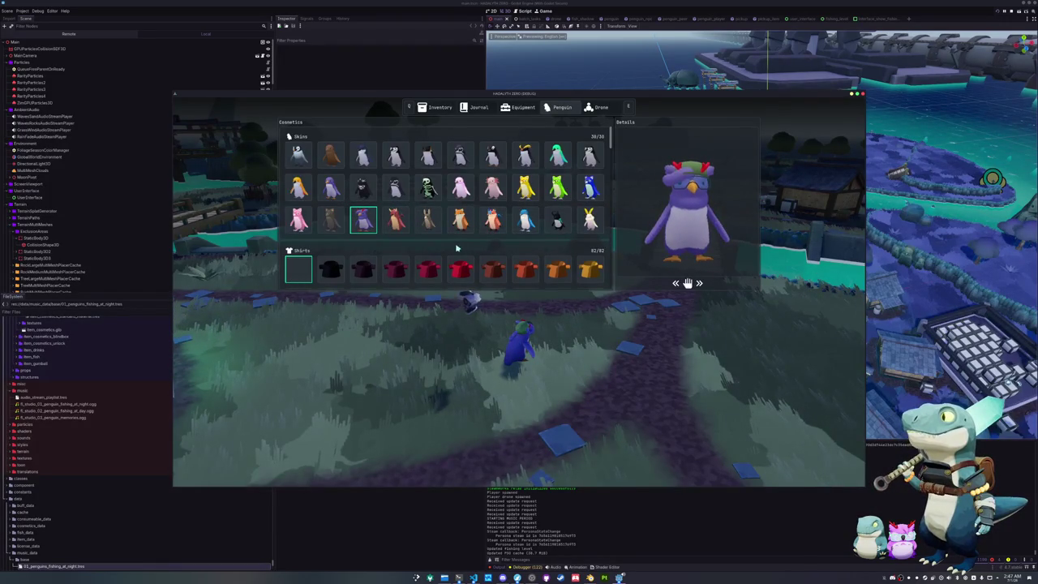
left_click(330, 188)
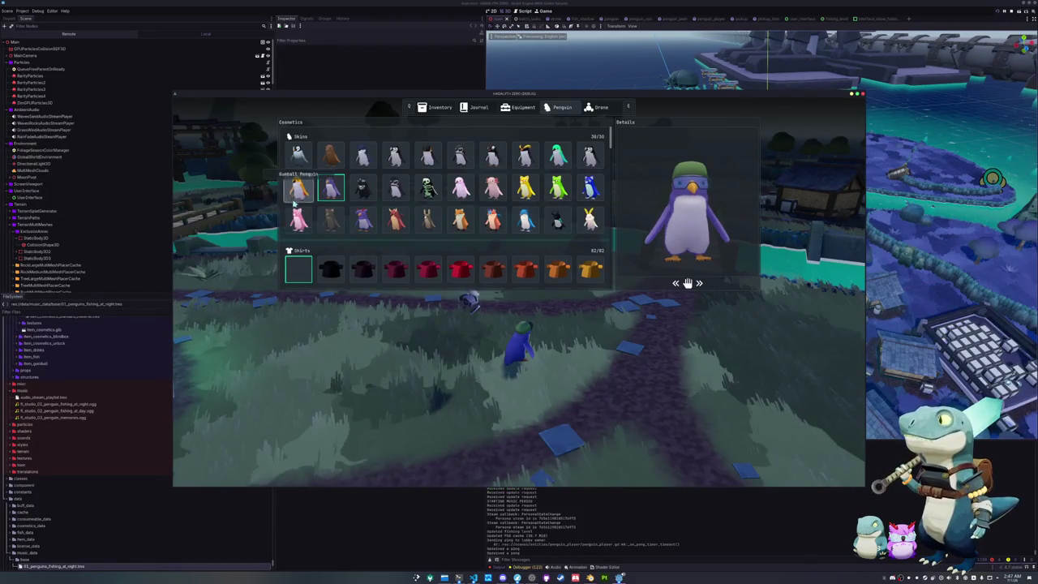
left_click(460, 188)
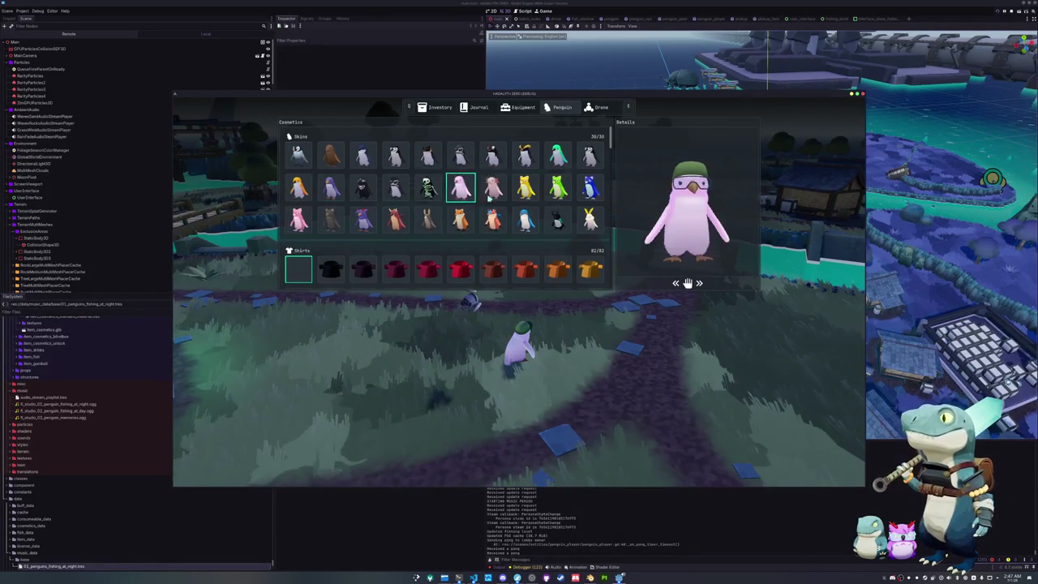
left_click(557, 155)
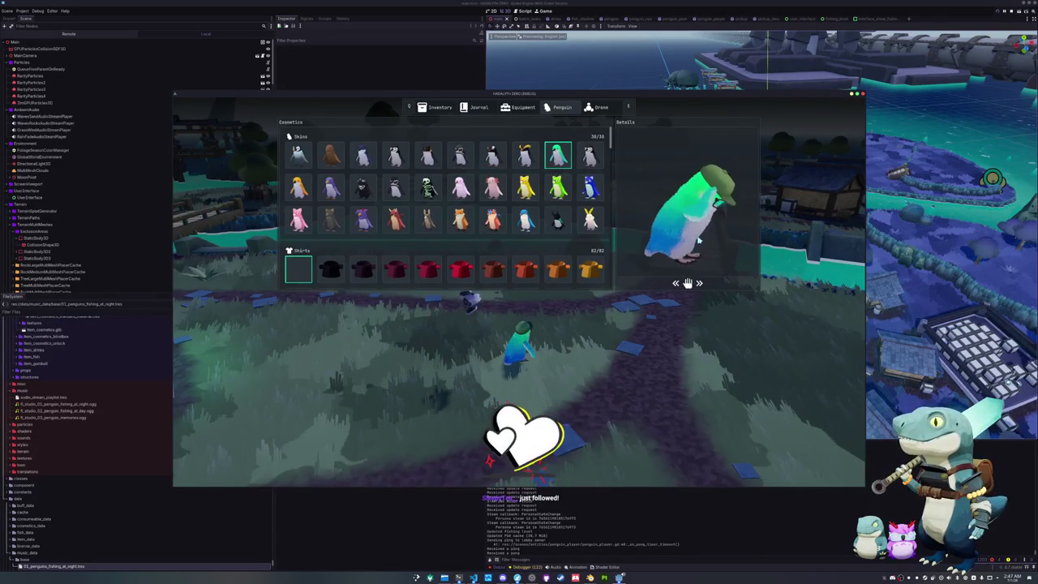
- Equip the brown, then blue and top-right skins, ending on the black-and-white penguin skin
left_click(362, 160)
left_click(336, 159)
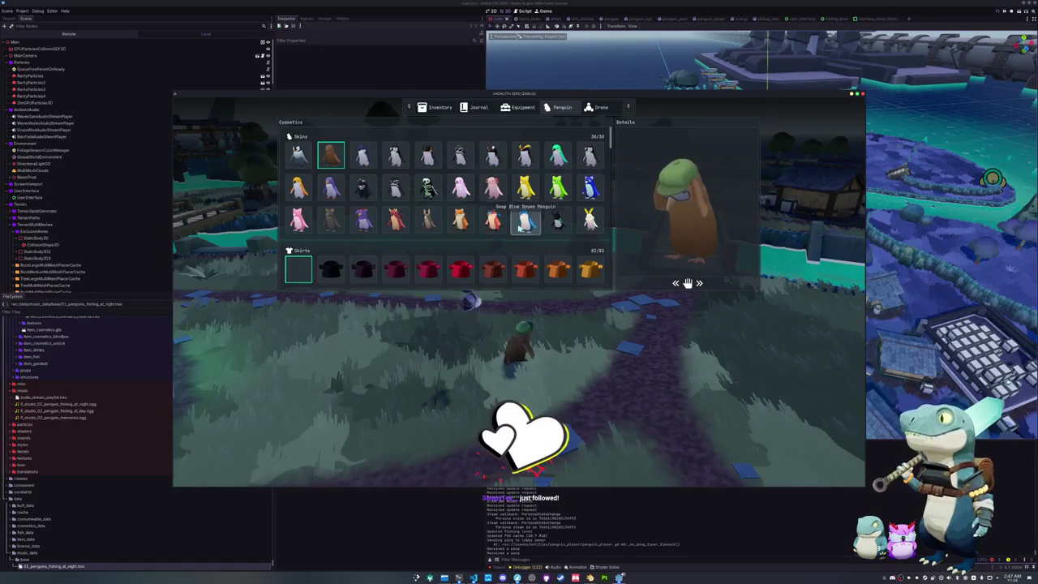
left_click(527, 221)
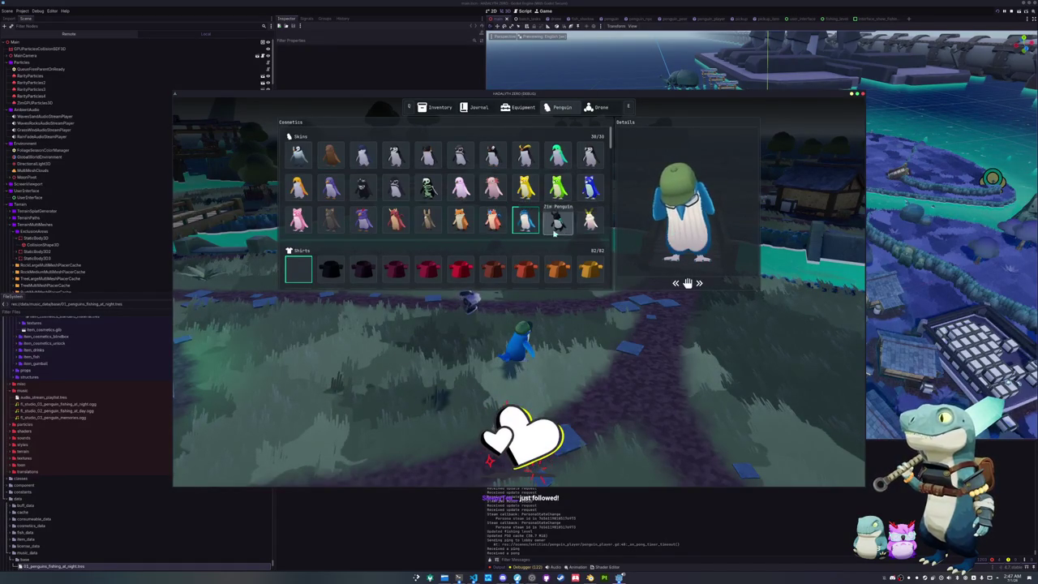
left_click(589, 155)
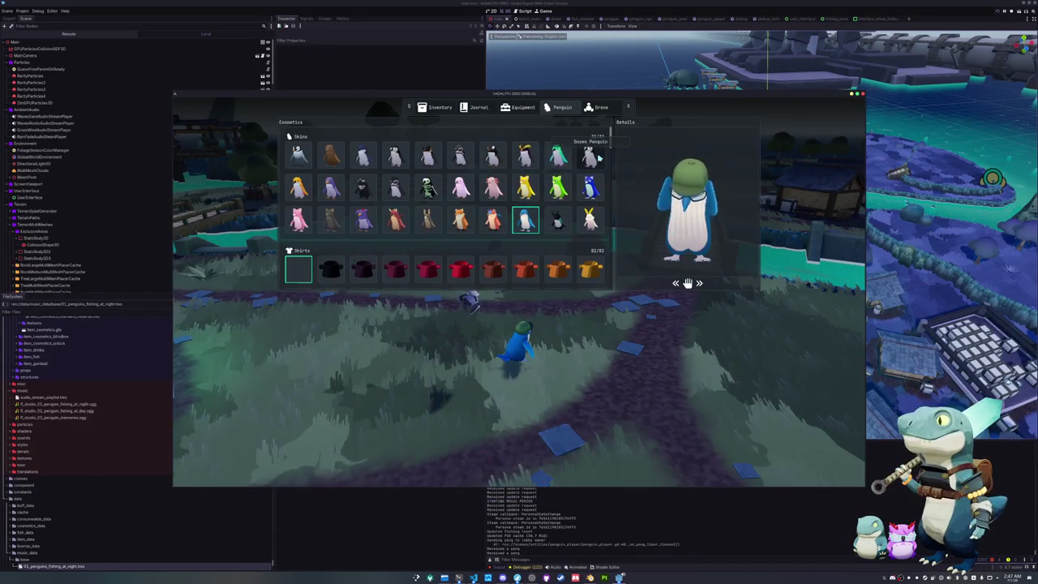
left_click(460, 156)
- Try white, yellow, pink, Tank Top Indigo, purple and pink shirts on the penguin
scroll(416, 207, "down", 5)
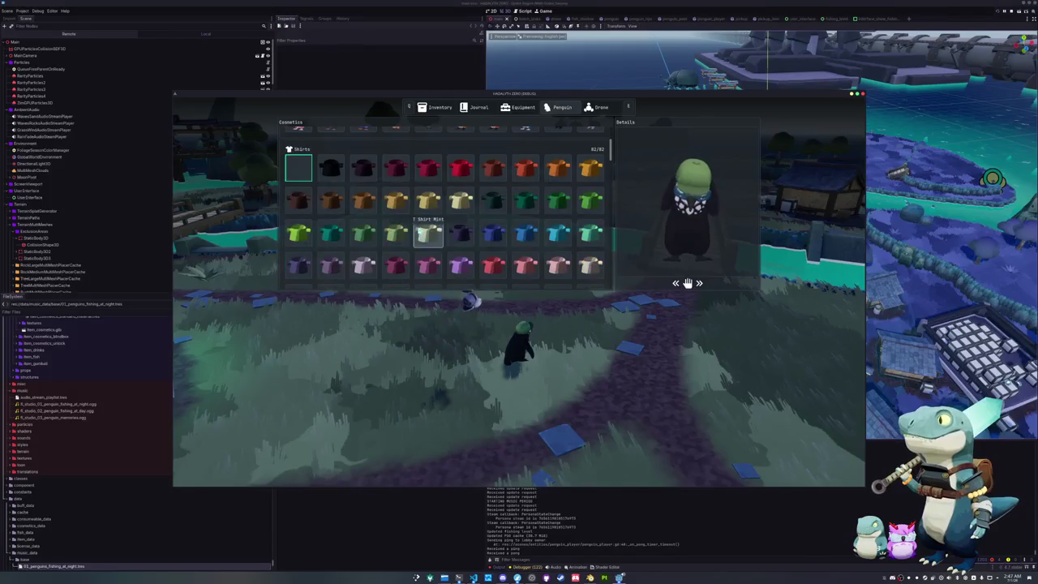
left_click(423, 231)
scroll(422, 231, "down", 3)
left_click(423, 231)
scroll(424, 231, "down", 2)
left_click(427, 233)
left_click(462, 207)
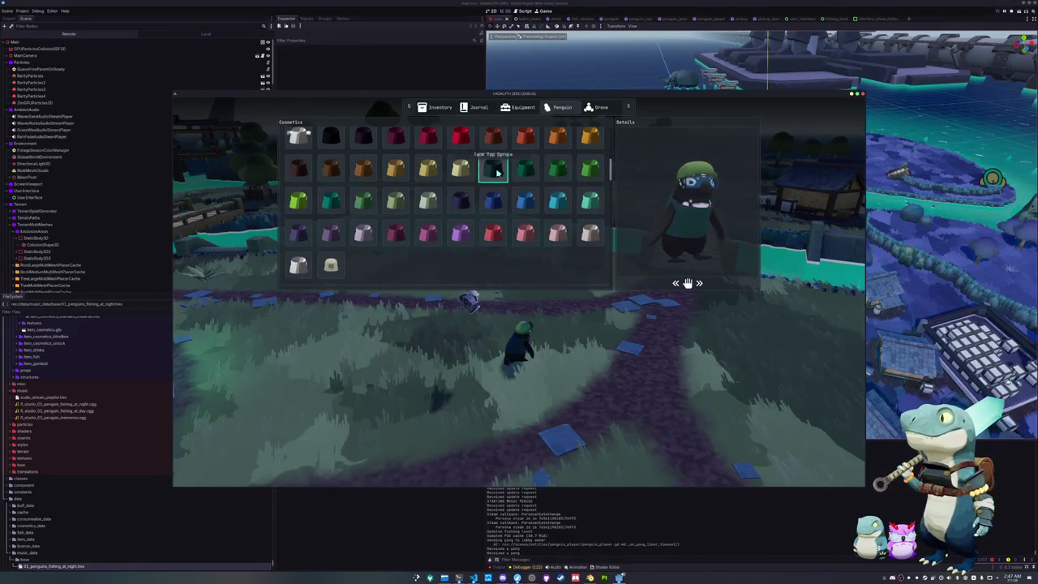
scroll(491, 170, "up", 3)
left_click(460, 185)
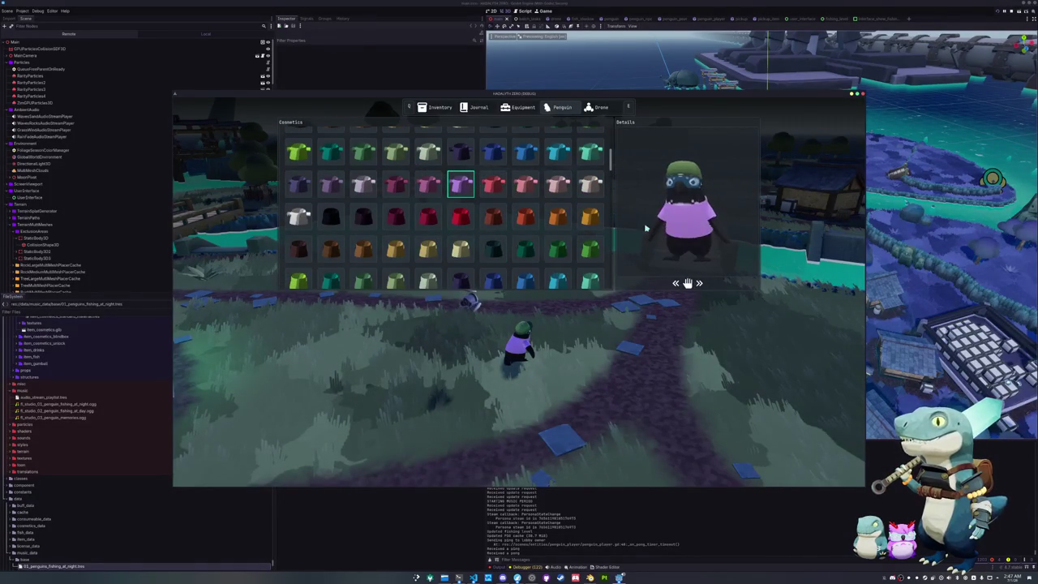
left_click(557, 185)
- Try the red, purple, yellow and pink coats on the penguin
scroll(519, 191, "down", 3)
scroll(470, 195, "down", 1)
left_click(465, 196)
scroll(465, 197, "down", 2)
left_click(461, 209)
left_click(428, 242)
left_click(396, 241)
left_click(363, 242)
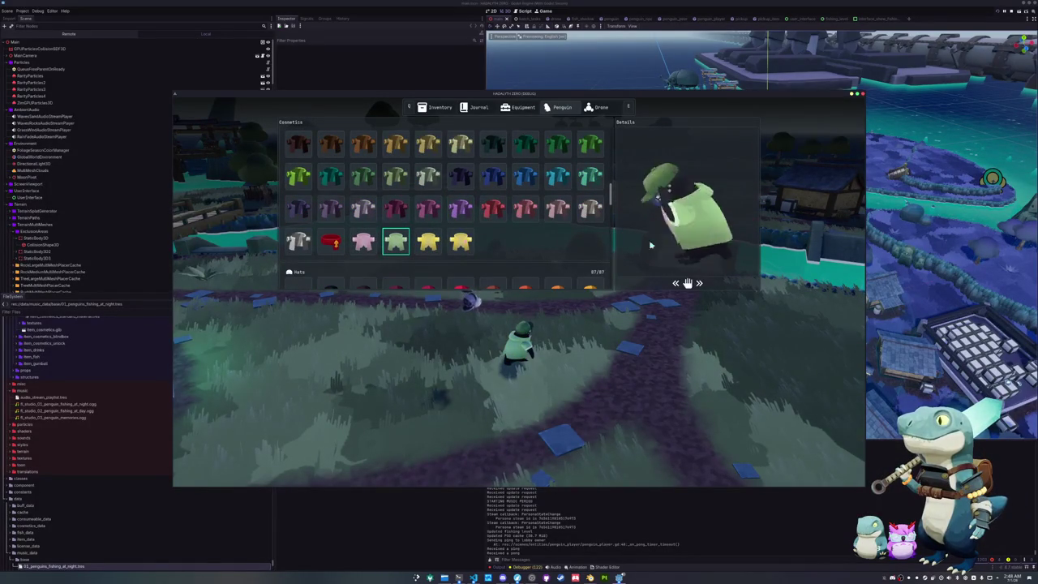
- Try the red baseball hat, Indigo hat, Beanie Hat Cobalt, salmon beanie and Beanie Hat Sky
scroll(486, 237, "down", 2)
scroll(487, 236, "down", 1)
left_click(458, 213)
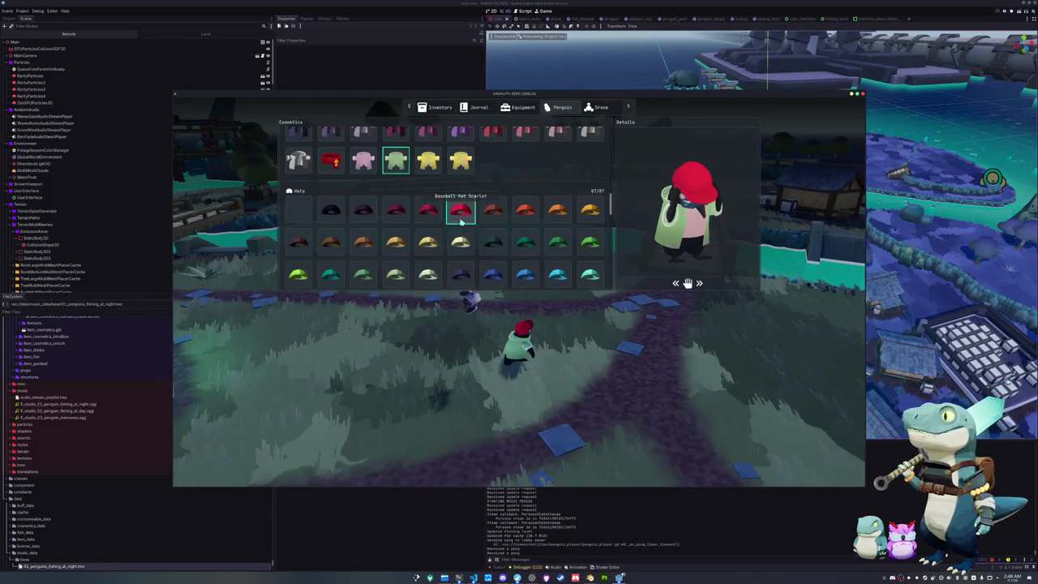
scroll(462, 237, "down", 1)
left_click(462, 237)
scroll(461, 238, "down", 1)
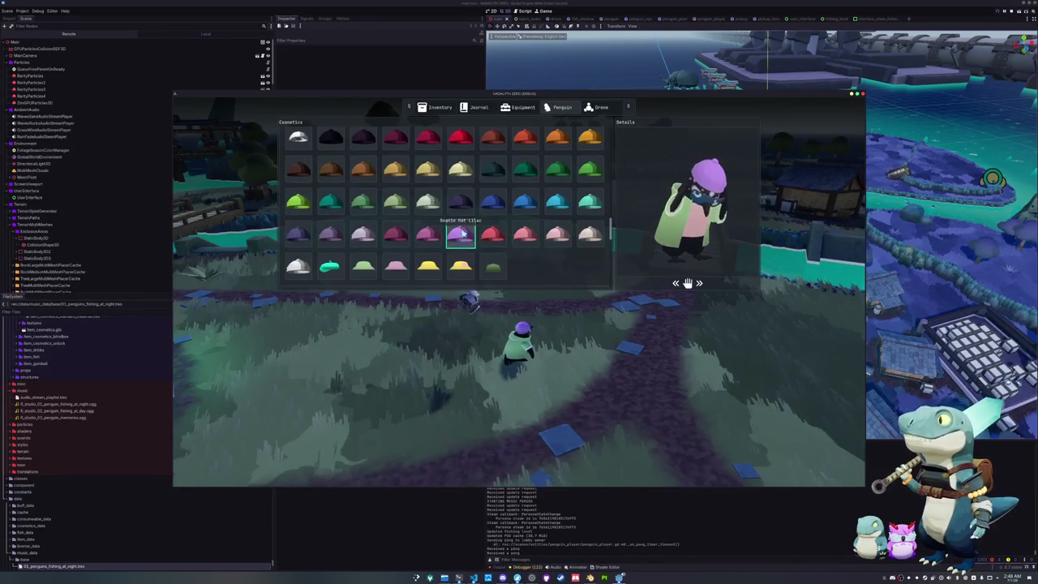
left_click(487, 214)
scroll(489, 214, "down", 1)
left_click(522, 199)
scroll(523, 198, "up", 2)
left_click(557, 222)
- Try several glasses including the green pair, finishing with the Ezra Glasses
scroll(490, 240, "down", 2)
scroll(492, 239, "down", 2)
left_click(330, 193)
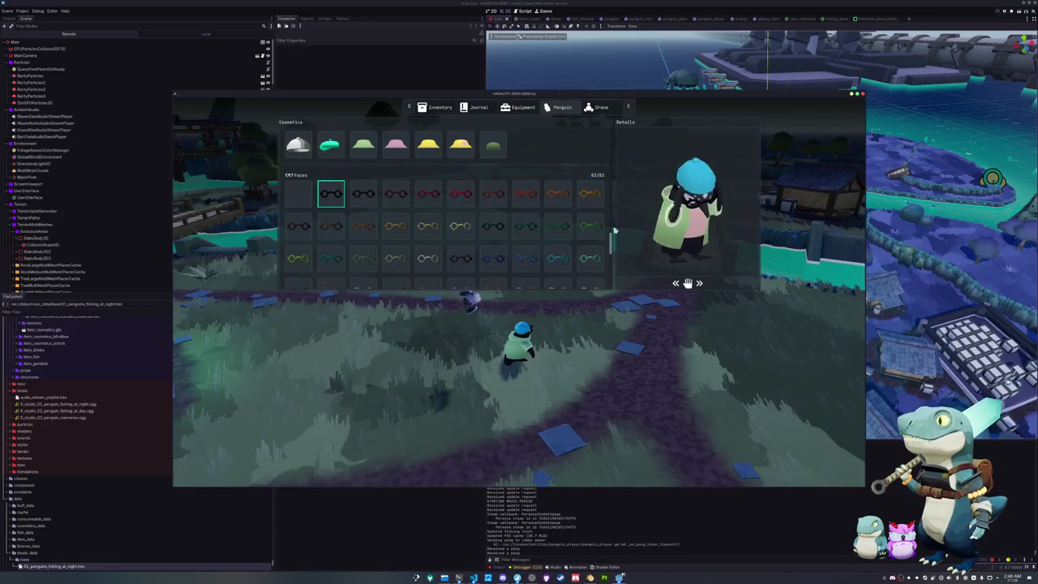
scroll(524, 210, "down", 1)
left_click(524, 209)
scroll(470, 251, "down", 2)
left_click(428, 238)
left_click(363, 238)
left_click(331, 271)
left_click(297, 271)
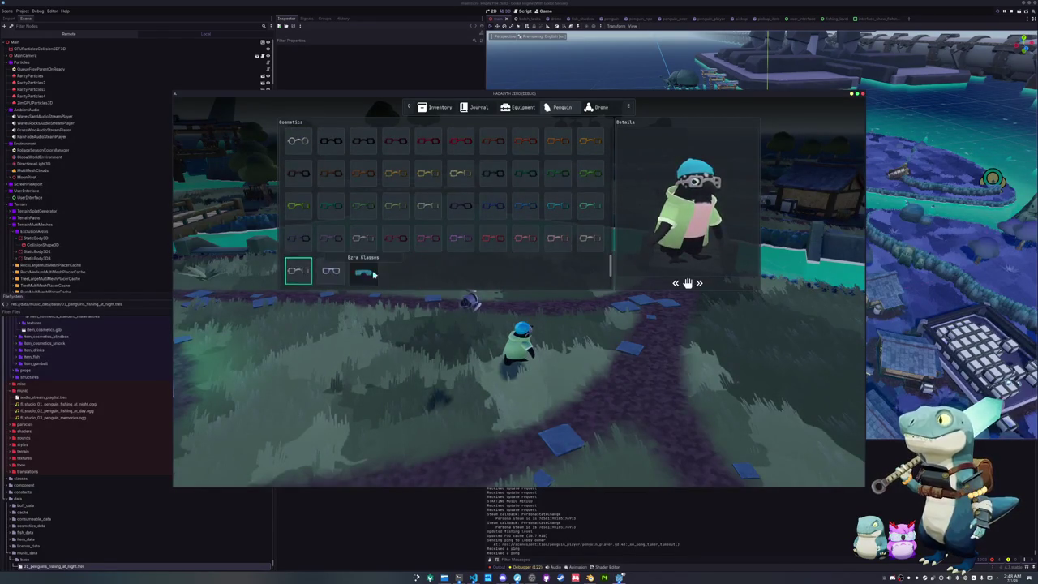
left_click(373, 274)
scroll(373, 267, "down", 2)
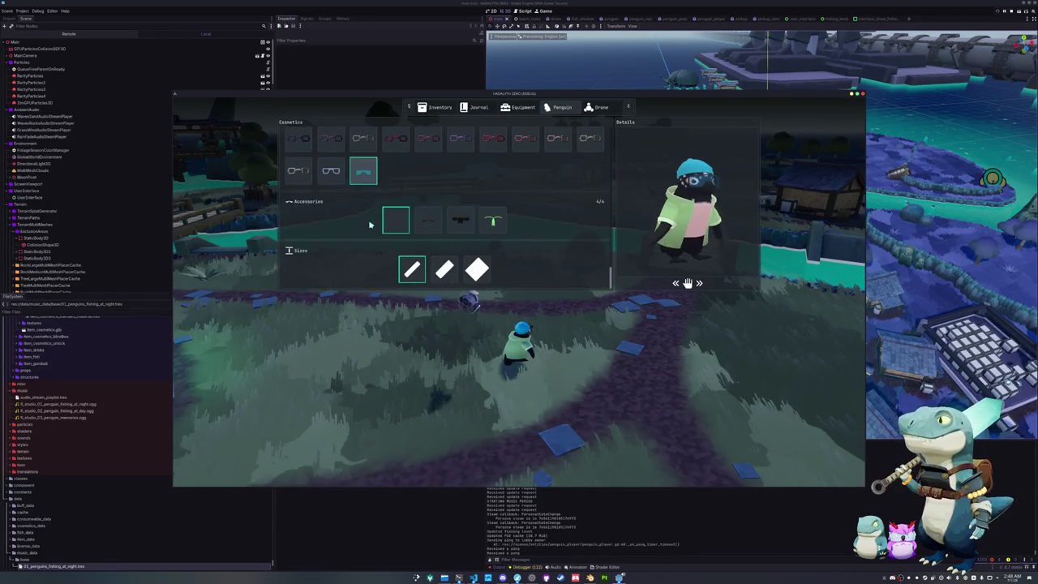
- Try the Sprout accessory and step through the accessory and penguin size options
left_click(495, 227)
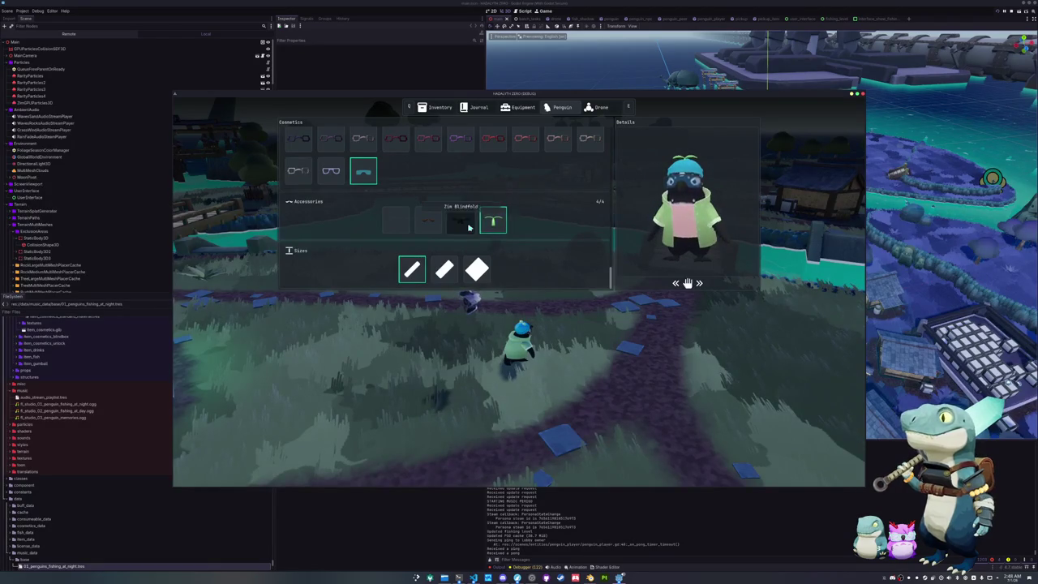
key("Left")
key("Left")
key("Right")
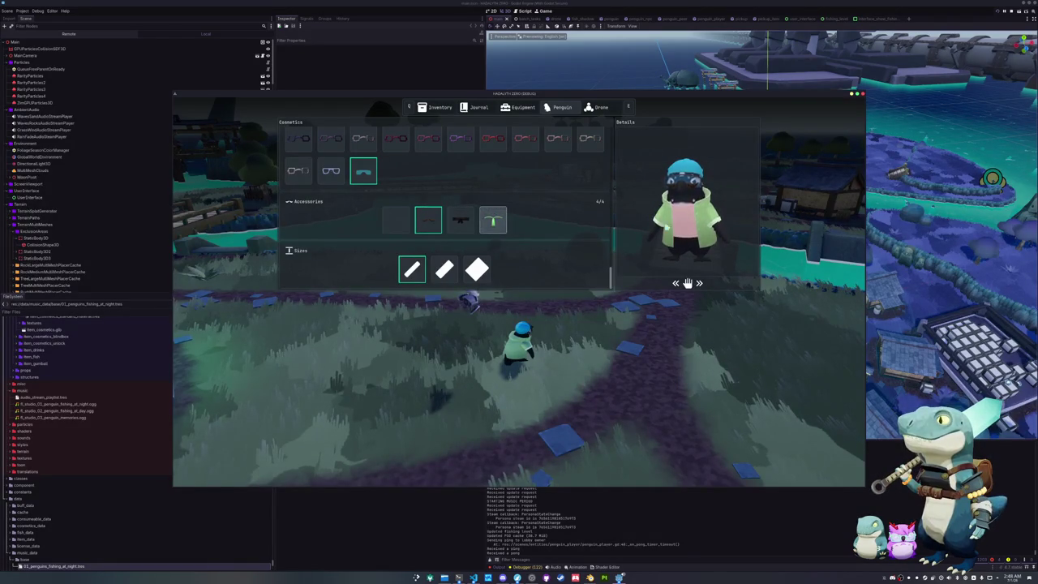
key("Down")
key("Right")
key("Left")
key("Left")
key("Right")
- Browse back through the cosmetics grid and put the green Ezra Hat on the penguin
scroll(447, 240, "up", 10)
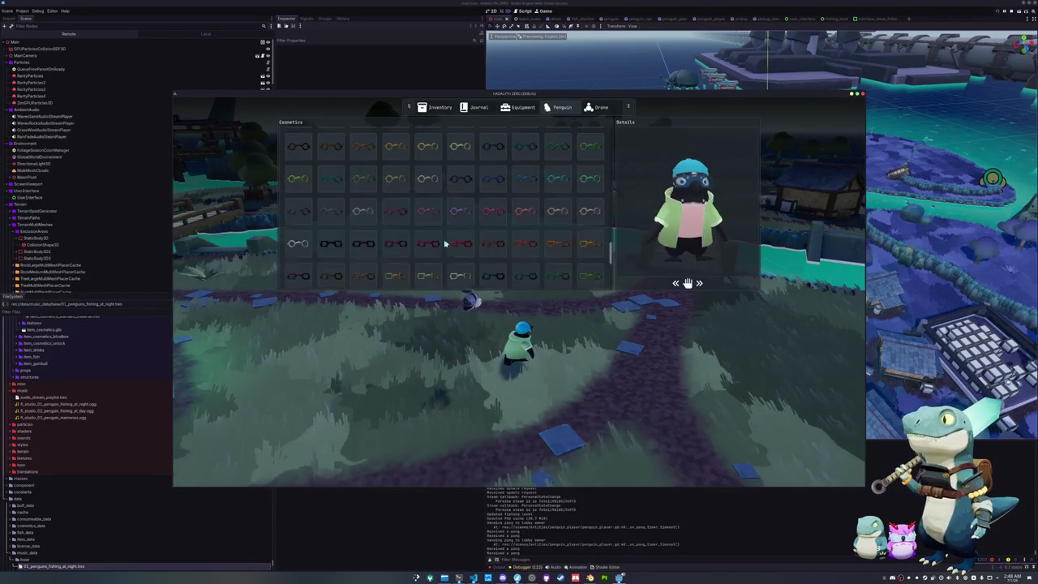
scroll(306, 203, "up", 3)
scroll(300, 215, "down", 3)
scroll(300, 215, "down", 3)
scroll(322, 223, "down", 3)
scroll(324, 225, "down", 3)
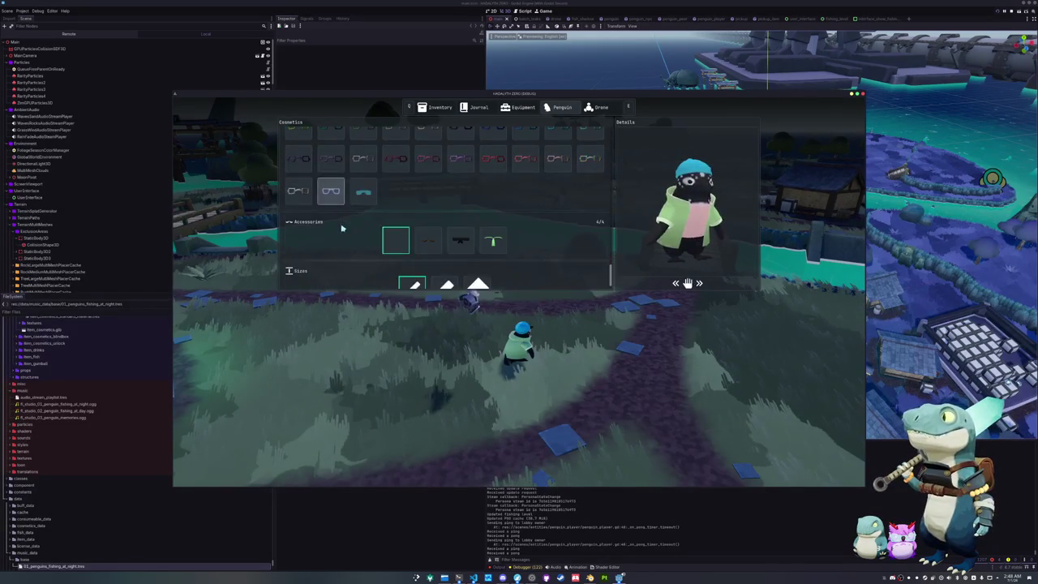
scroll(359, 198, "up", 3)
scroll(357, 203, "up", 5)
scroll(308, 249, "down", 1)
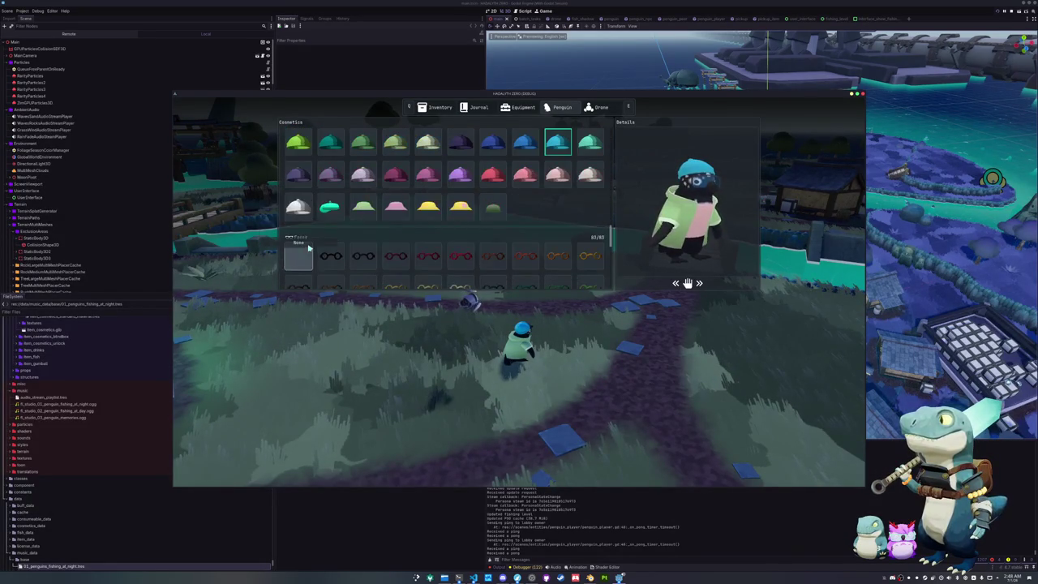
scroll(304, 235, "up", 3)
scroll(308, 227, "up", 2)
scroll(381, 231, "down", 3)
scroll(478, 211, "down", 3)
left_click(497, 190)
- Swap the coat for the plain pink shirt option, then close the cosmetics menu
scroll(454, 211, "up", 3)
scroll(405, 207, "up", 3)
scroll(365, 219, "up", 3)
scroll(324, 215, "up", 3)
scroll(317, 213, "up", 2)
left_click(298, 209)
scroll(308, 203, "up", 2)
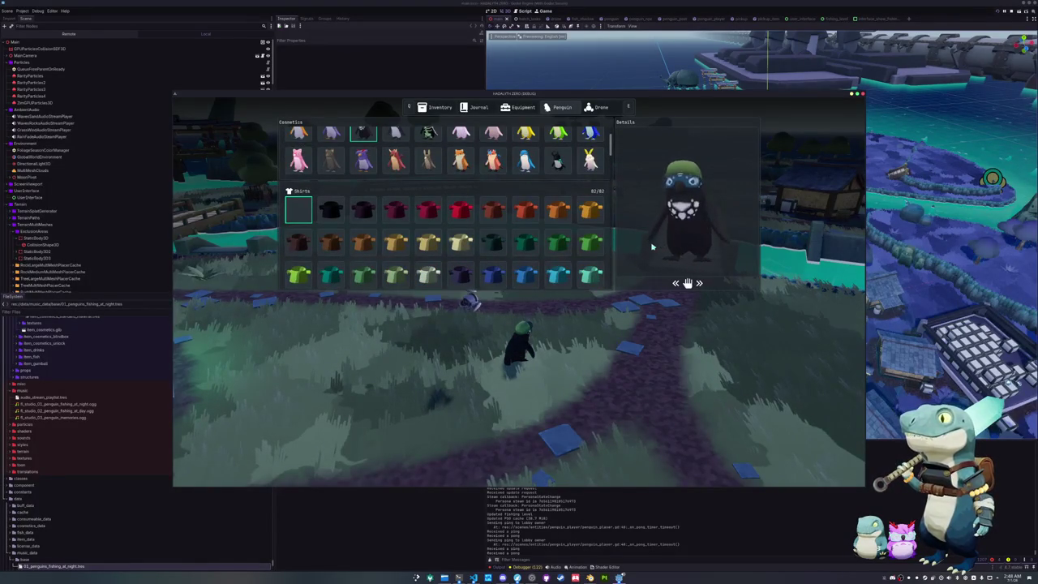
key("Tab")
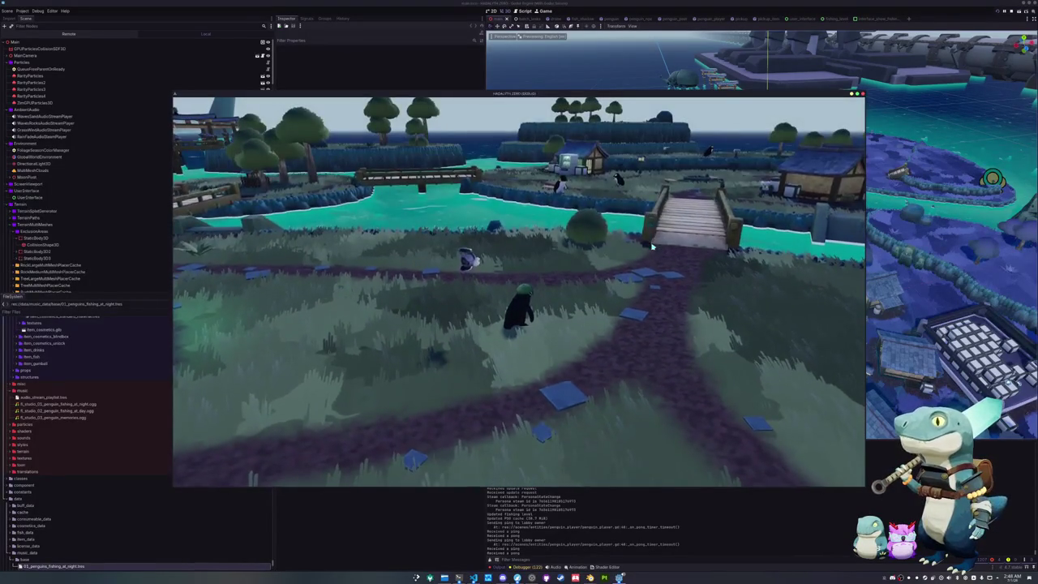
- Reopen the menu and scroll through the fish Journal entries
key("Tab")
left_click(476, 107)
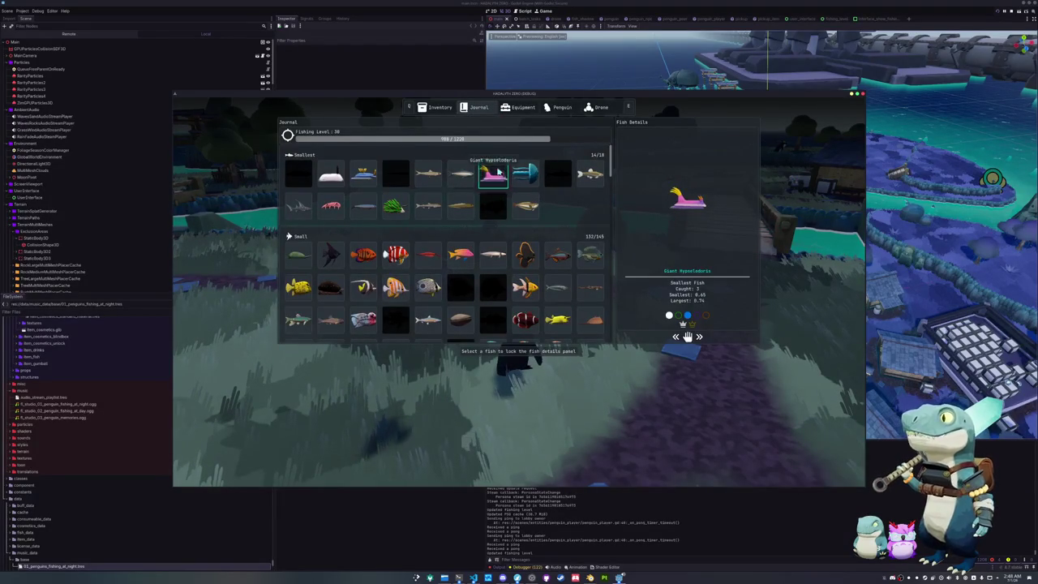
scroll(510, 187, "down", 3)
scroll(531, 206, "down", 3)
scroll(551, 227, "down", 3)
scroll(571, 245, "down", 2)
scroll(573, 247, "down", 3)
scroll(573, 246, "down", 3)
scroll(573, 246, "down", 3)
scroll(573, 247, "down", 2)
scroll(573, 246, "up", 1)
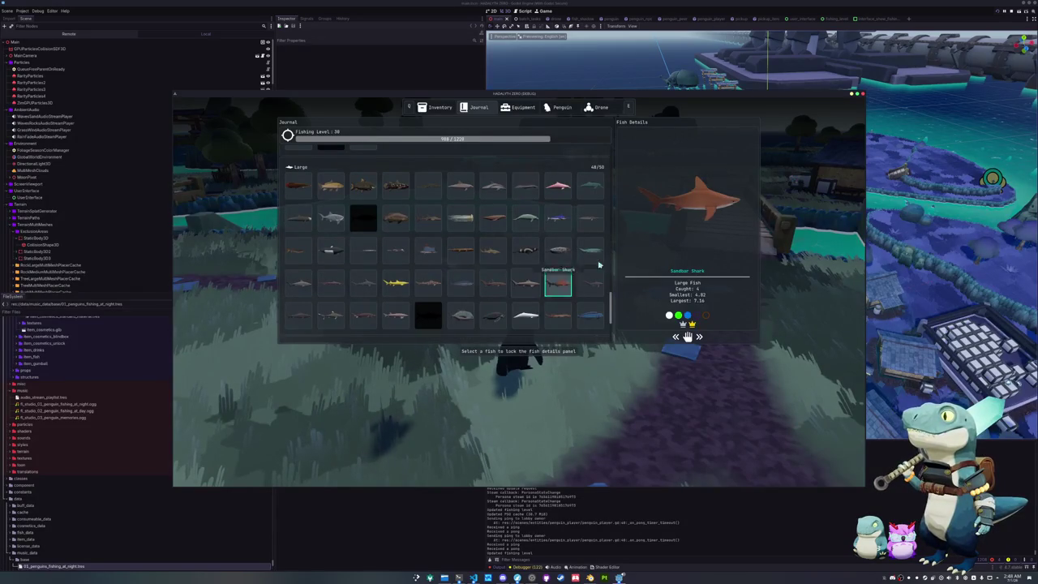
- Put the Ringed Seal on display in the world, then reopen the inventory and pick the Sea Sheep
key("Tab")
key("Tab")
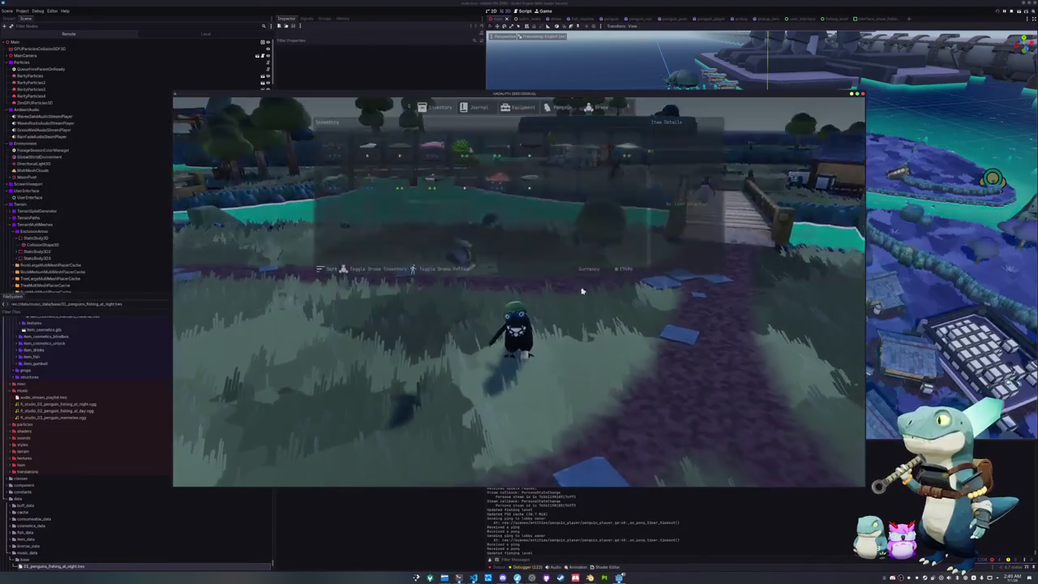
left_click(543, 191)
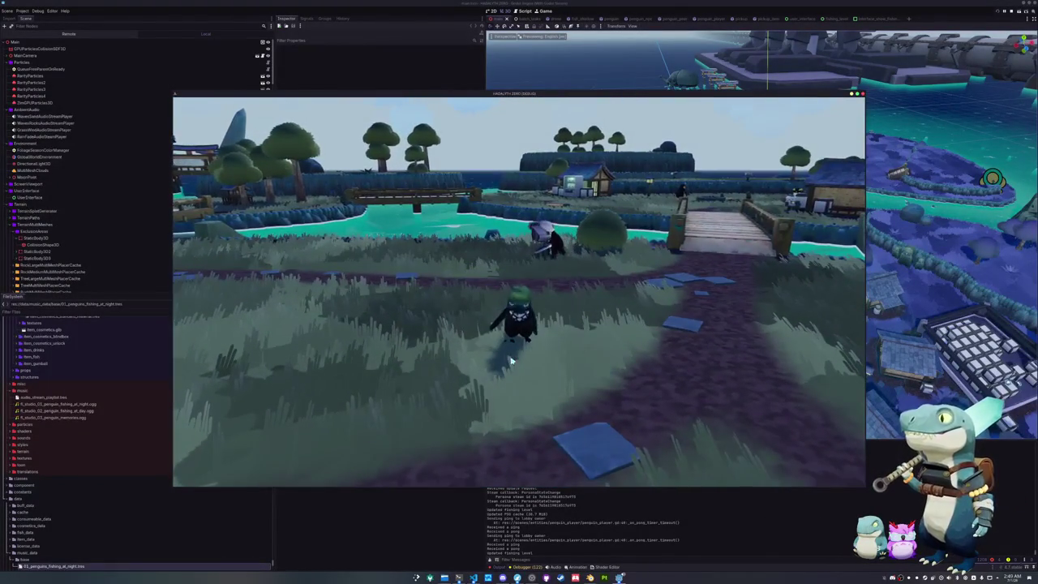
key("Tab")
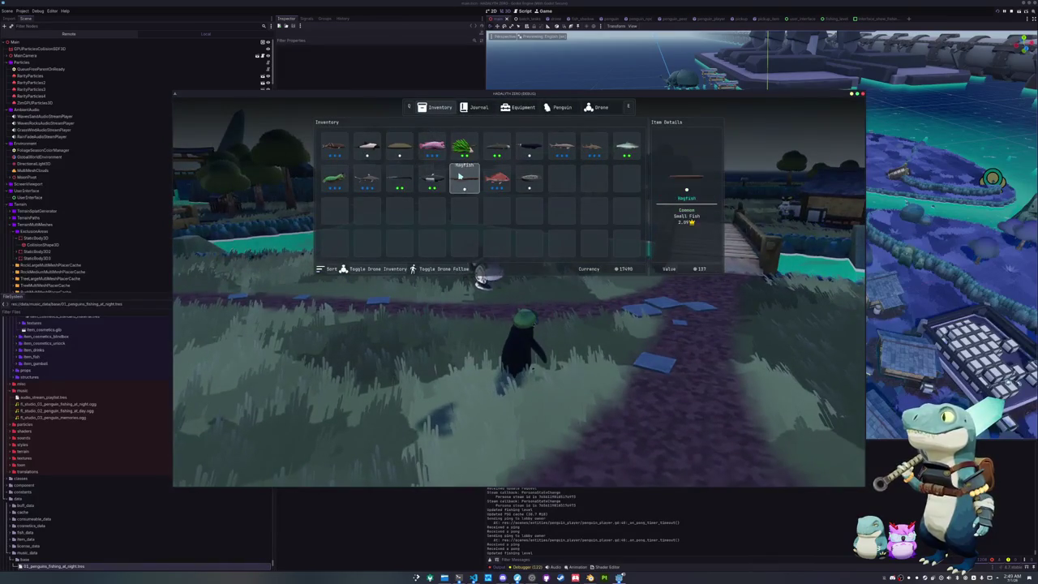
left_click(478, 160)
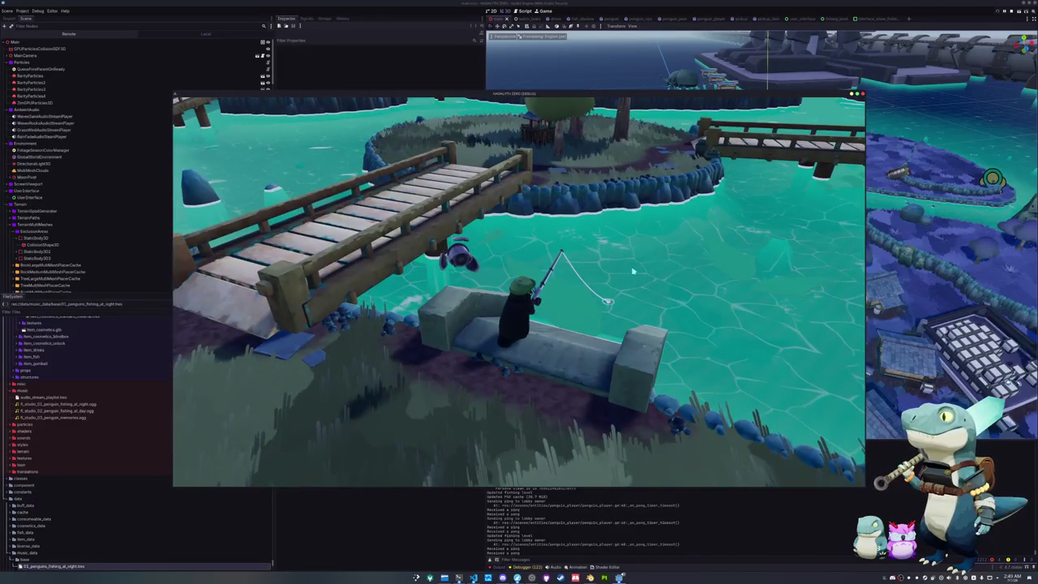
- Reel in and recast the fishing line twice from the bench, then hook the biting fish
left_click(616, 290)
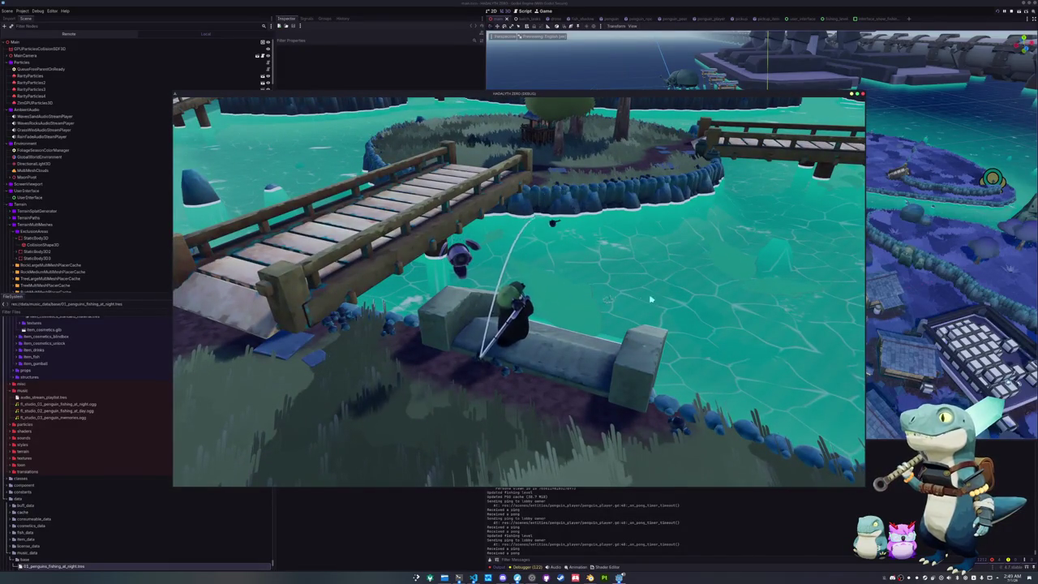
left_click(602, 305)
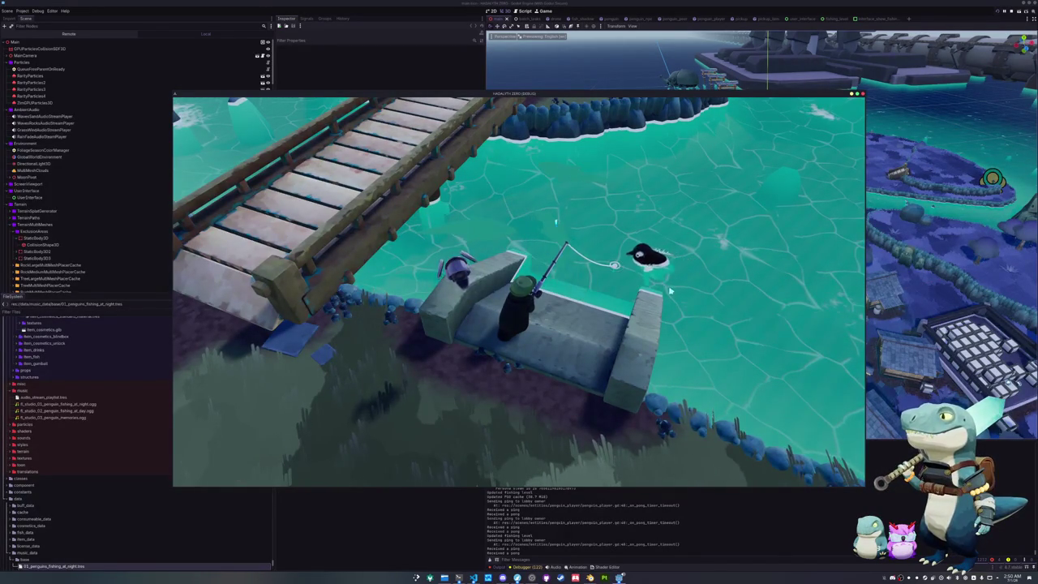
left_click(593, 312)
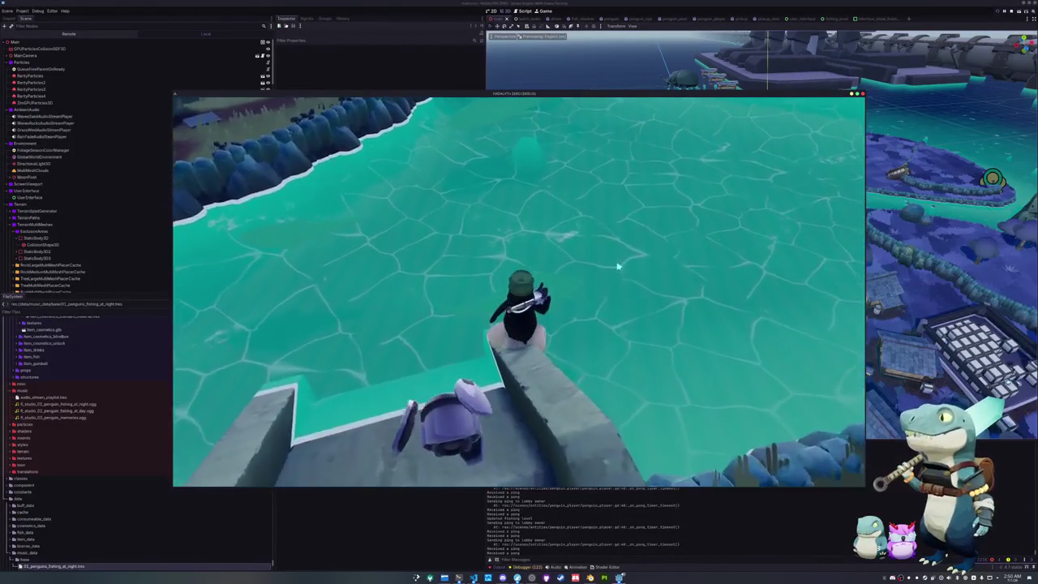
left_click(626, 313)
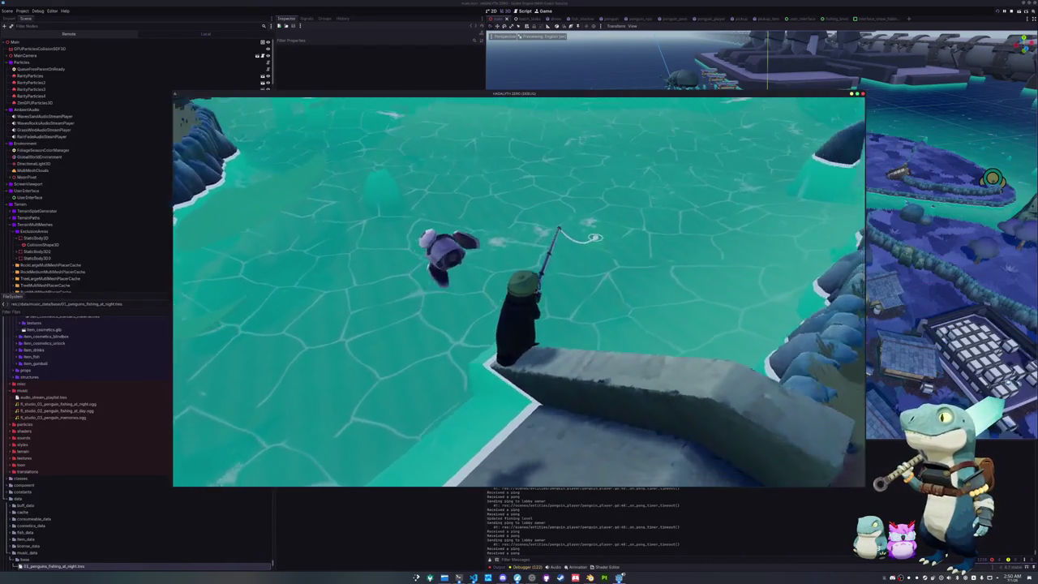
left_click(609, 307)
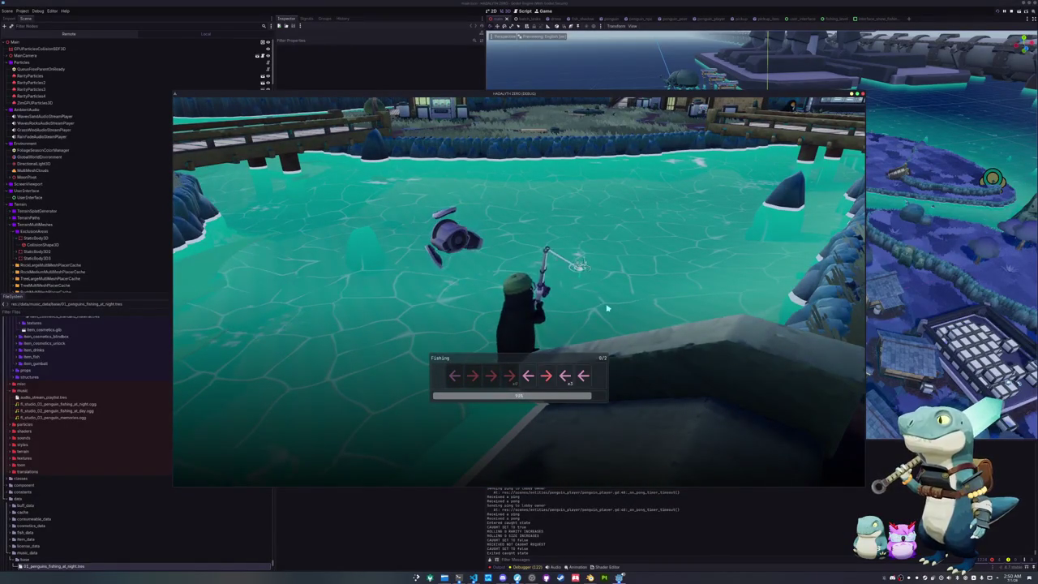
- Enter the Left, Down, Up arrow sequence to land the Black Bullhead Catfish and keep it
key("Left")
key("Left")
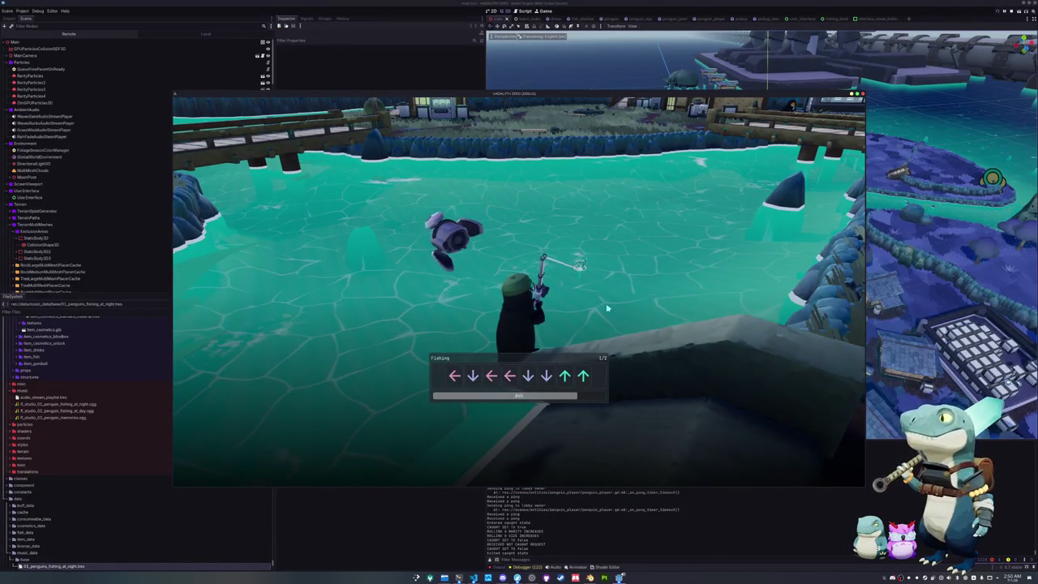
key("Down")
key("Down")
key("Up")
key("Up")
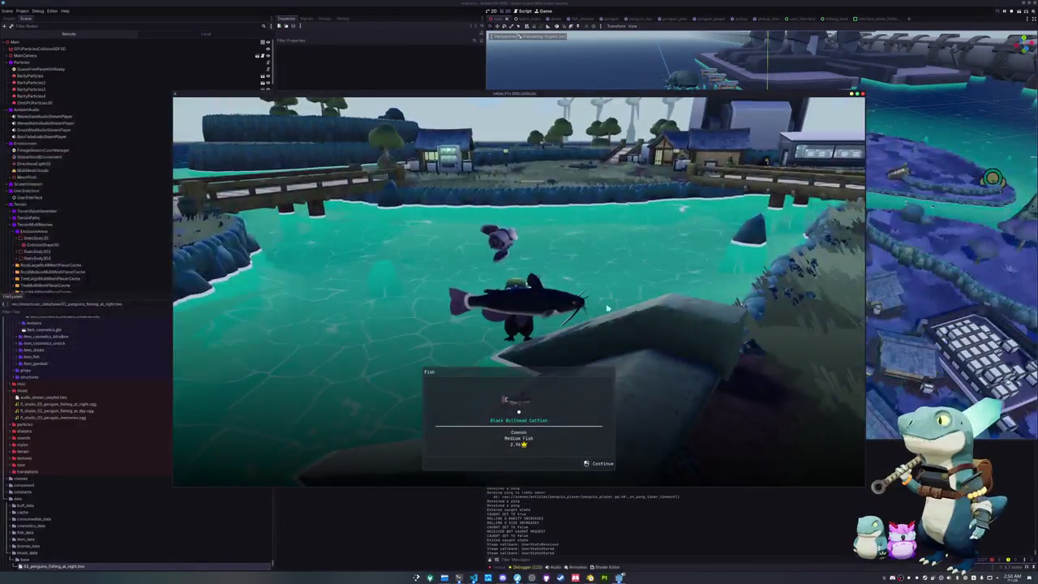
left_click(542, 449)
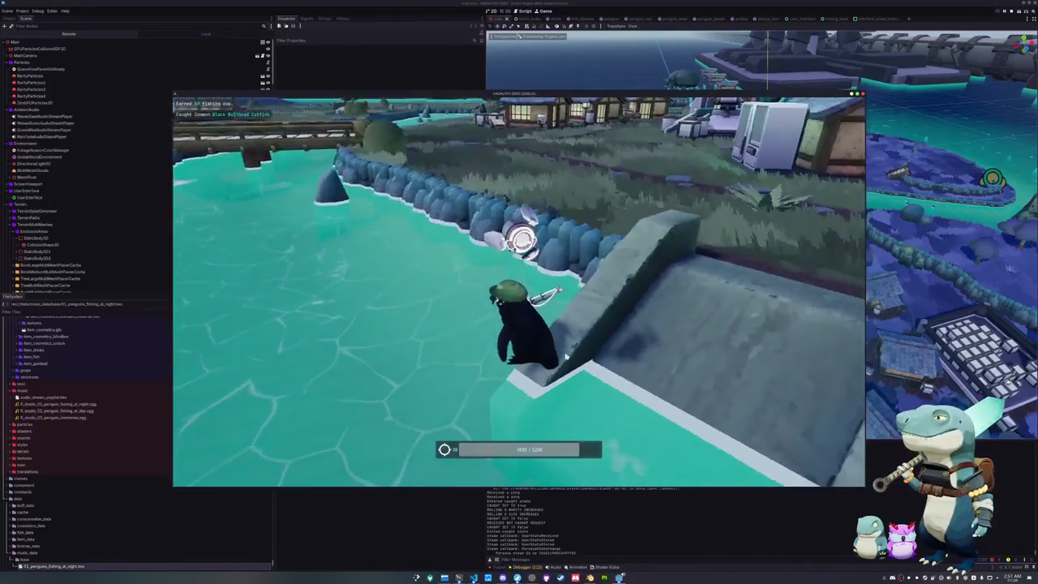
- Move the black, grey and red fish into the drone's storage to sell them
key("Tab")
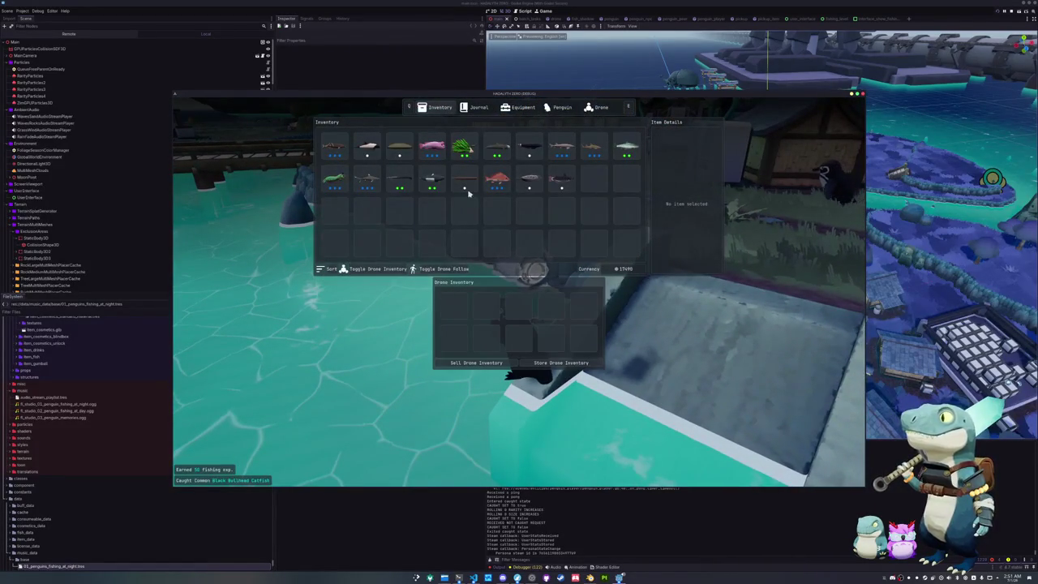
double_click(561, 180)
double_click(528, 179)
double_click(495, 181)
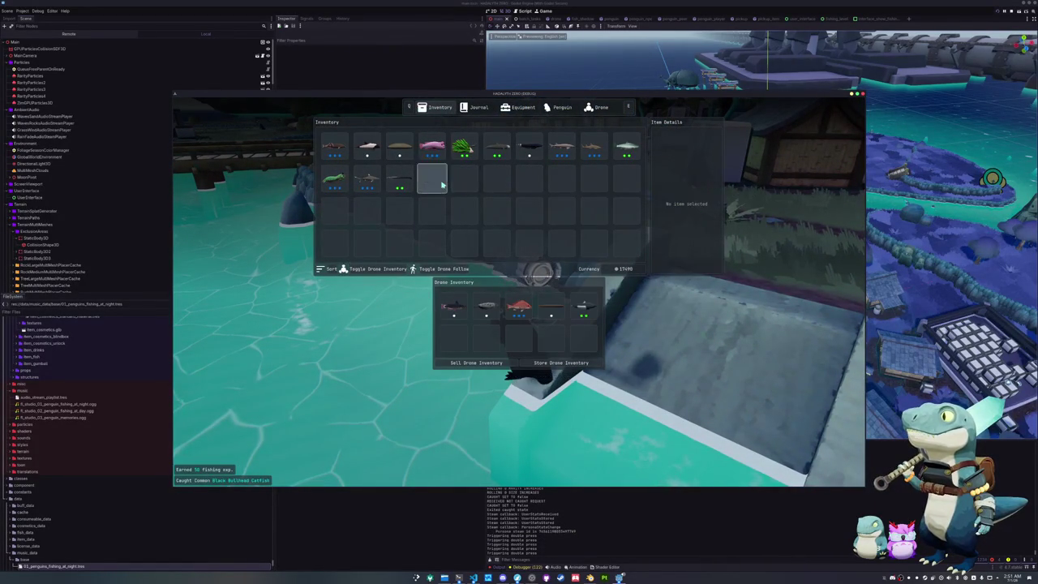
key("Tab")
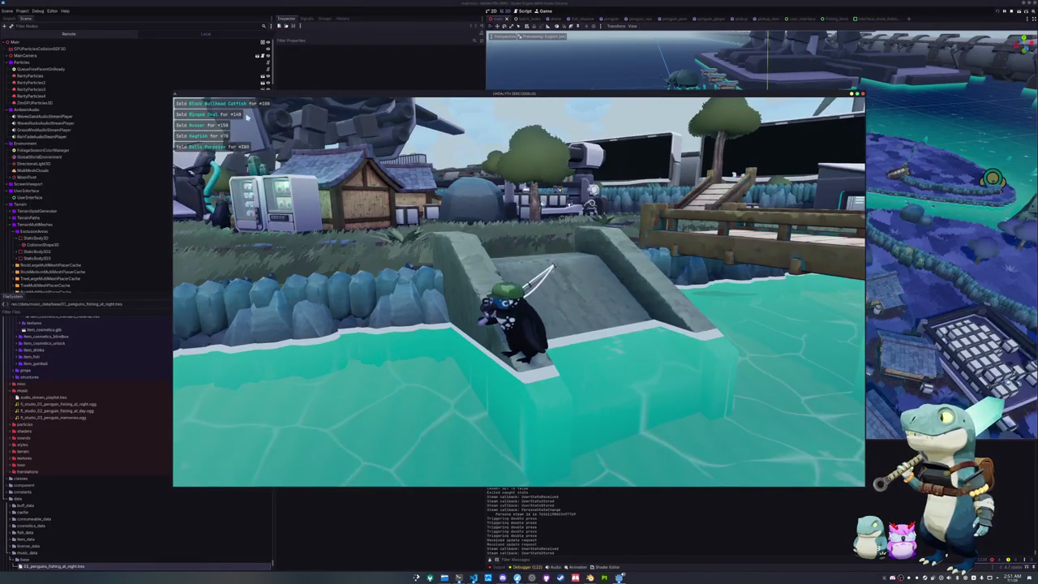
- Walk to the vending machines, buy the Kelp Smoothie and drink the boost drinks
key("w")
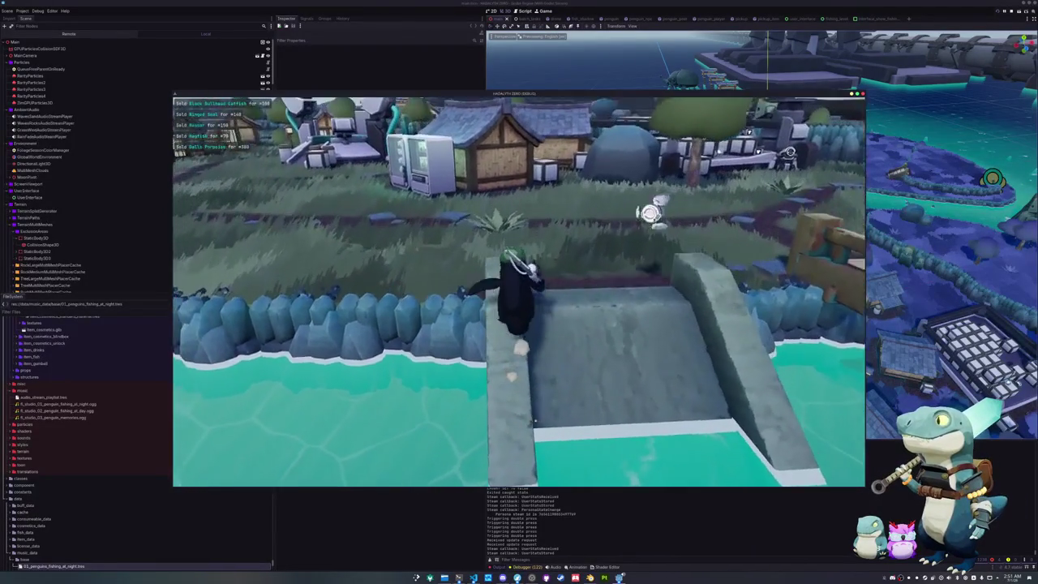
key("w")
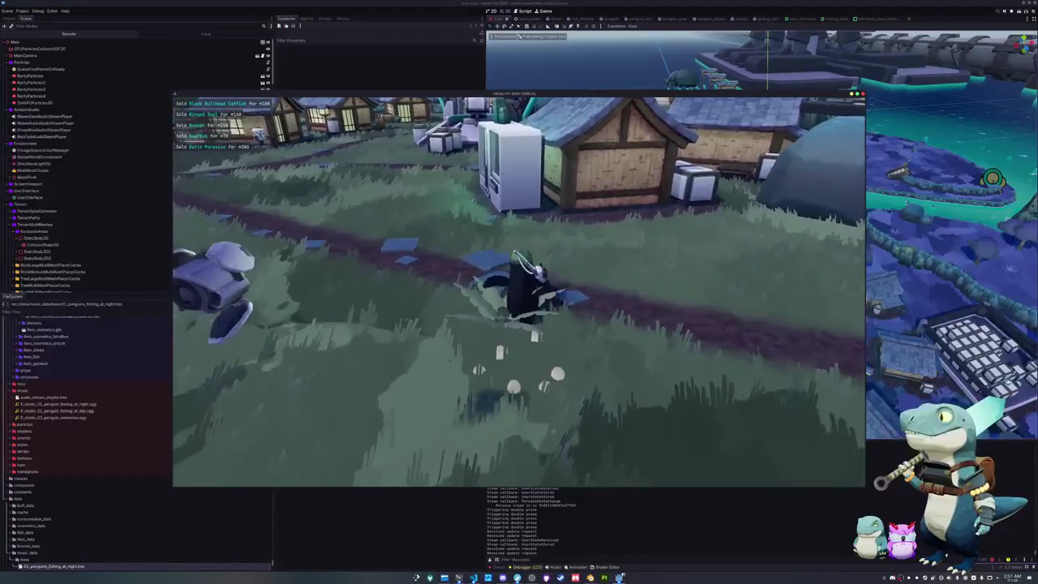
key("w")
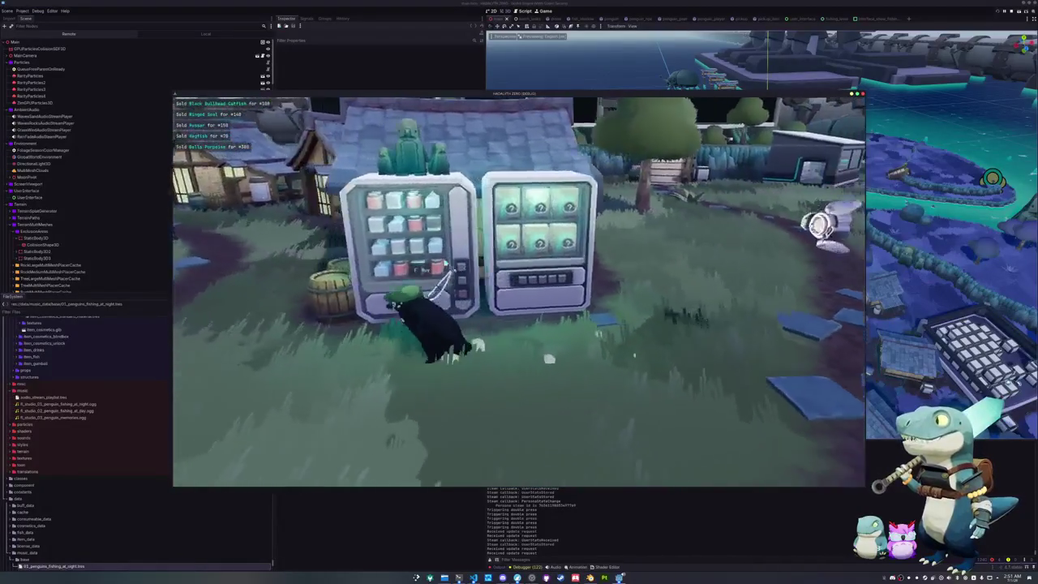
key("e")
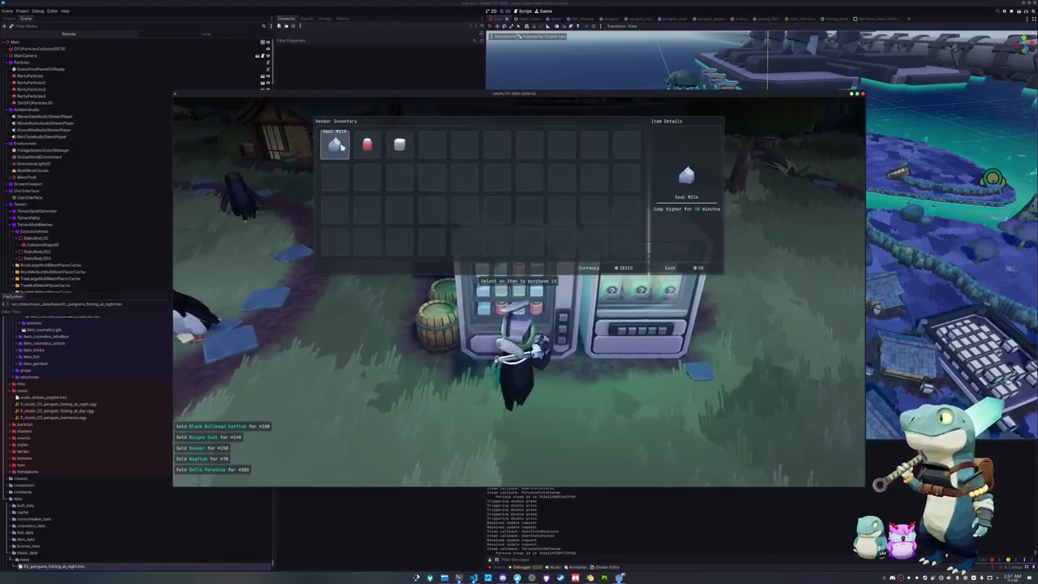
left_click(395, 150)
key("Tab")
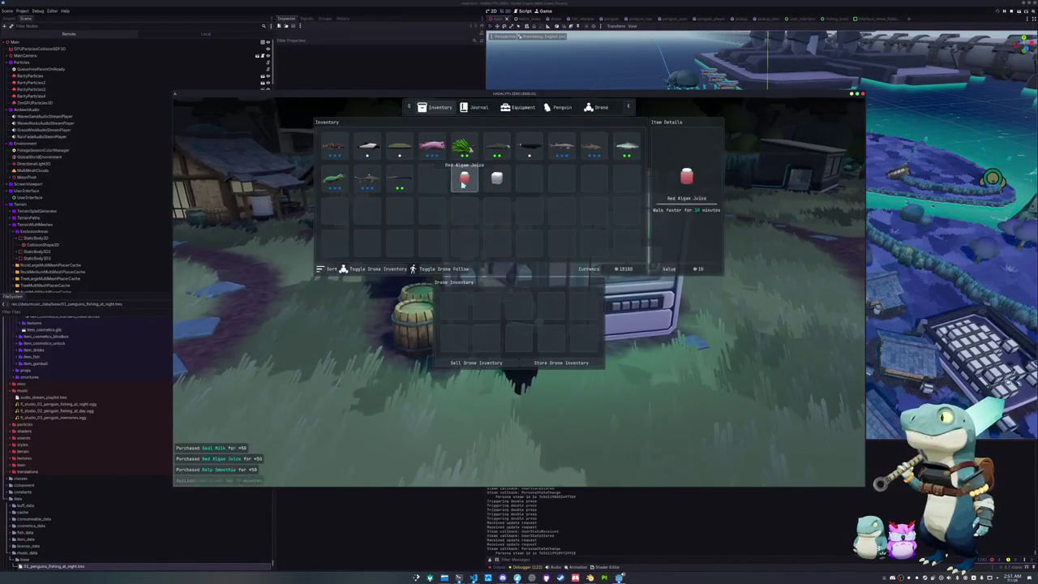
left_click(463, 184)
key("Tab")
- Get the Cosmetics Blindbox from the right-hand vending machine and drop it on the ground
key("d")
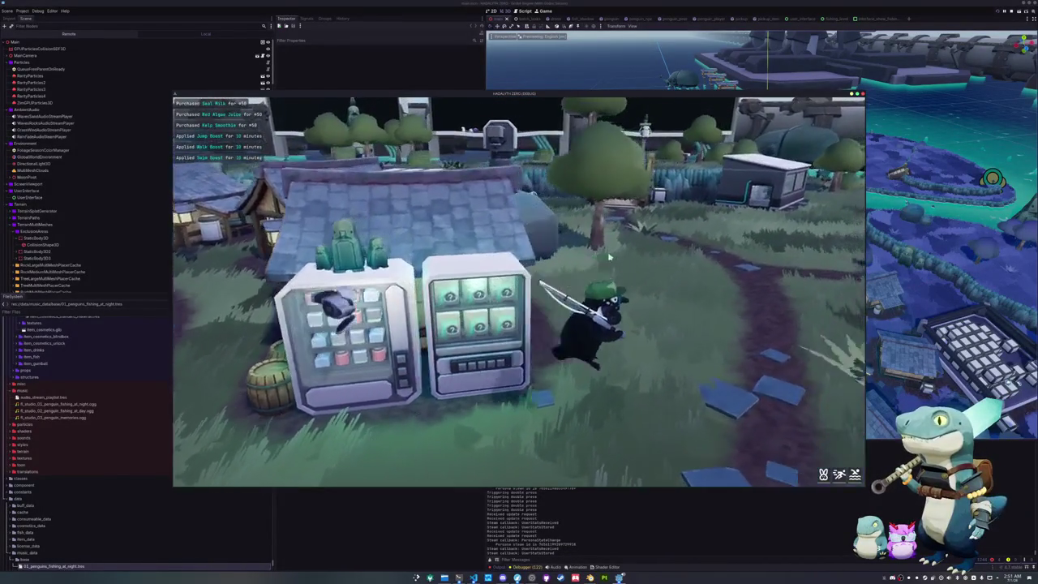
key("s")
key("w")
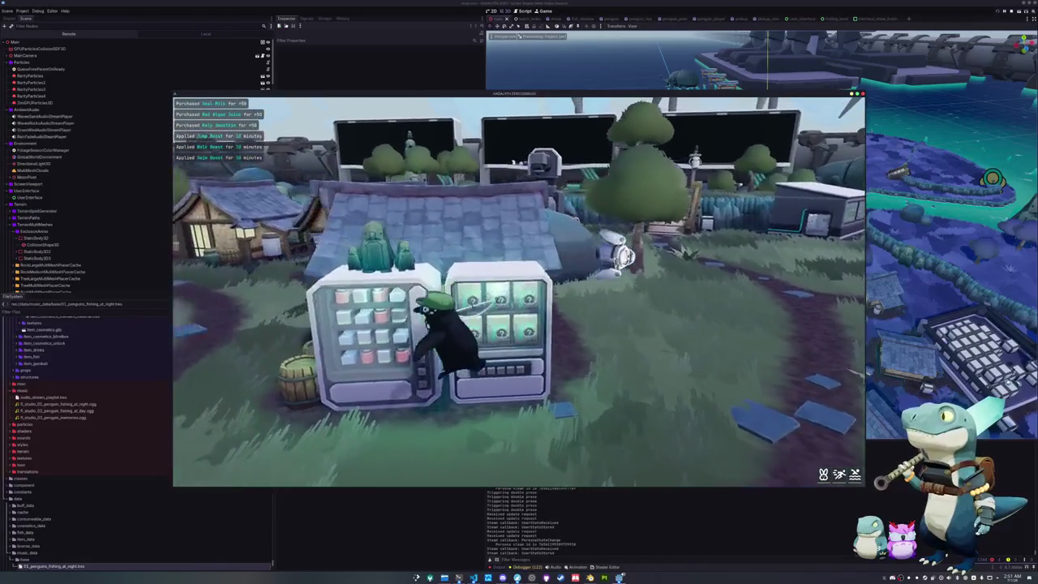
key("s")
key("d")
key("e")
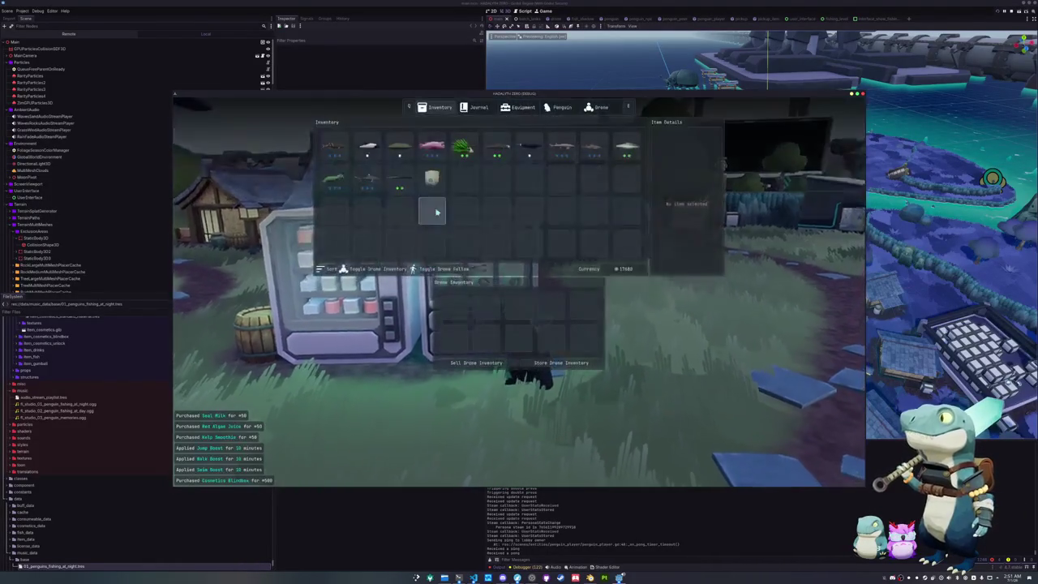
key("Tab")
key("Tab")
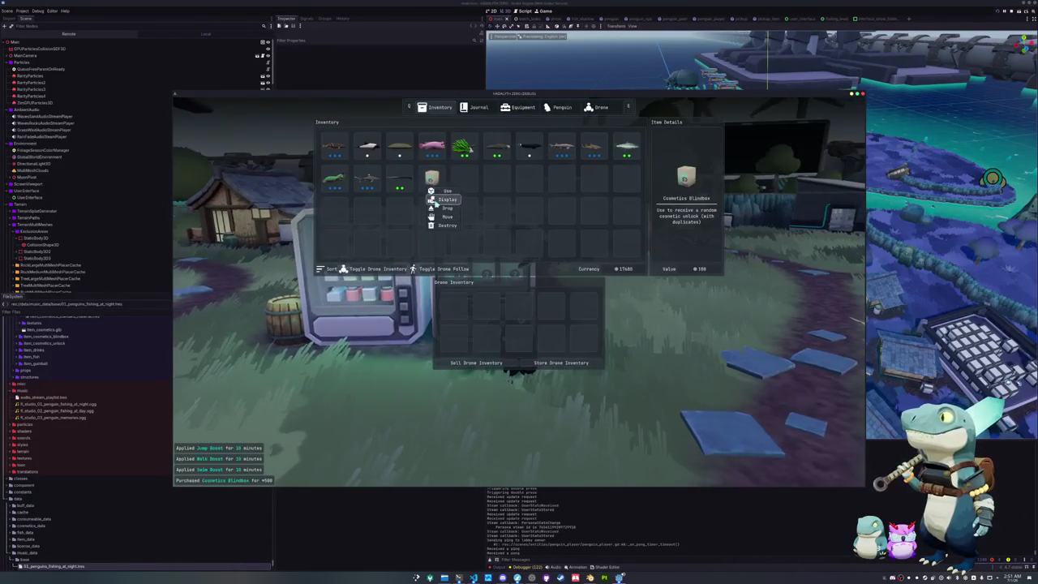
left_click(437, 201)
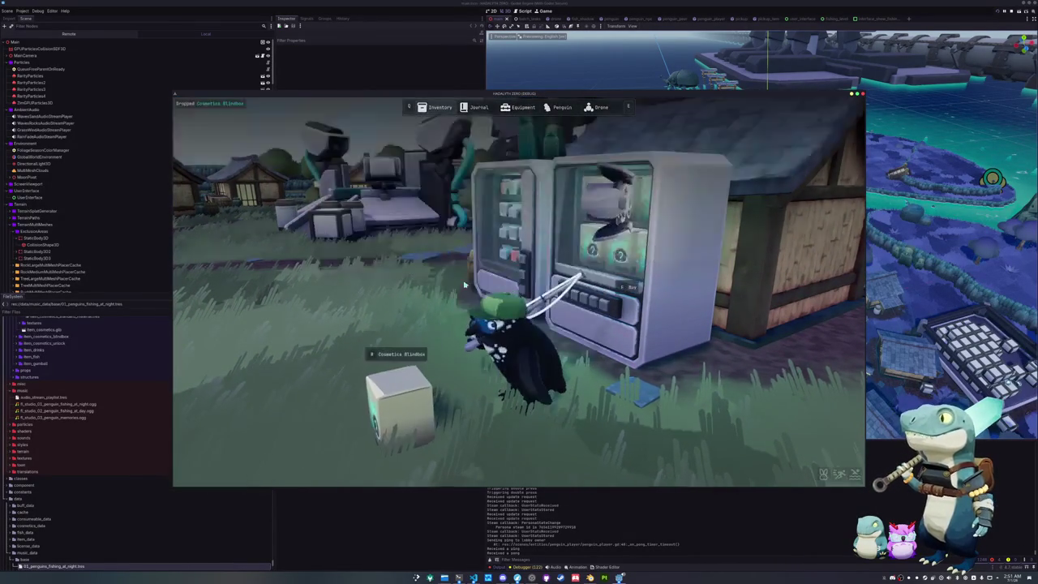
- Walk away, return to the dropped Cosmetics Blindbox and pick it up
key("w")
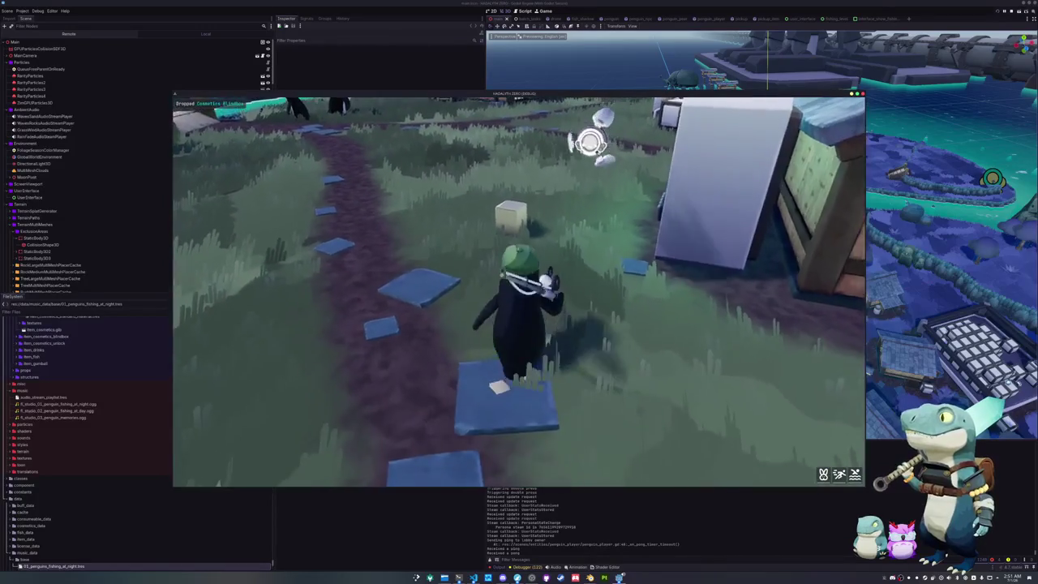
key("s")
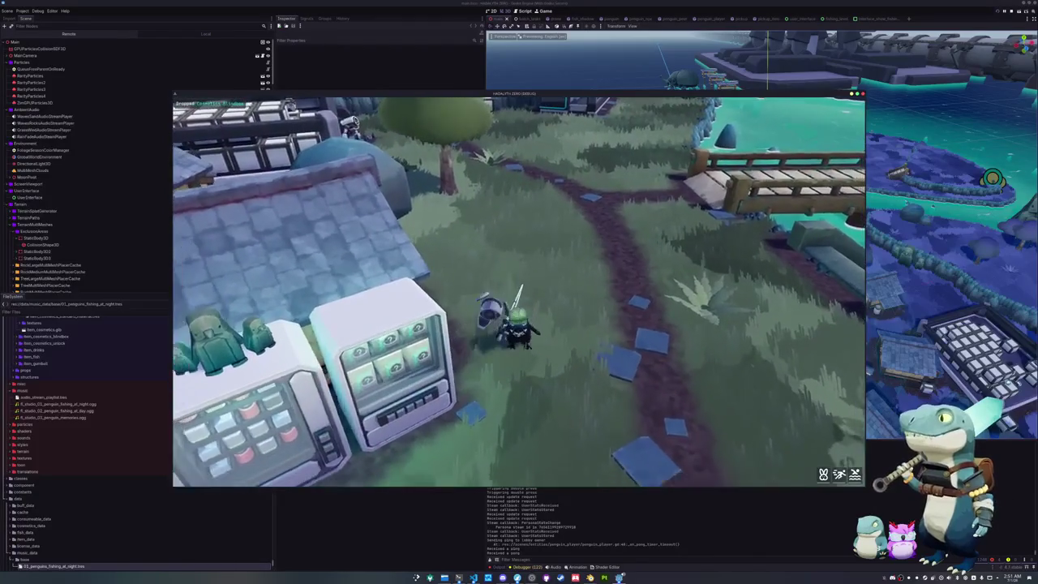
key("s")
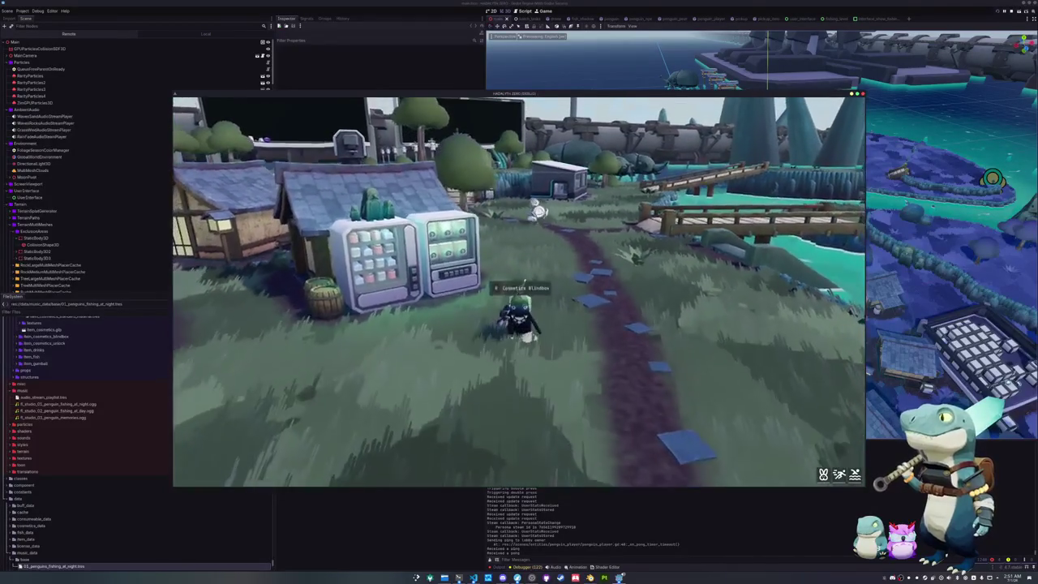
key("w")
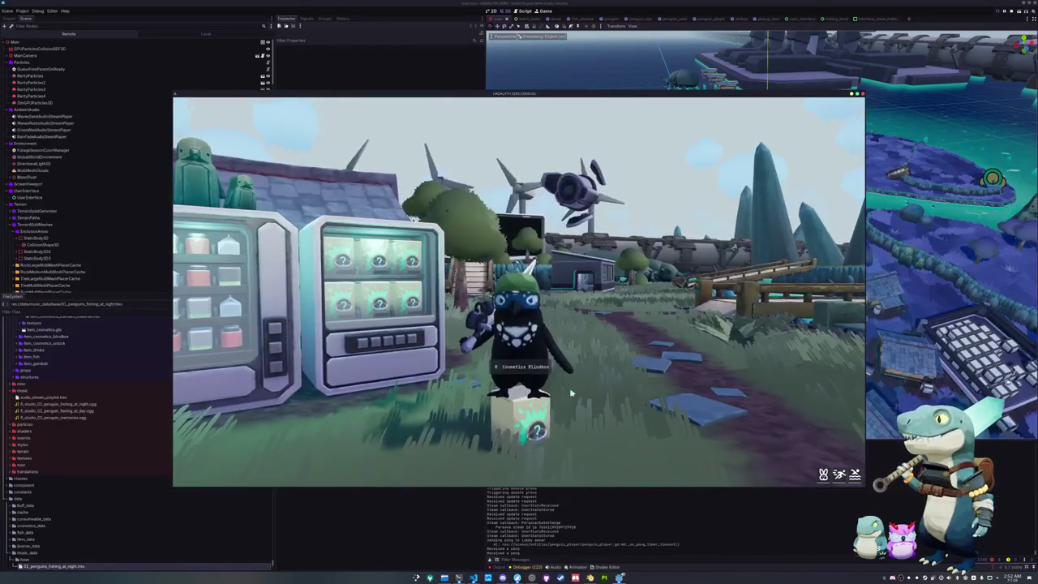
key("e")
- Drop the Sea Sheep, then collect the Ghost Knifefish, dolphin and Sea Sheep
key("Tab")
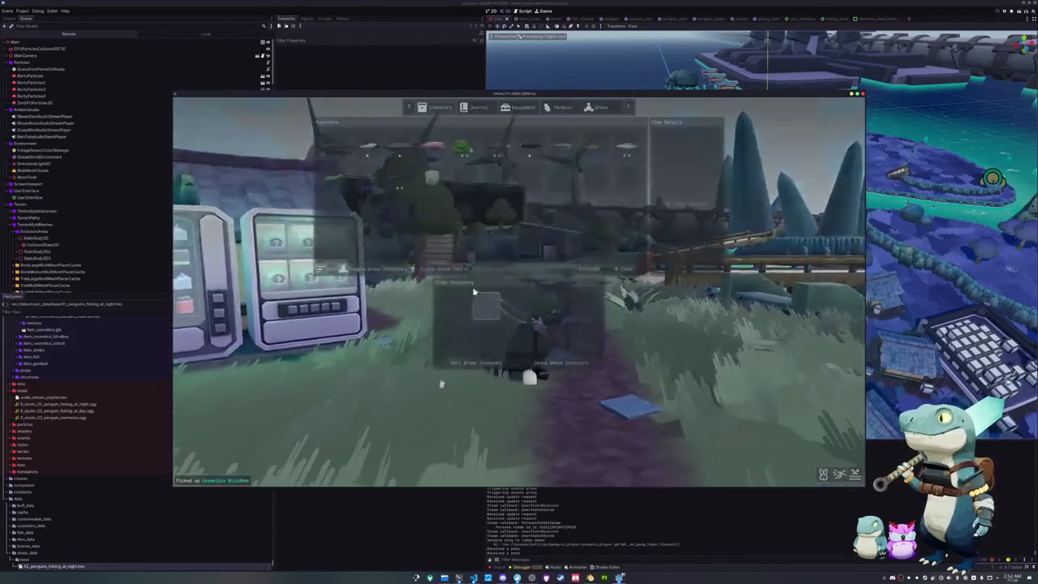
left_click(480, 168)
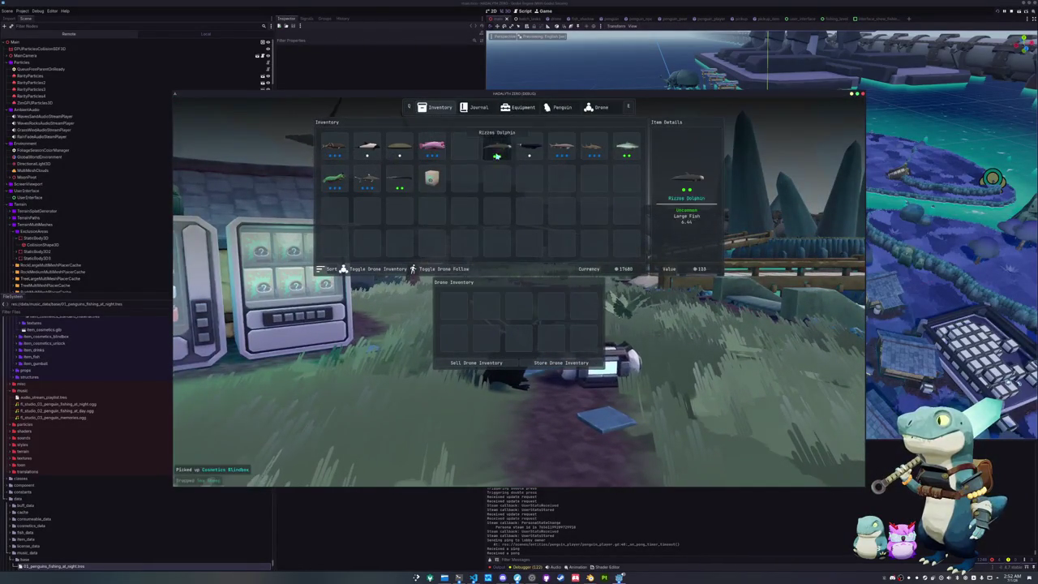
key("Tab")
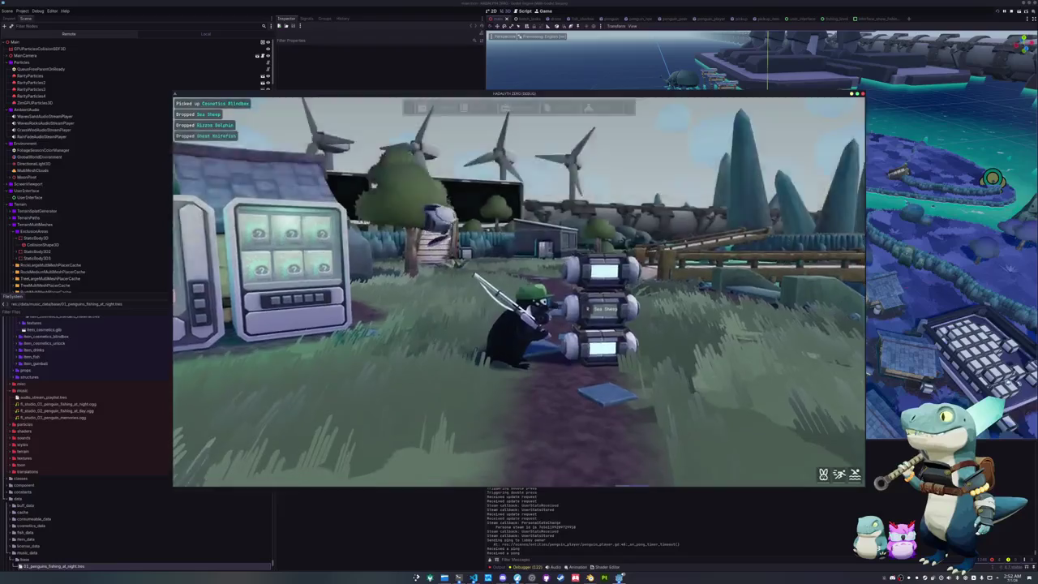
key("w")
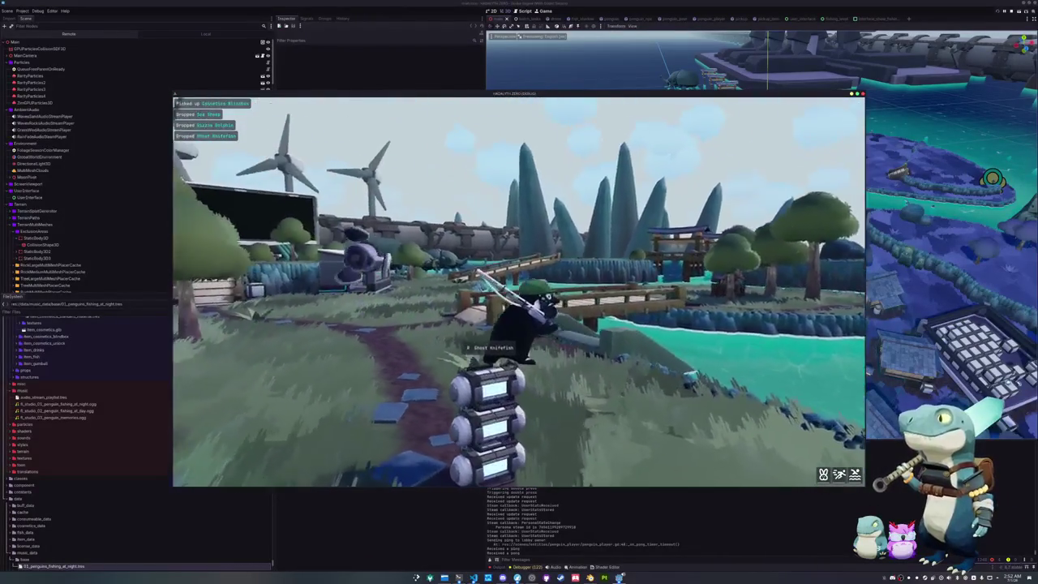
key("e")
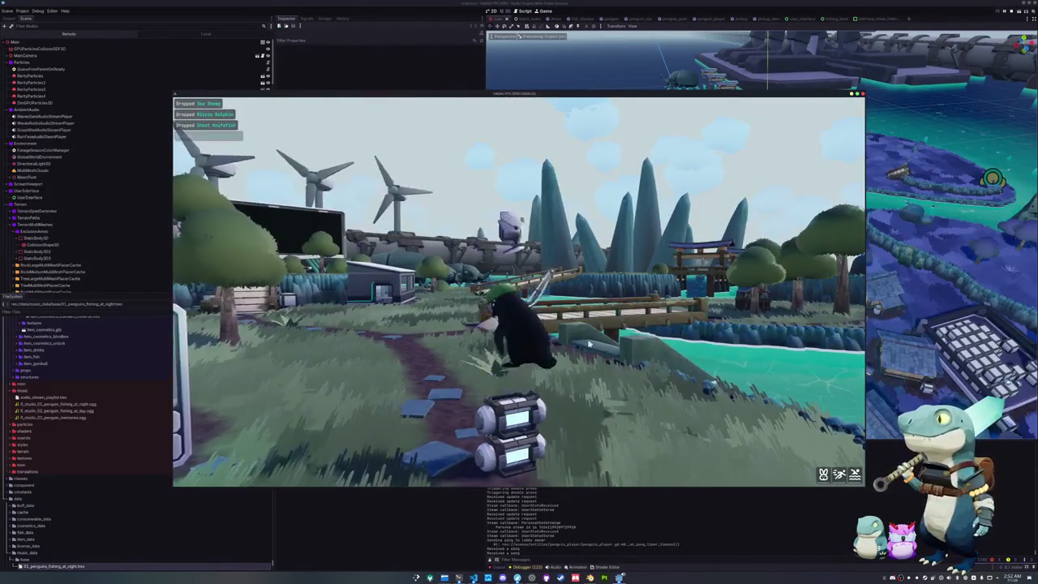
key("w")
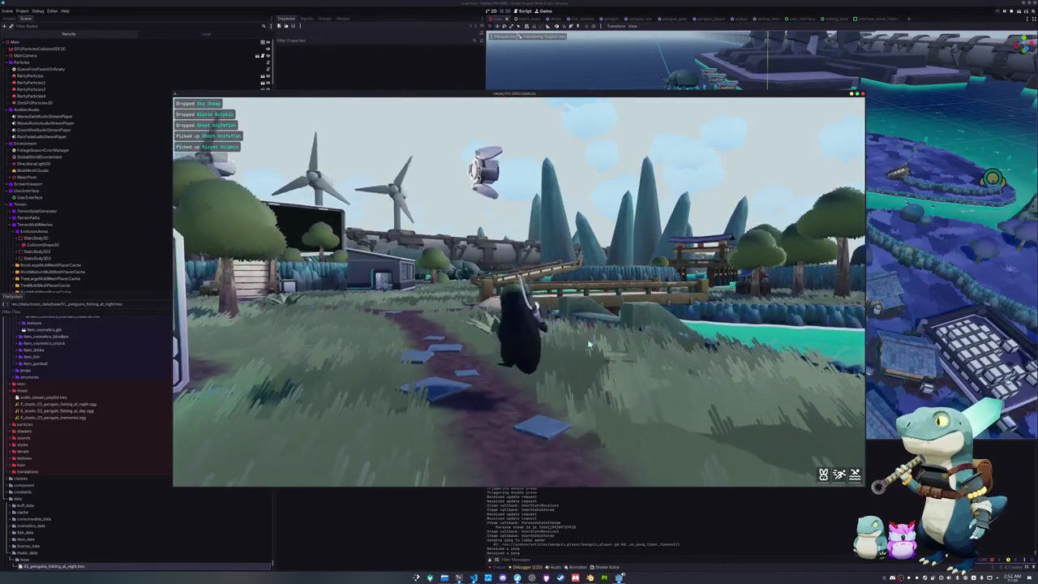
- Walk over the wooden stairs onto the grass and open the Picture Chat canvas
key("w")
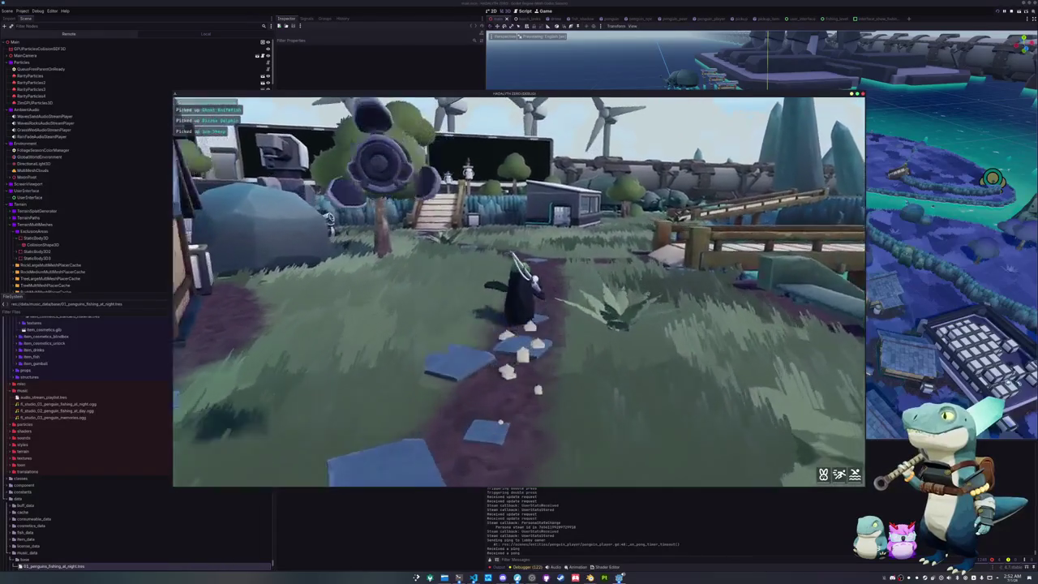
key("w")
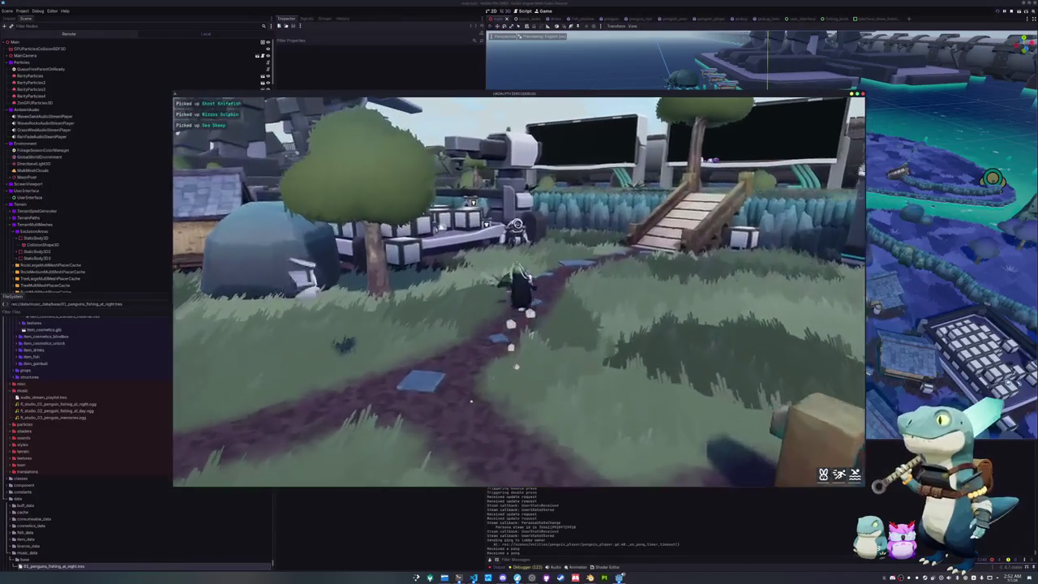
key("w")
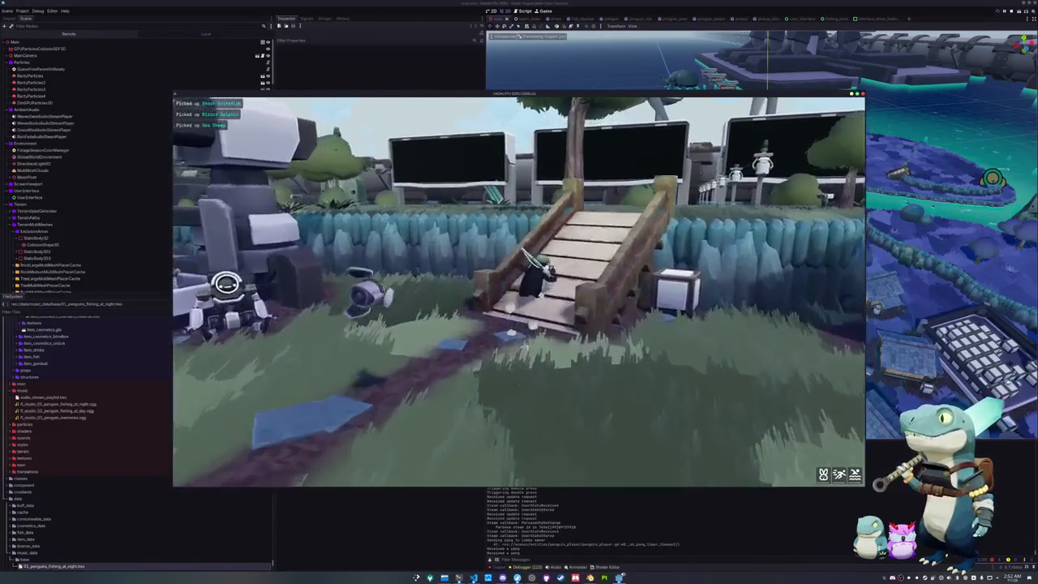
key("w")
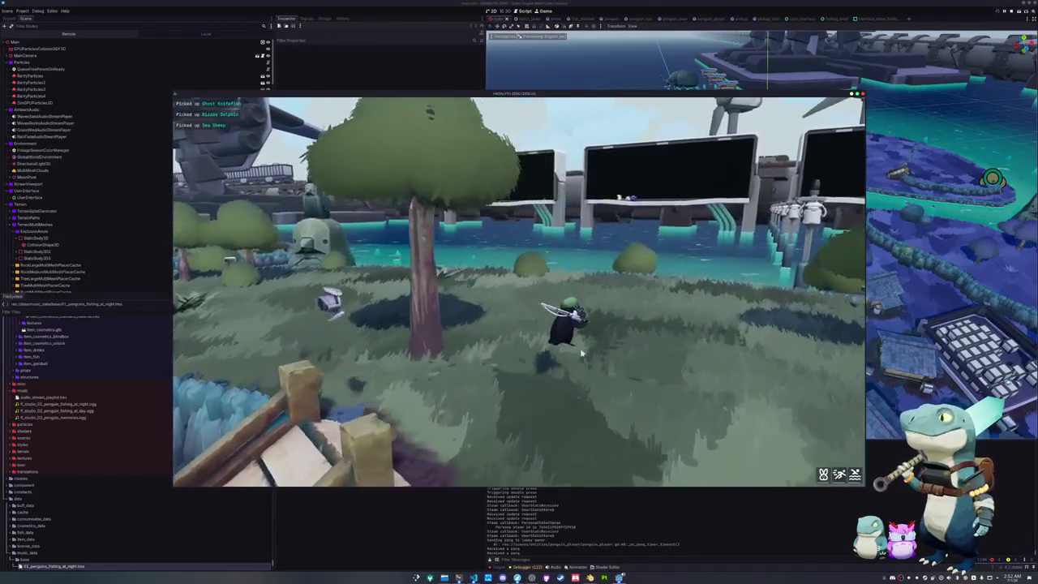
key("Return")
key("Tab")
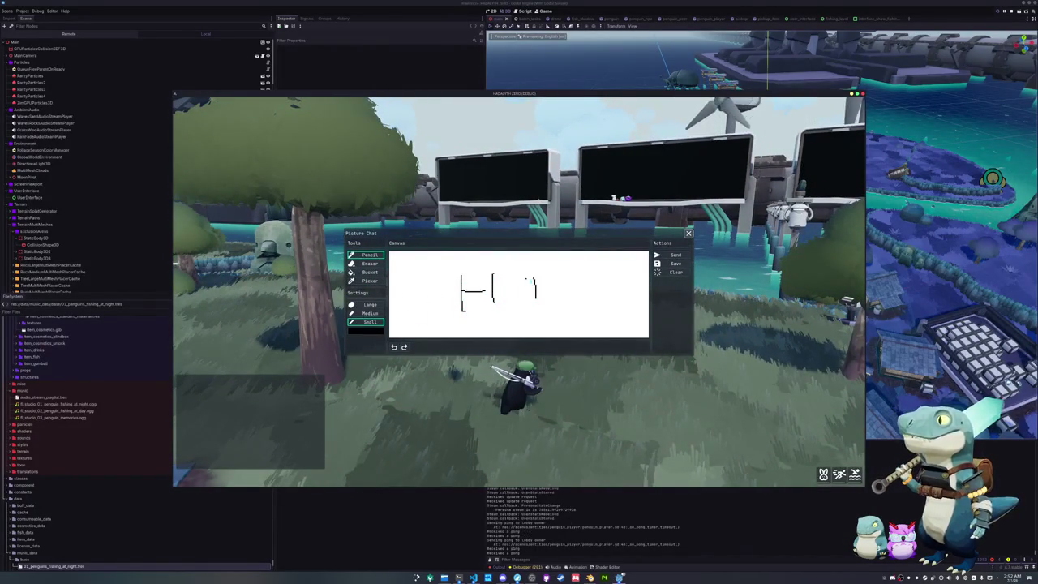
- Send the hand-drawn HI picture so it shows in chat and on the billboard
left_click(680, 257)
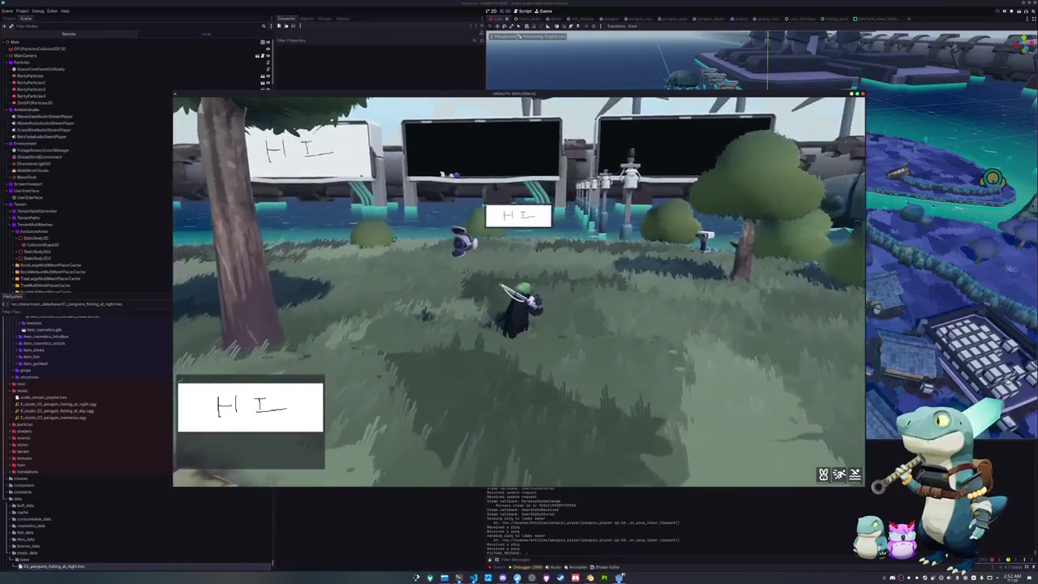
key("d")
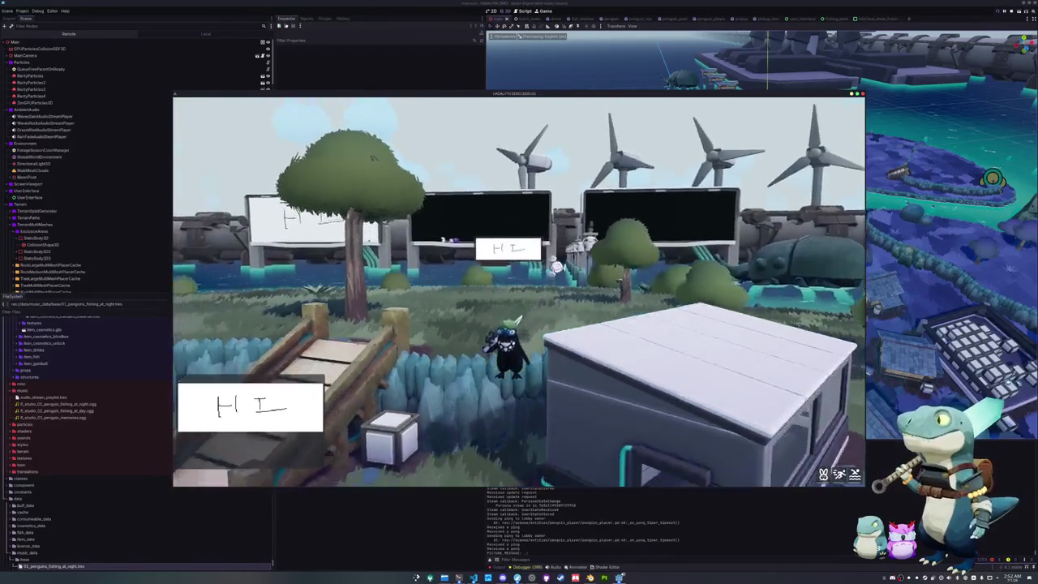
- Enter the storage building and open, then close, the storage panel
key("w")
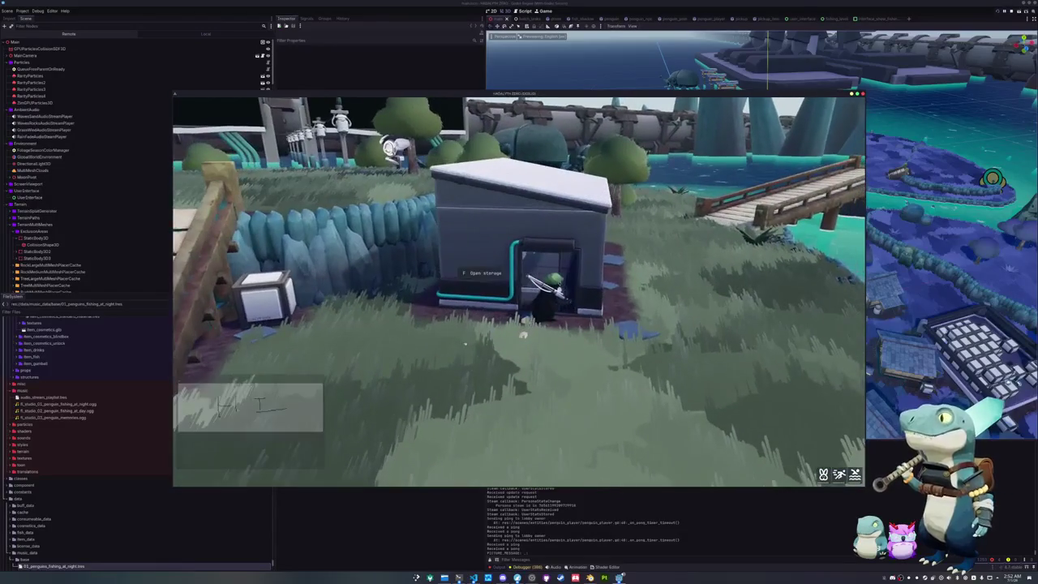
key("w")
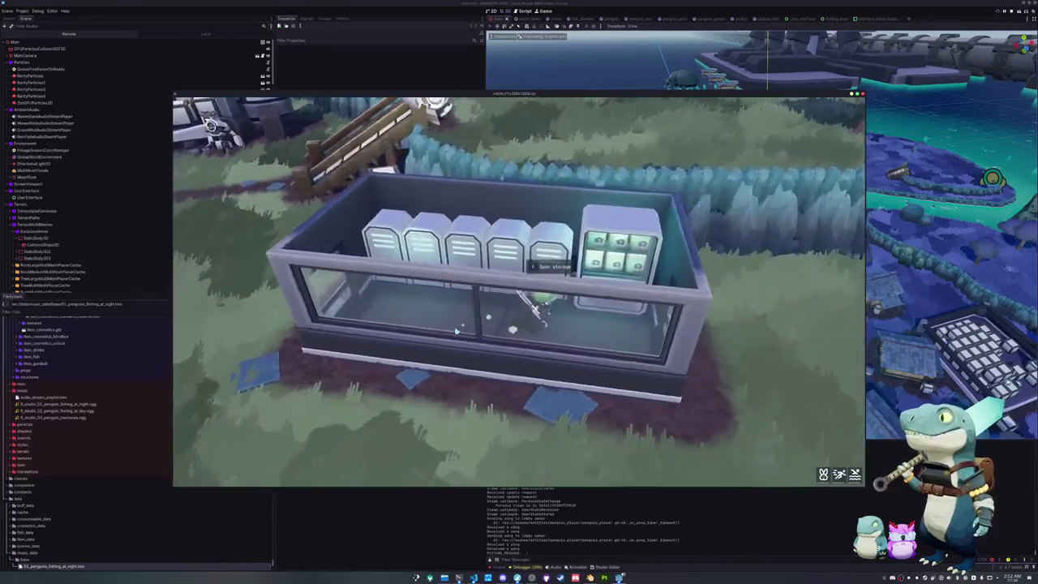
key("e")
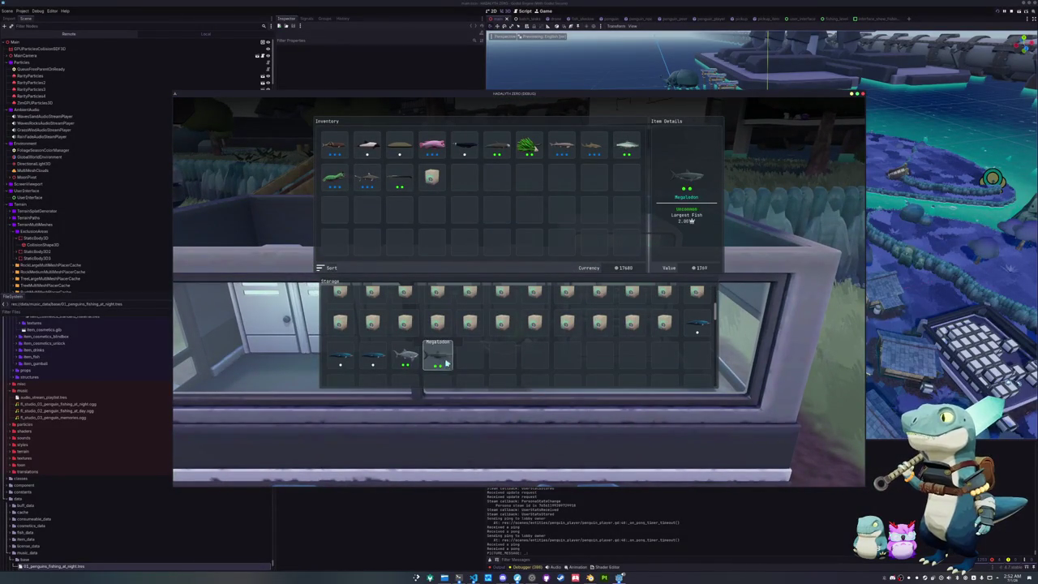
key("e")
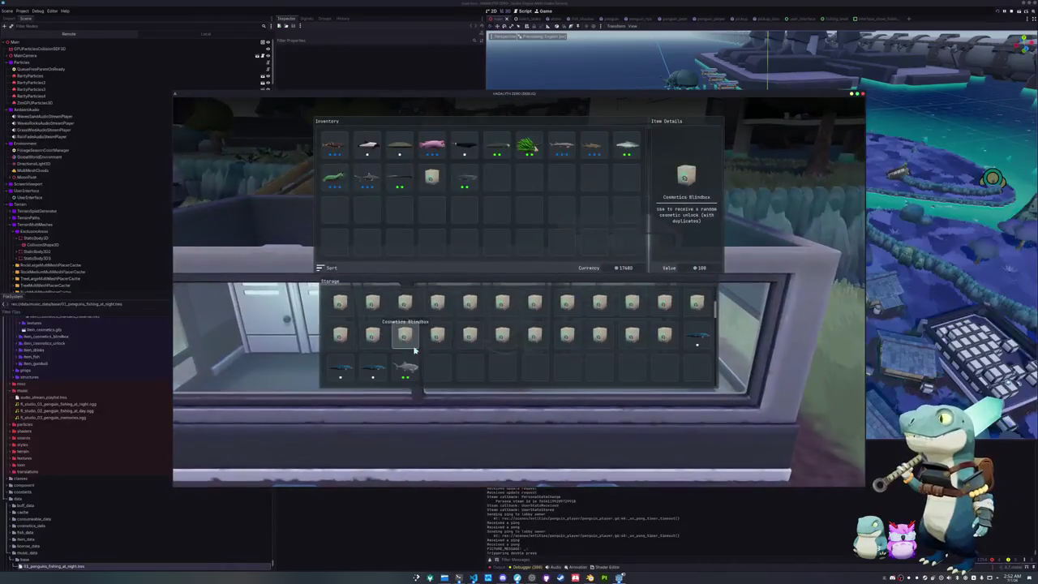
key("e")
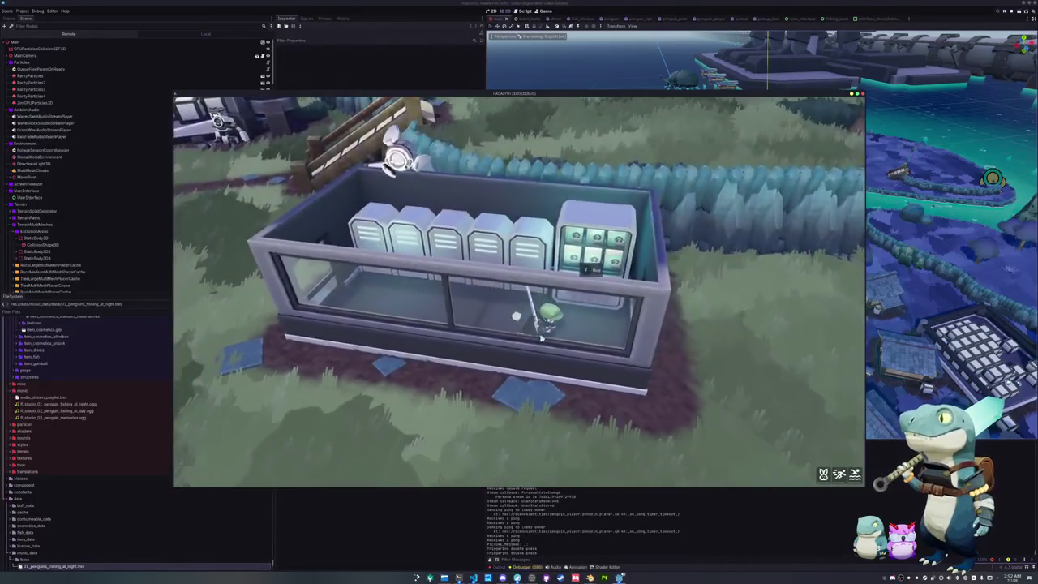
- Hold the Megalodon shark up for display from the inventory
key("Tab")
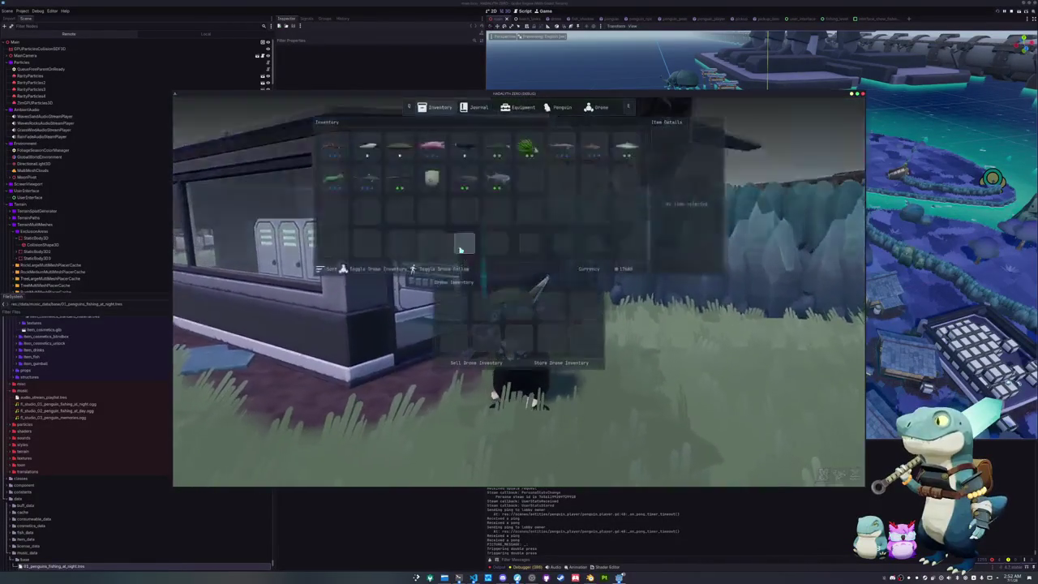
left_click(481, 193)
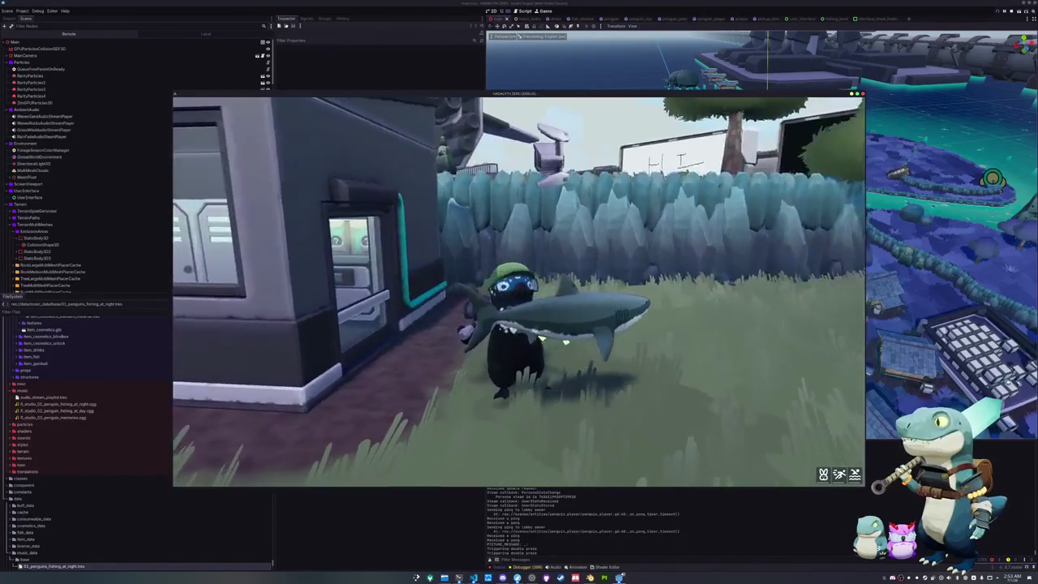
key("Tab")
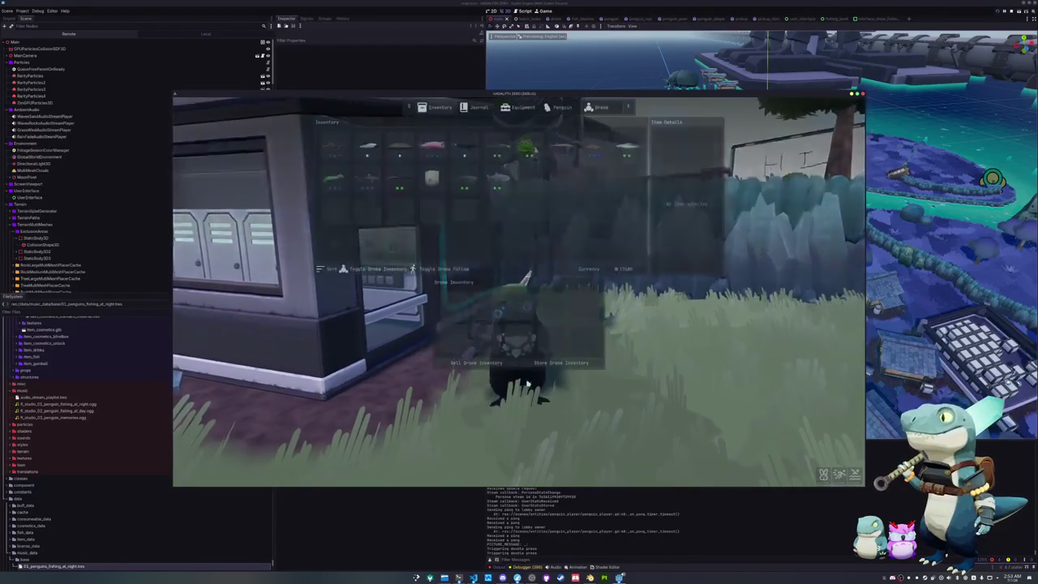
left_click(476, 191)
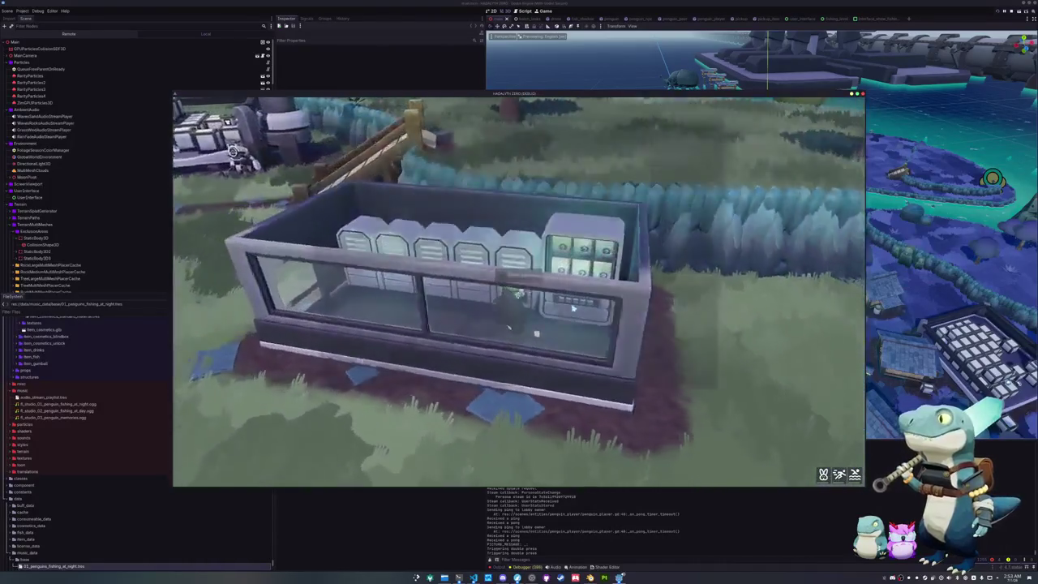
- Drag the Cosmetics Blindbox into a storage locker slot and leave the building
left_click(572, 307)
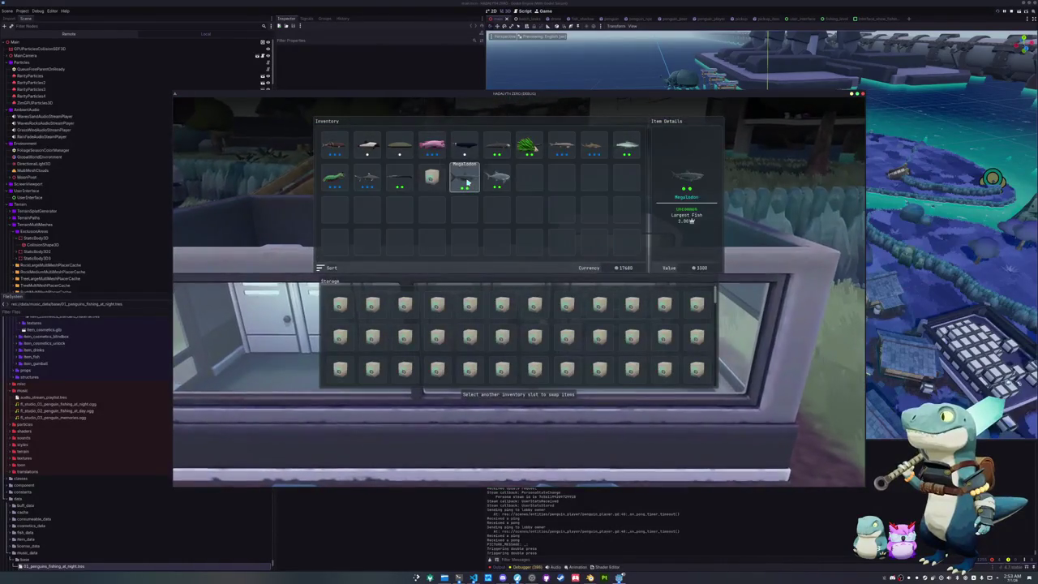
left_click_drag(433, 180, 306, 272)
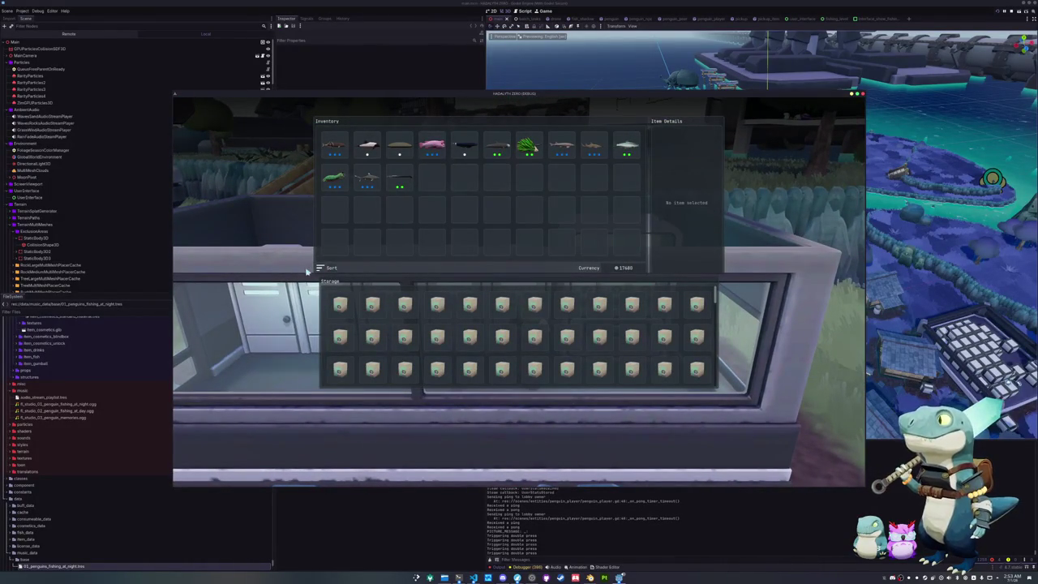
key("Escape")
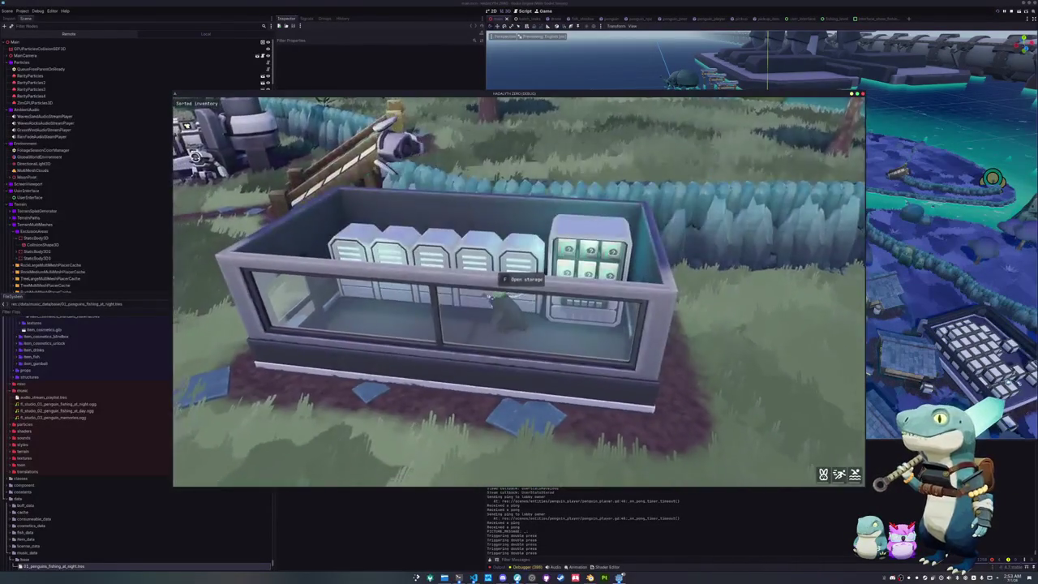
key("a")
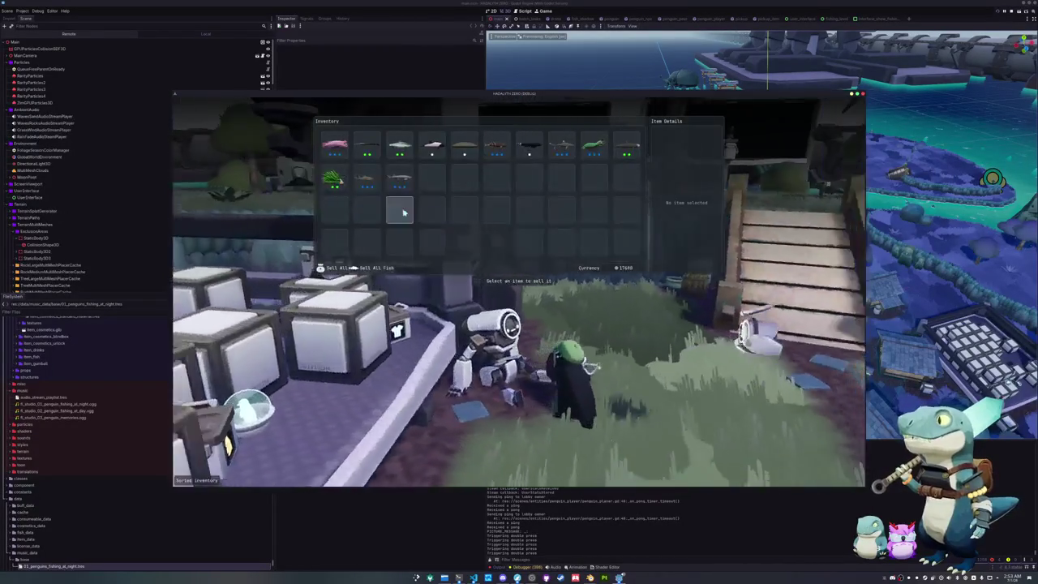
- Sell all the inventory fish to the vendor with Sell All Fish
left_click(376, 267)
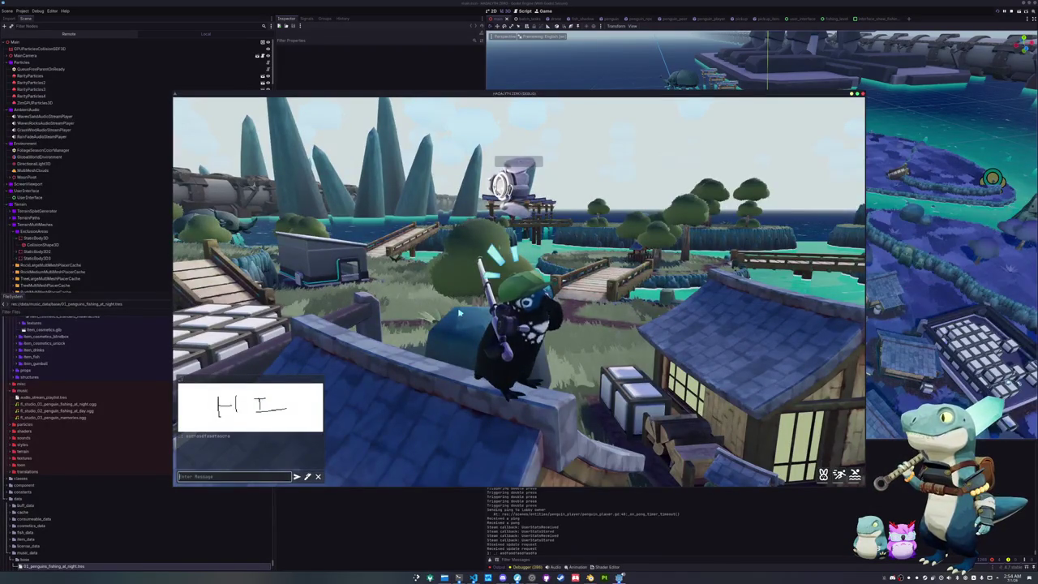
- Quit to the title screen and create a new multiplayer lobby
key("Tab")
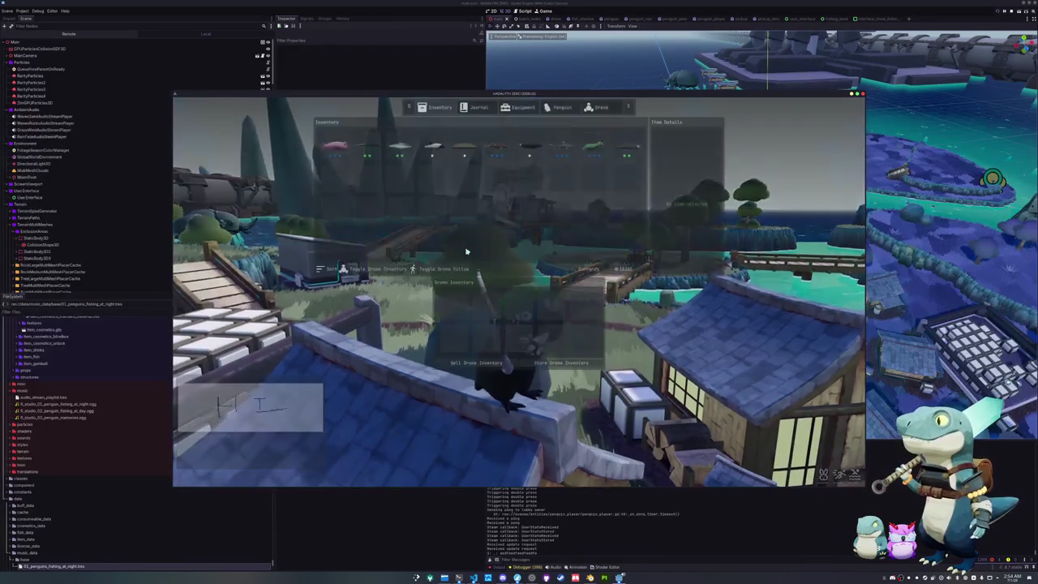
key("e")
key("e")
key("e")
key("e")
key("Tab")
key("Escape")
left_click(516, 297)
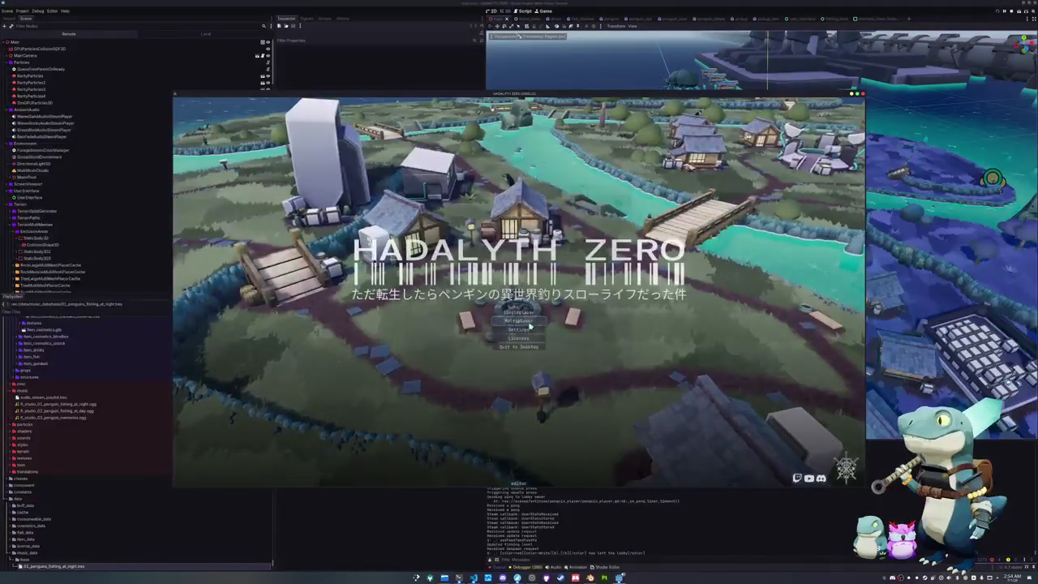
left_click(525, 318)
left_click(519, 317)
- Keep the Social settings' text chat censorship level at Moderate
key("Tab")
key("q")
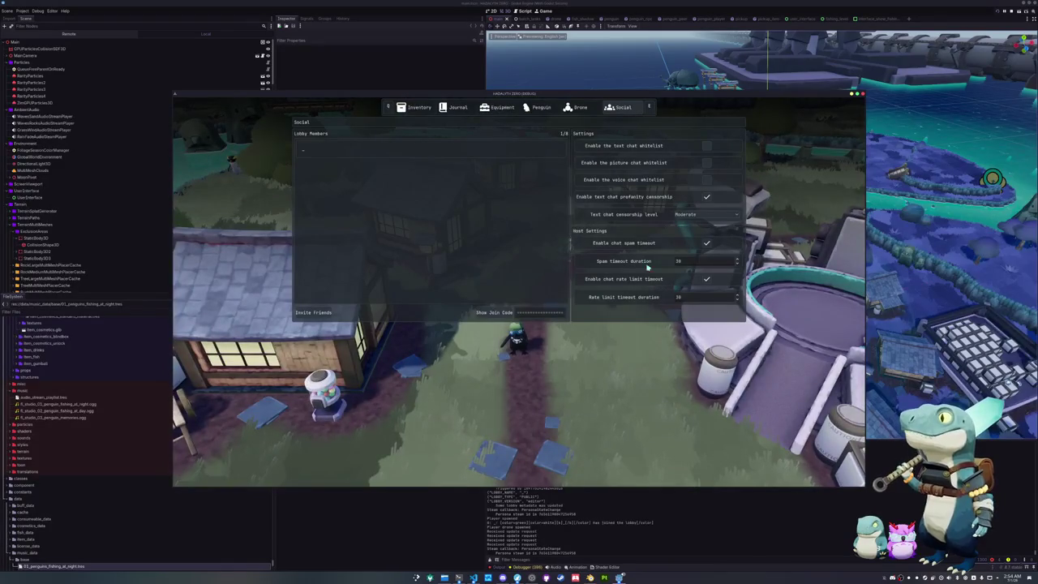
left_click(708, 215)
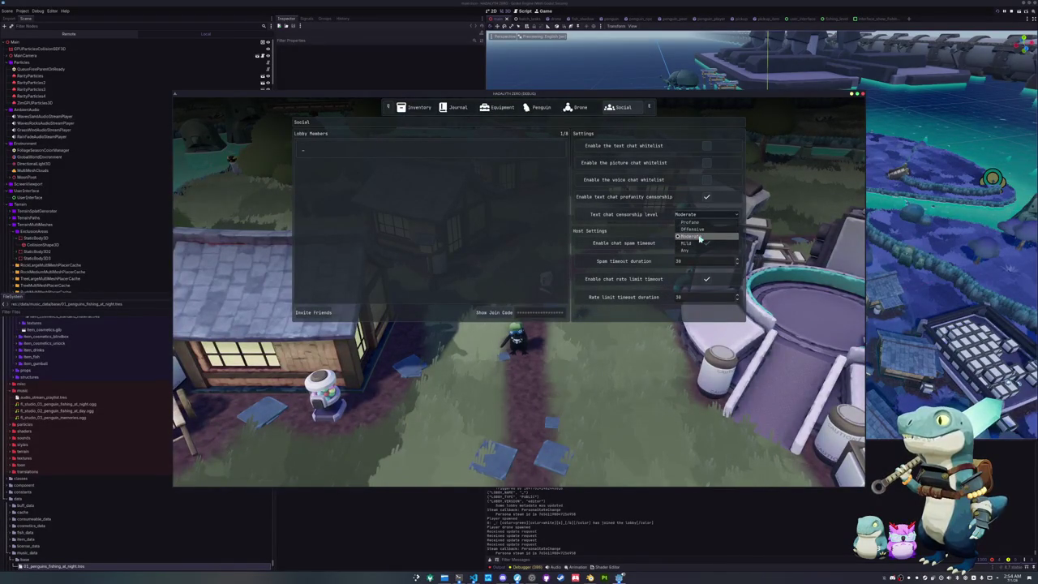
left_click(699, 237)
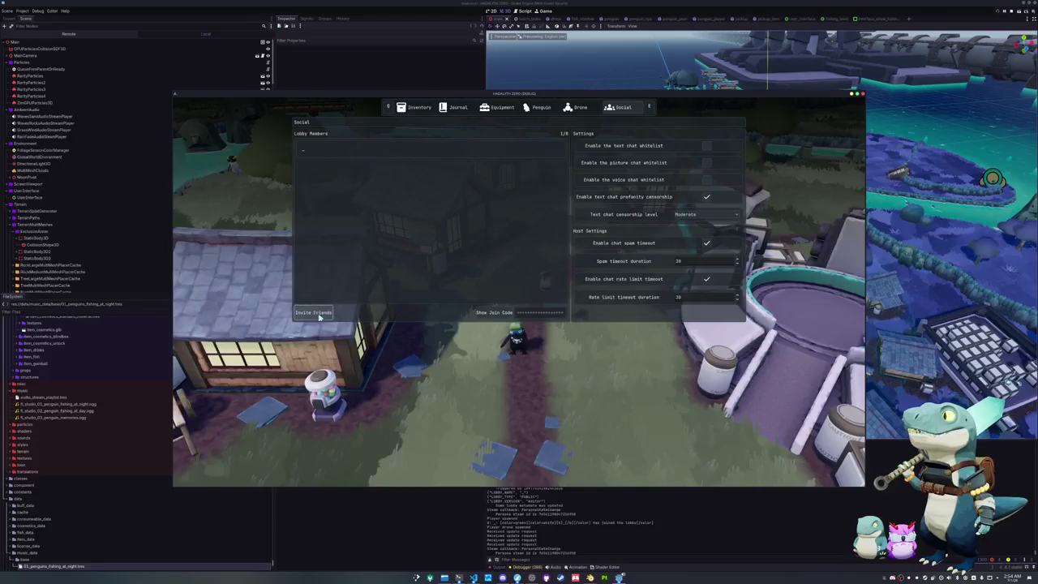
key("Escape")
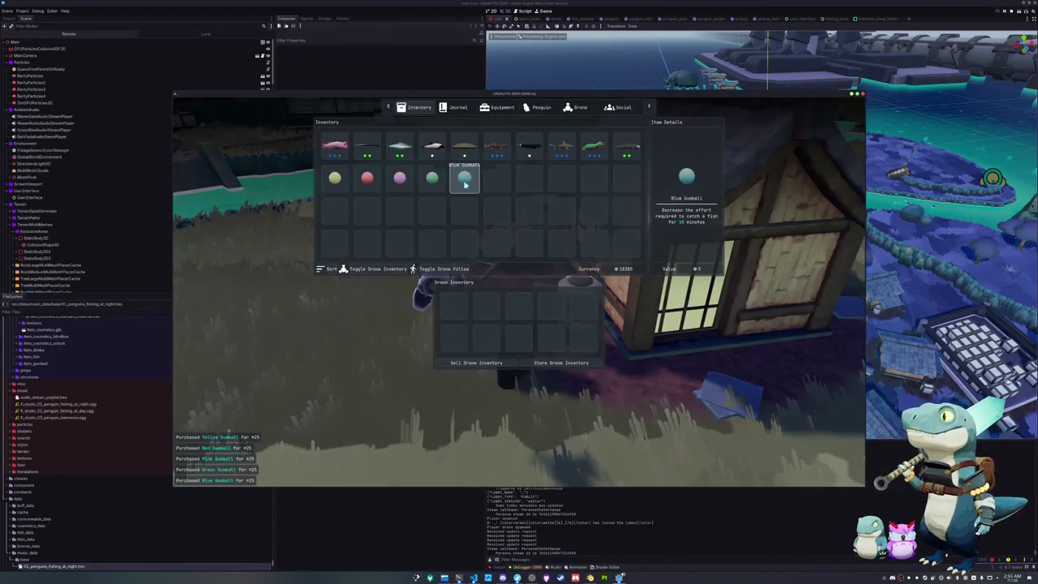
- Eat the Blue Gumball for its boost, then walk to the river and cast the line
left_click(465, 184)
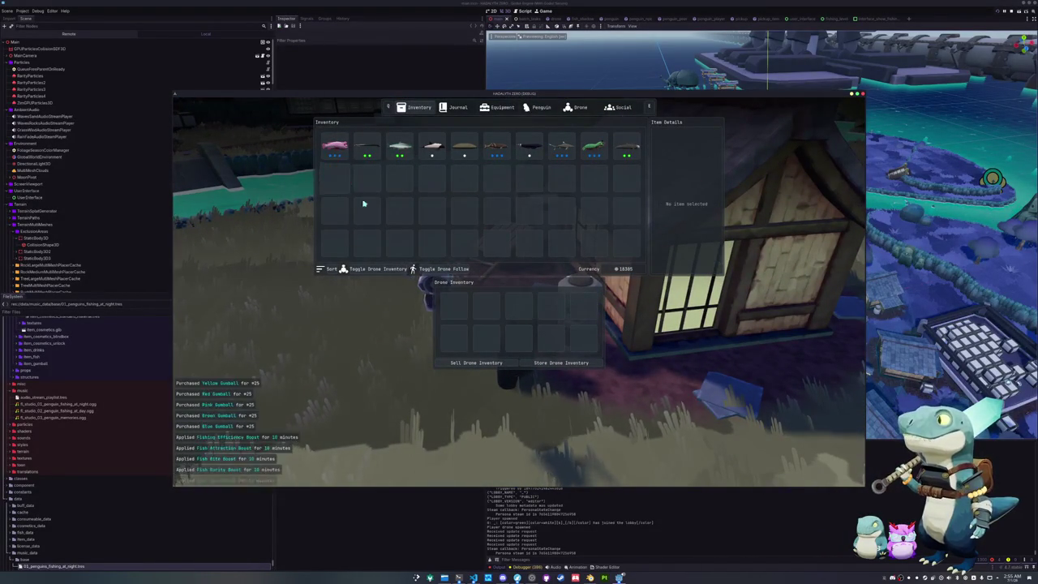
key("Escape")
key("a")
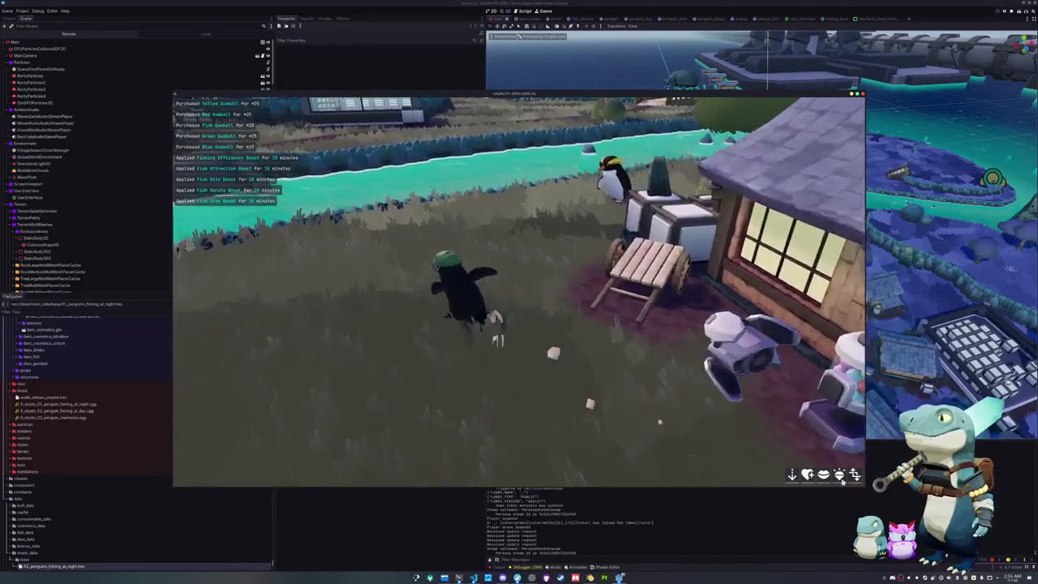
key("w")
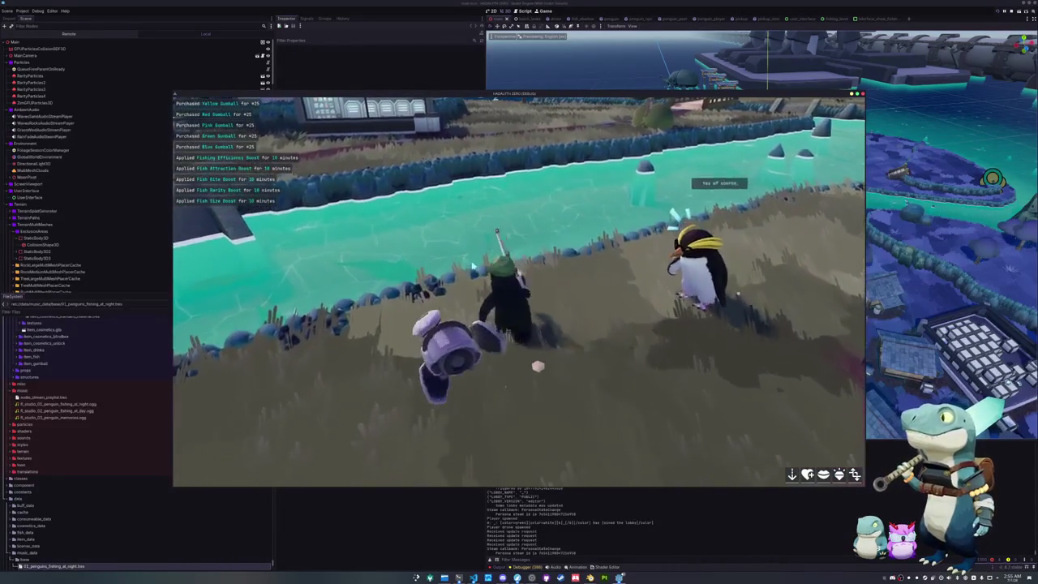
key("w")
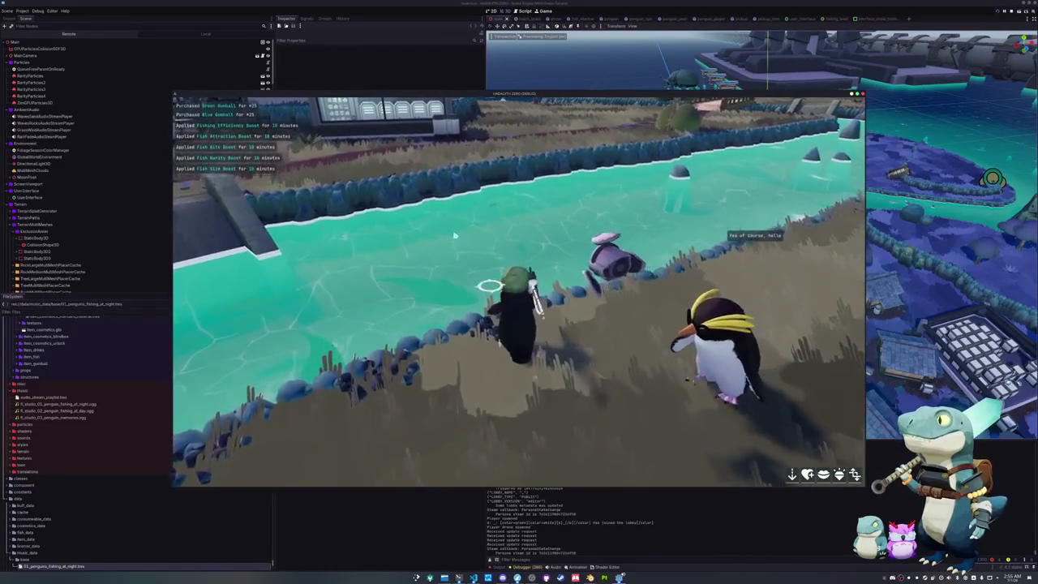
left_click(456, 234)
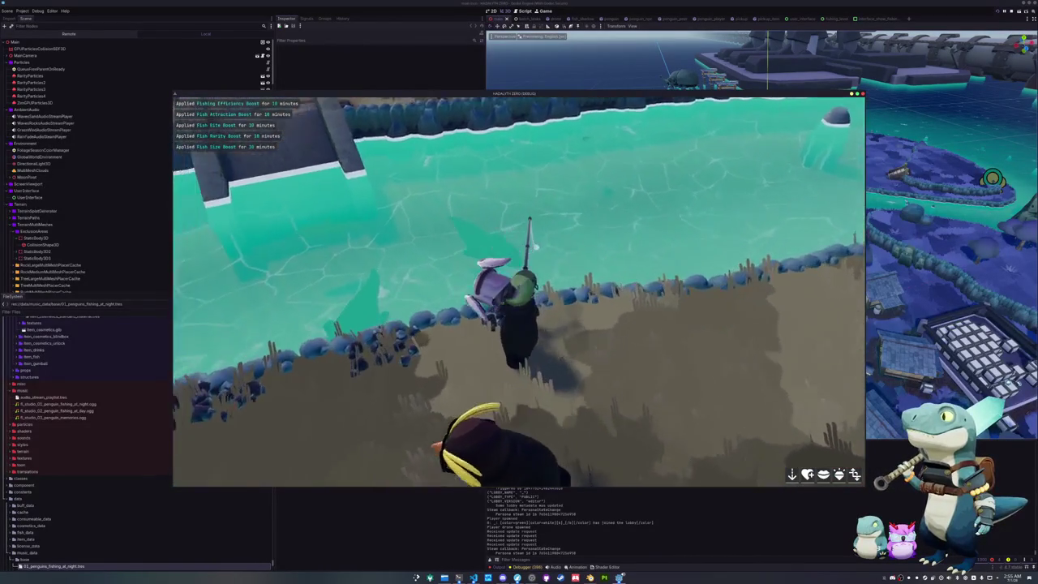
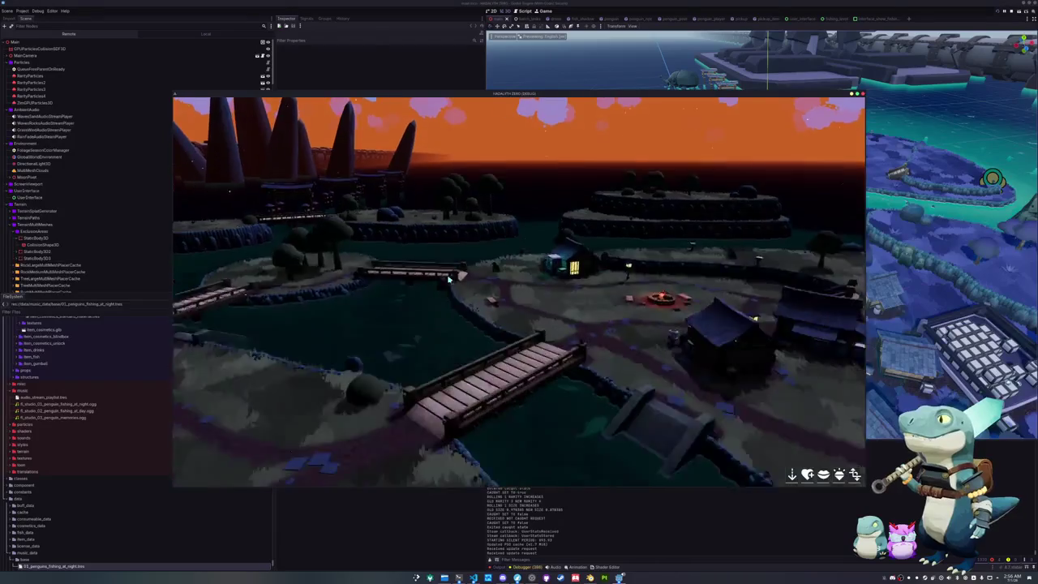
- Hook the biting fish, complete the arrow sequence and dismiss the Black Sea Bass catch popup
left_click(636, 288)
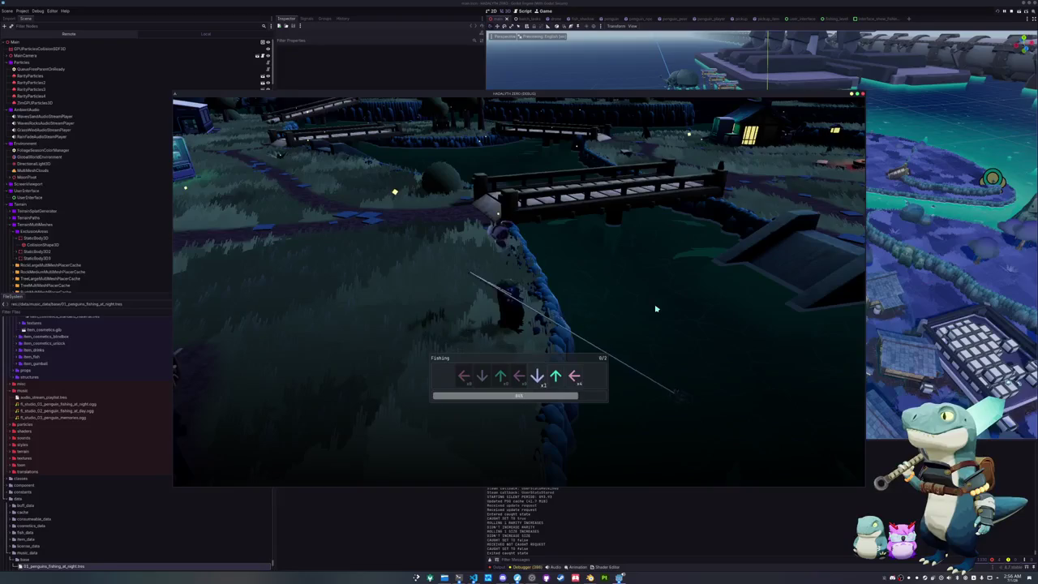
key("Left")
key("Left")
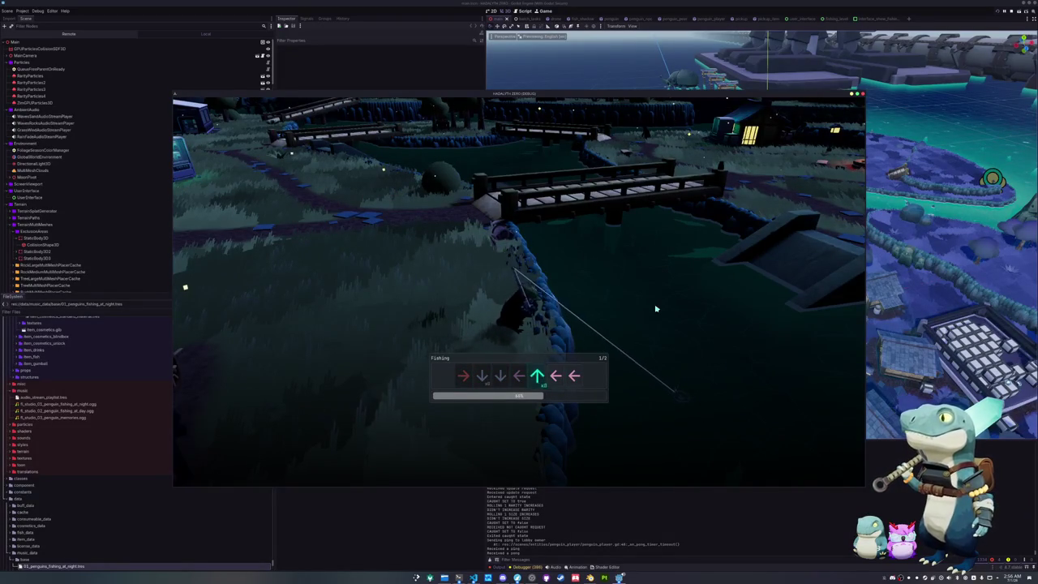
key("Right")
key("Down")
key("Down")
key("Left")
key("Up")
key("Left")
key("Left")
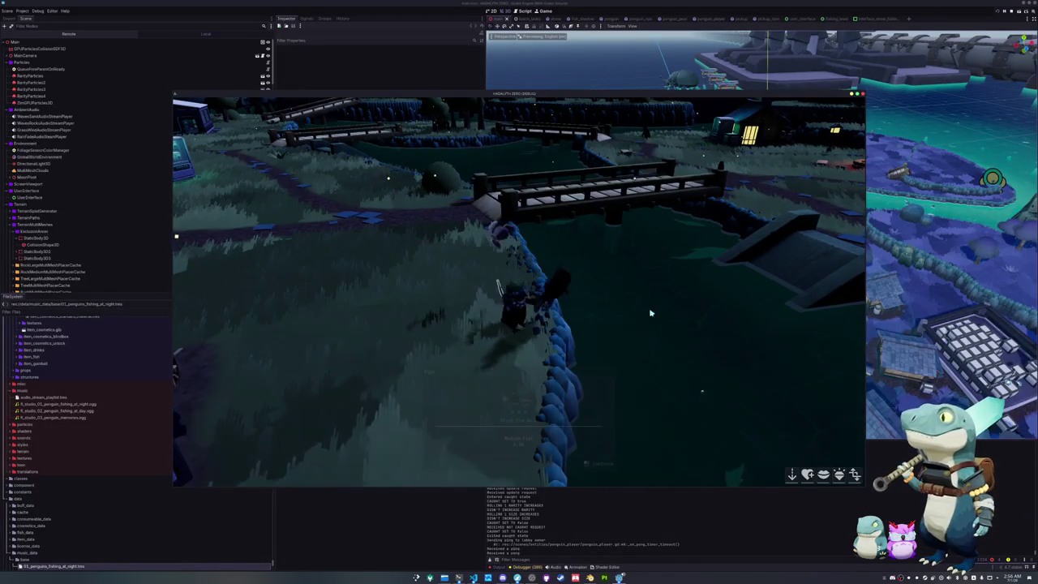
key("e")
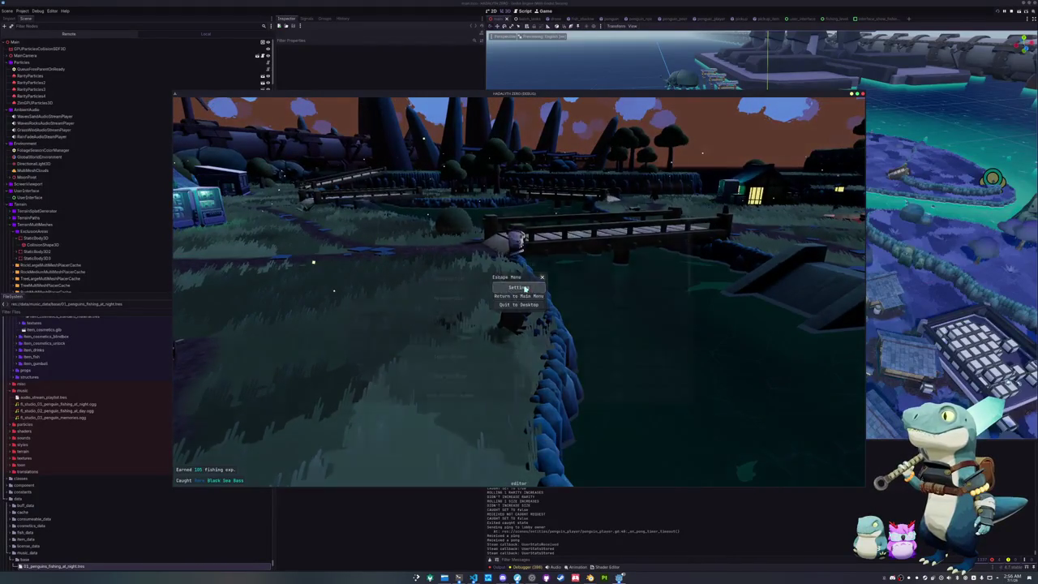
- Check the Display settings, then quit the game to desktop and return to the editor
key("Escape")
left_click(460, 198)
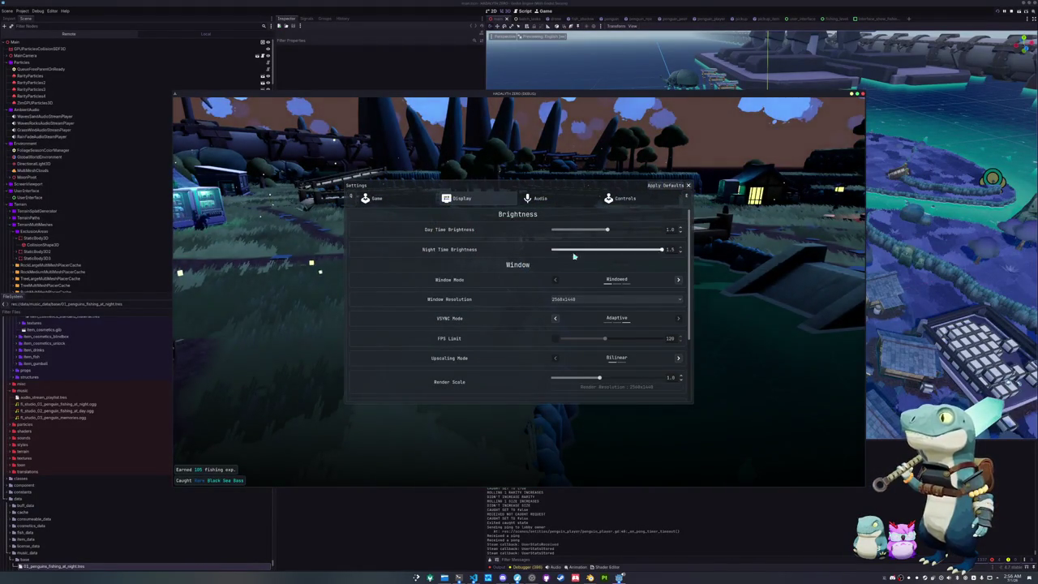
key("Escape")
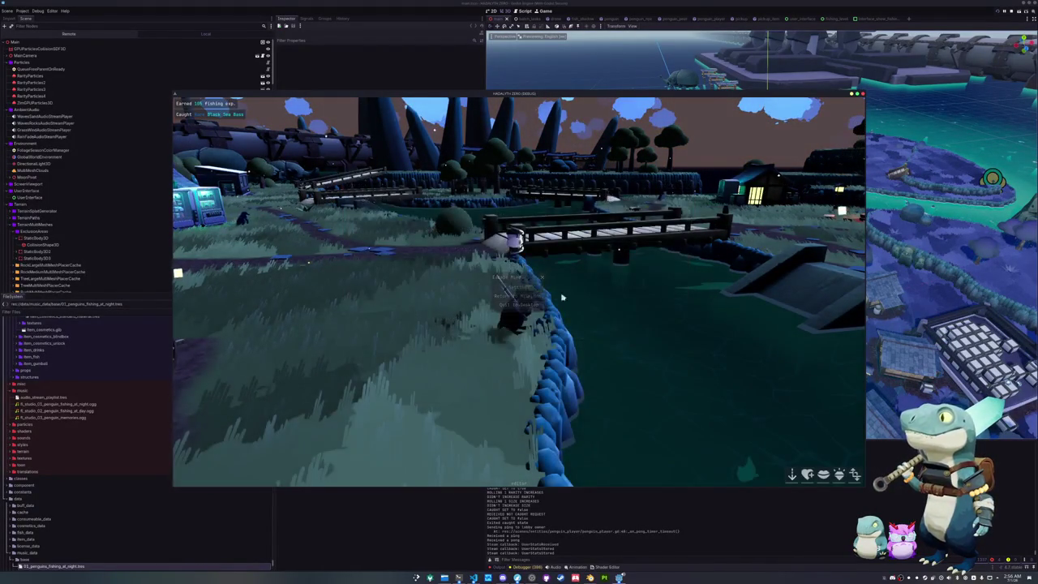
right_click_drag(629, 410, 591, 305)
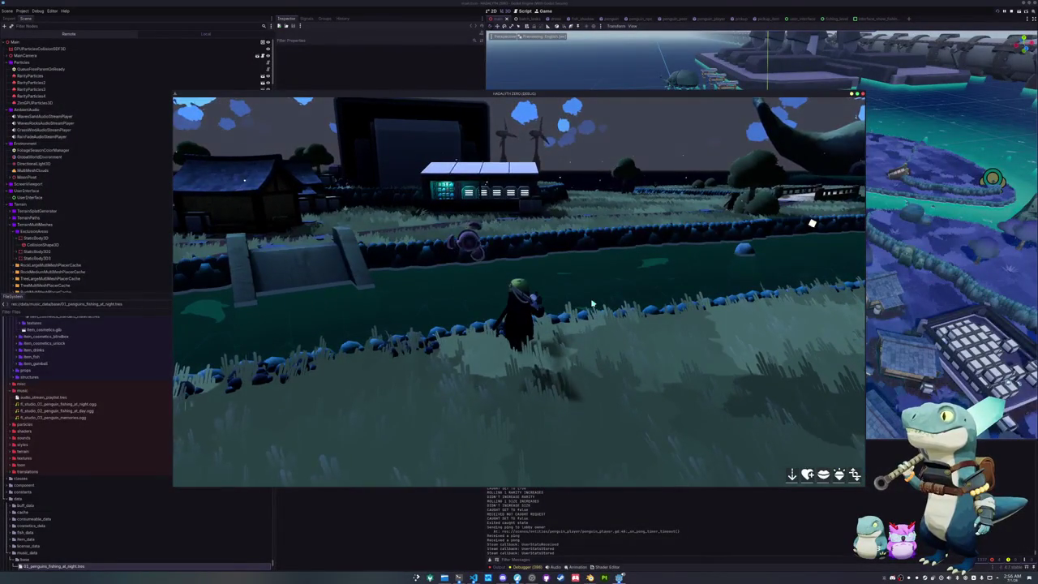
key("Escape")
left_click(519, 304)
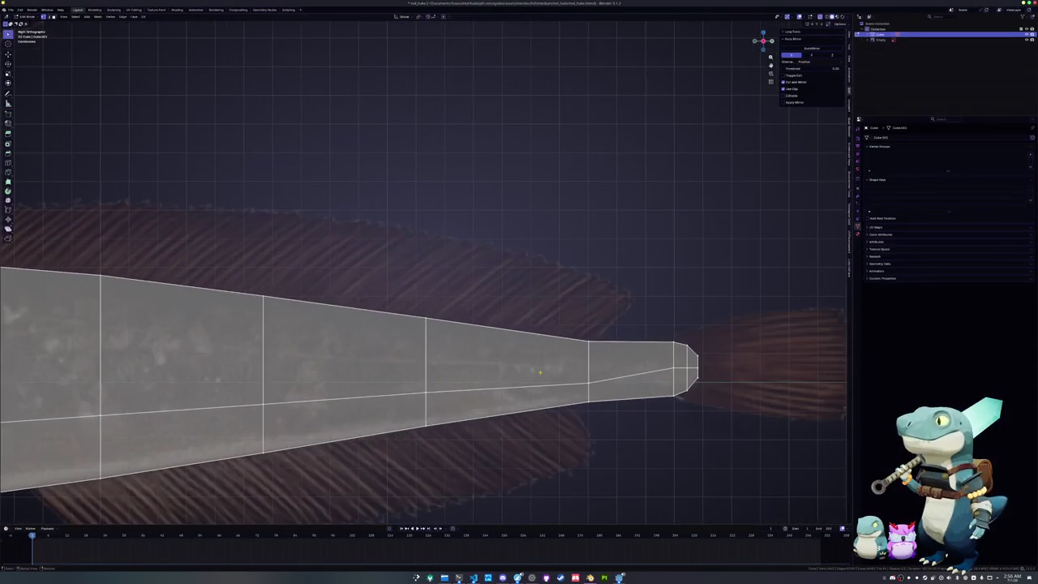
- Raise two body-outline vertices vertically to follow the reference fish
key("g")
key("z")
left_click(564, 379)
middle_click_drag(564, 378, 662, 334, "shift")
left_click(522, 337)
key("g")
key("z")
left_click(491, 318)
- Extrude the lower front edge forward and lower it to start the jaw
mouse_move(334, 344)
middle_mouse_down("shift")
mouse_move(535, 316)
mouse_move(596, 366)
middle_mouse_up("shift")
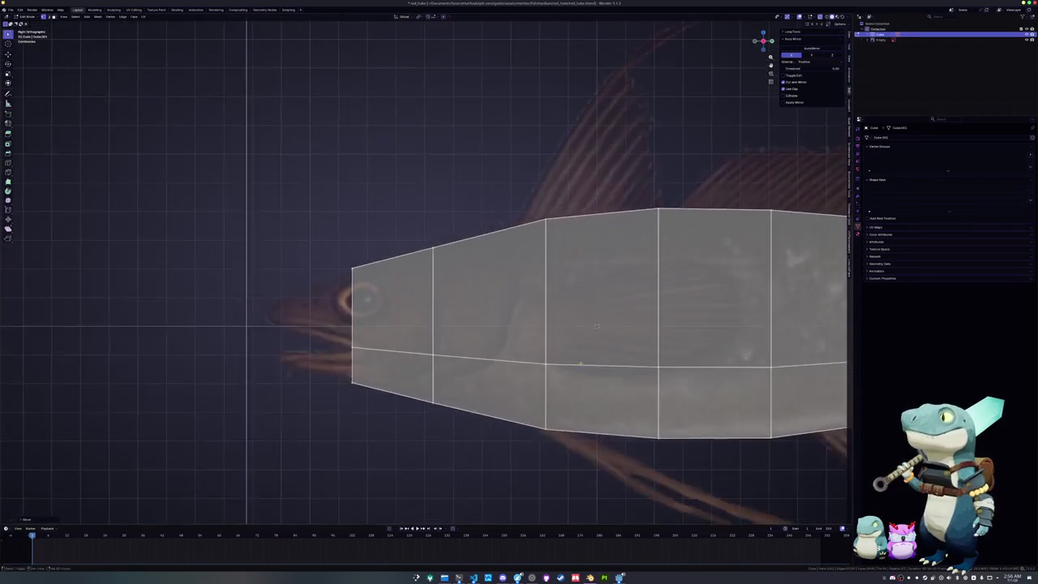
key("e")
left_click(256, 337)
key("g")
key("z")
left_click(255, 342)
- Extrude the upper front edge of the head forward into a snout
left_click(354, 312)
key("e")
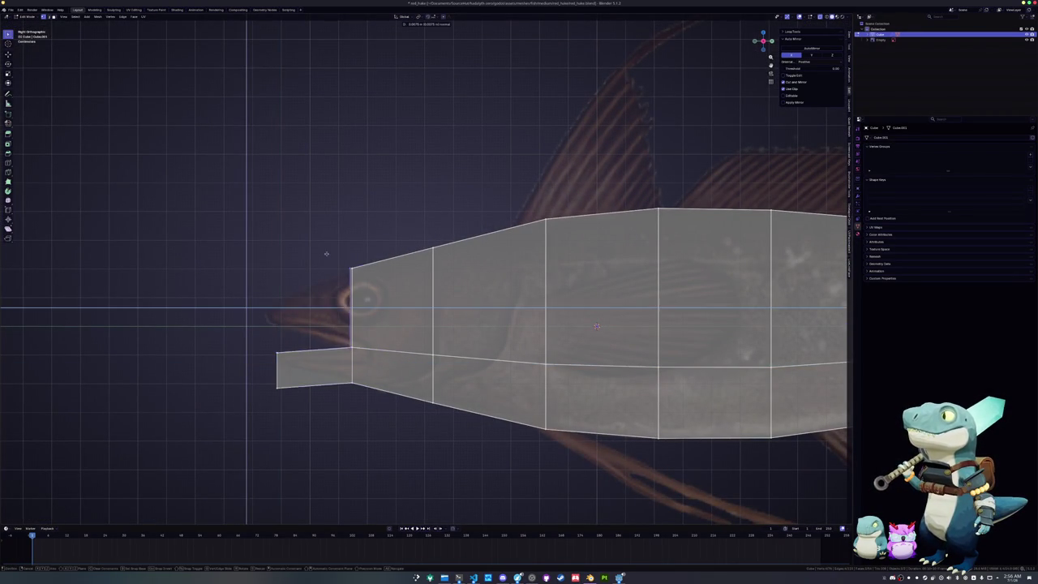
left_click(252, 270)
key("g")
key("z")
left_click(251, 246)
- Lower the snout's top corner and align a head vertex to the outline
left_click(262, 240)
key("g")
key("z")
left_click(269, 292)
key("g")
key("z")
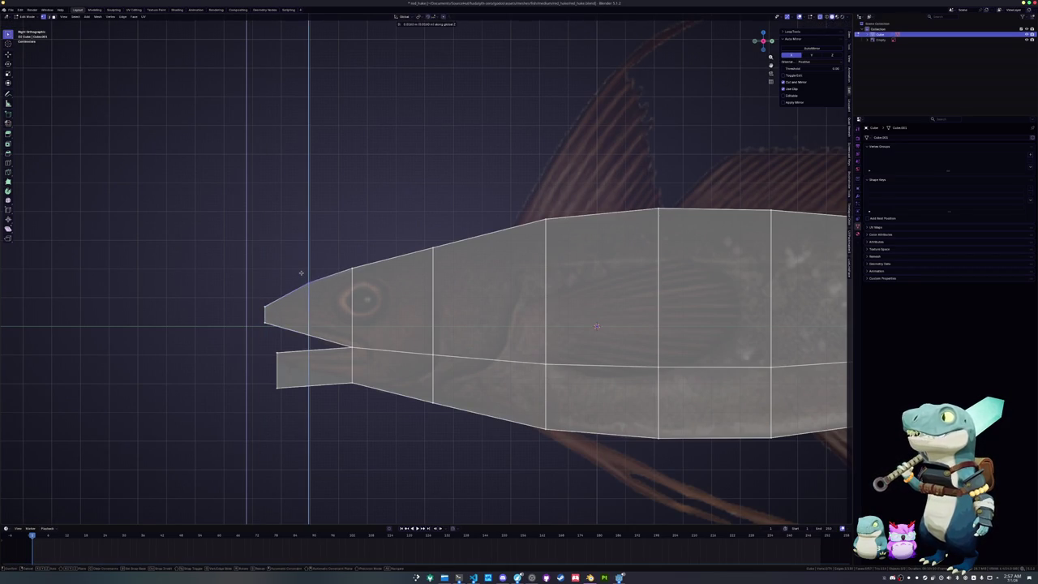
left_click(300, 274)
- Reposition the lower jaw vertices vertically so the jaw tapers along the reference head
scroll(404, 368, "up", 2)
scroll(404, 368, "up", 2)
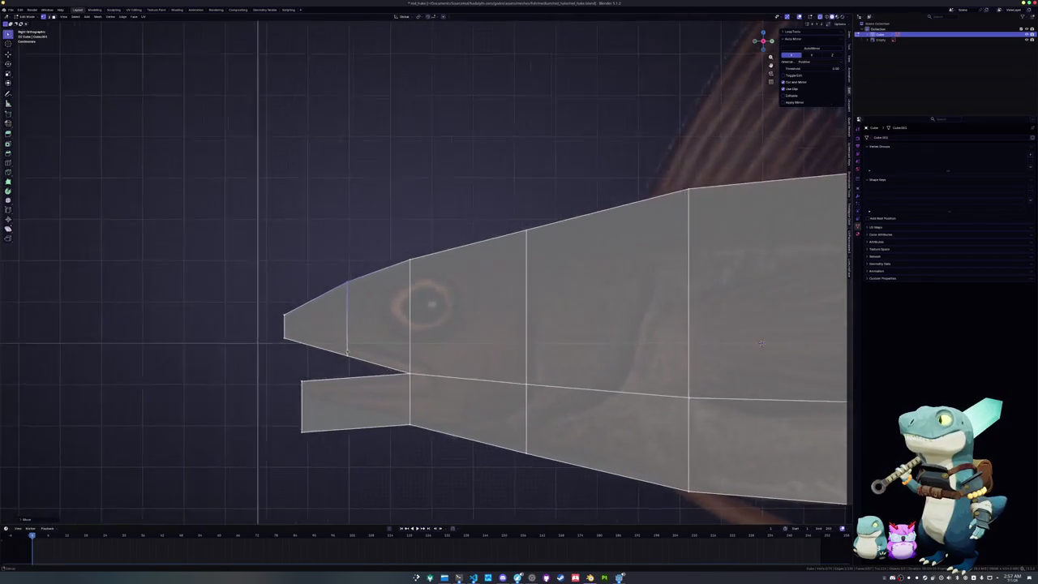
left_click_drag(403, 354, 403, 353)
key("g")
key("z")
left_click(399, 347)
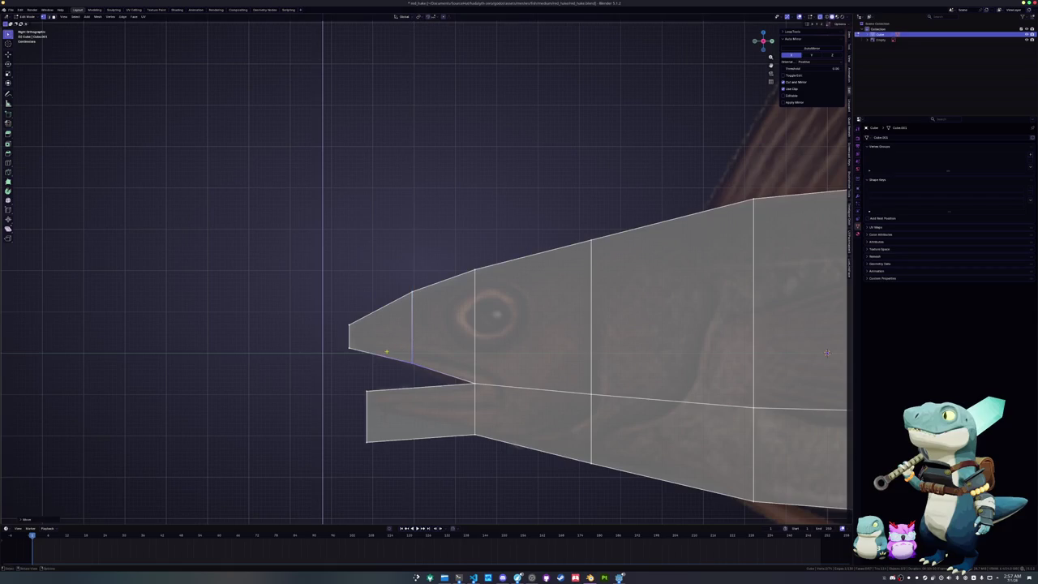
key("g")
key("z")
left_click(338, 341)
left_click(382, 462)
key("g")
key("z")
left_click(355, 391)
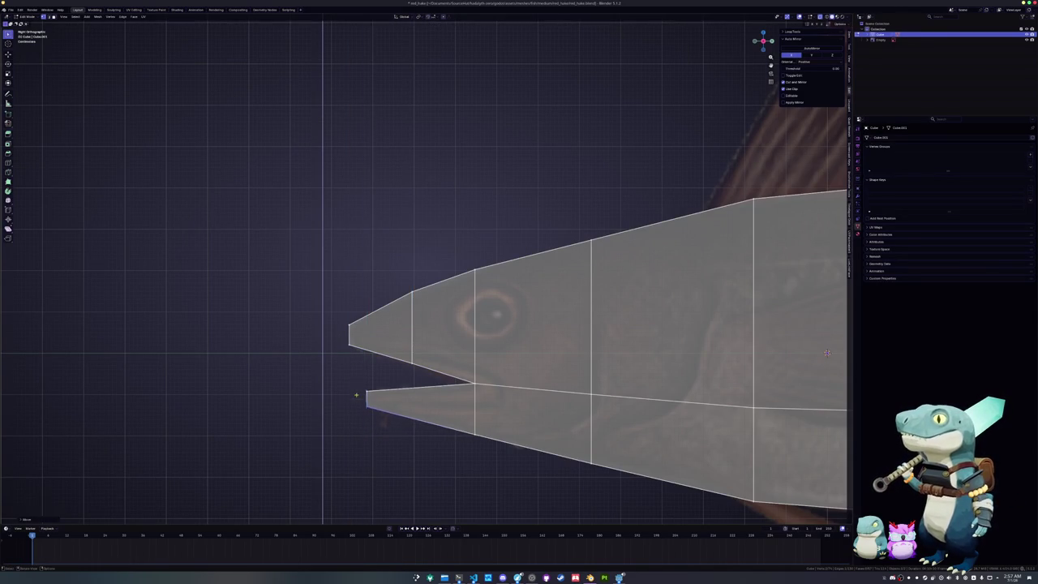
- Start an edge loop cut across the lower jaw
scroll(373, 432, "up", 2)
middle_click_drag(393, 419, 463, 357, "shift")
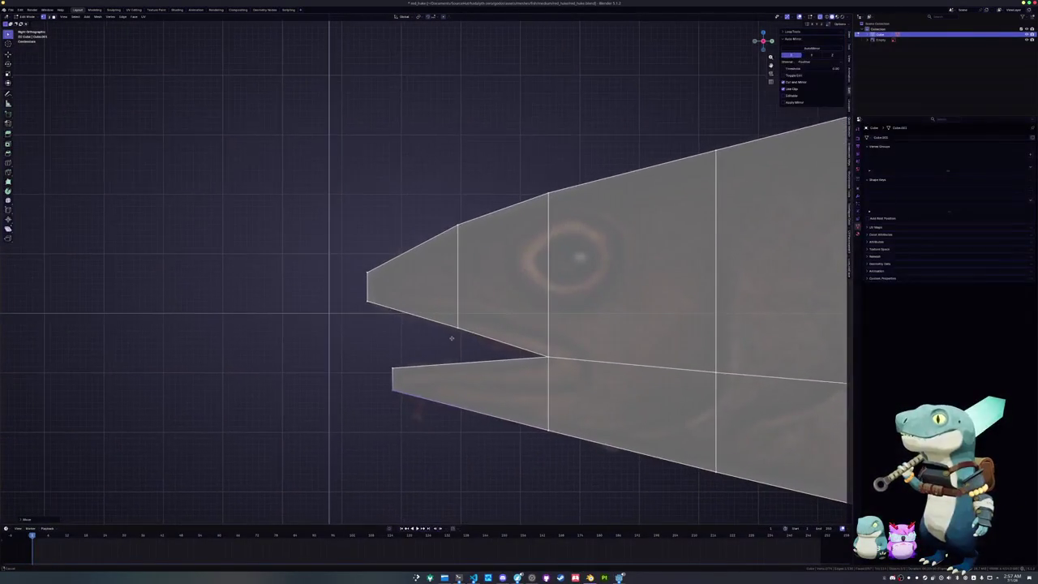
left_click(466, 372)
- Finish the lower jaw loop cut and slide it toward the jaw tip
right_click(460, 407)
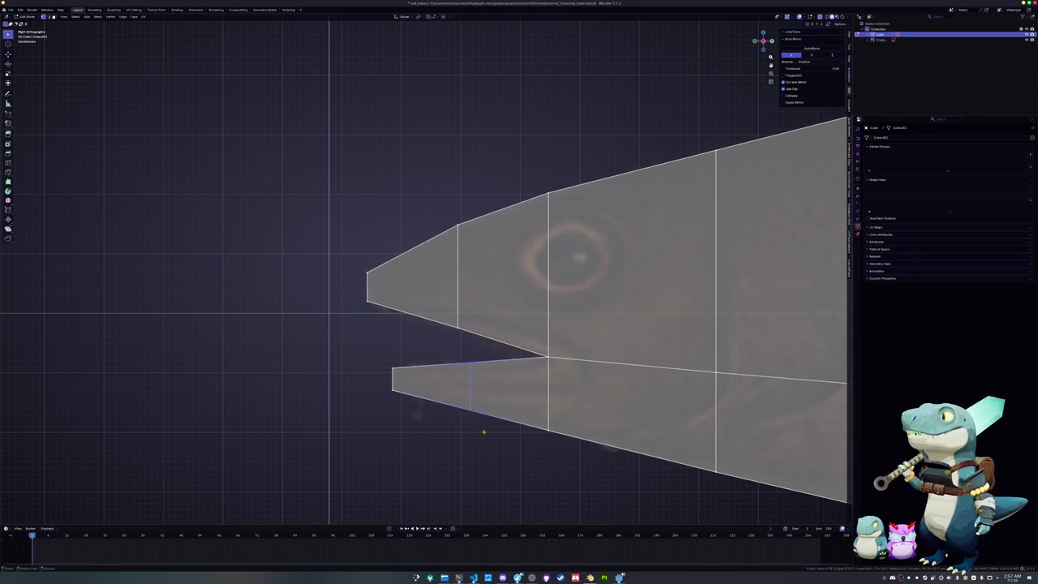
key("g")
key("g")
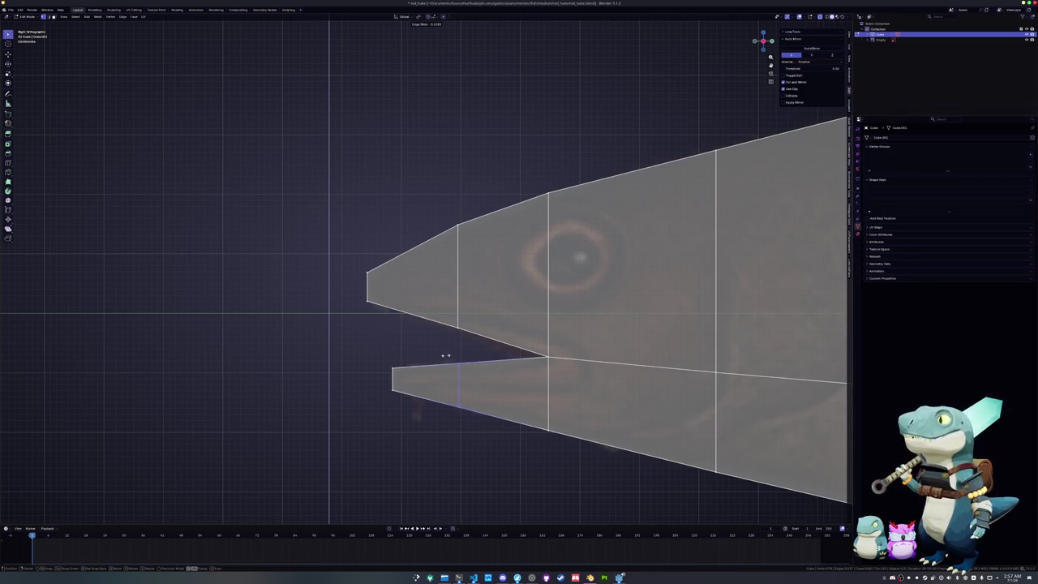
left_click(445, 355)
- Move the upper jaw's lower corner vertex and tip vertically to match the reference
left_click(548, 362)
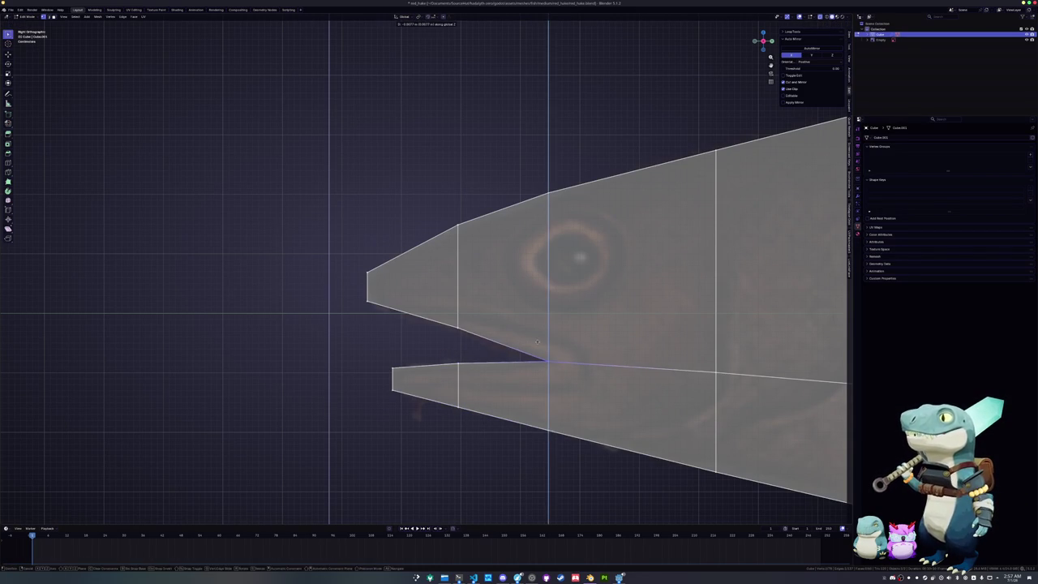
left_click(447, 323)
key("g")
key("z")
left_click(438, 317)
middle_click_drag(397, 317, 392, 327, "shift")
left_click(364, 269)
key("g")
key("z")
left_click(363, 271)
- Edge-slide the lower jaw's bottom edge toward the front tip
scroll(381, 324, "down", 2)
scroll(385, 365, "up", 1)
scroll(387, 389, "up", 1)
scroll(389, 399, "up", 1)
left_click(415, 361)
scroll(417, 373, "up", 1)
key("g")
key("g")
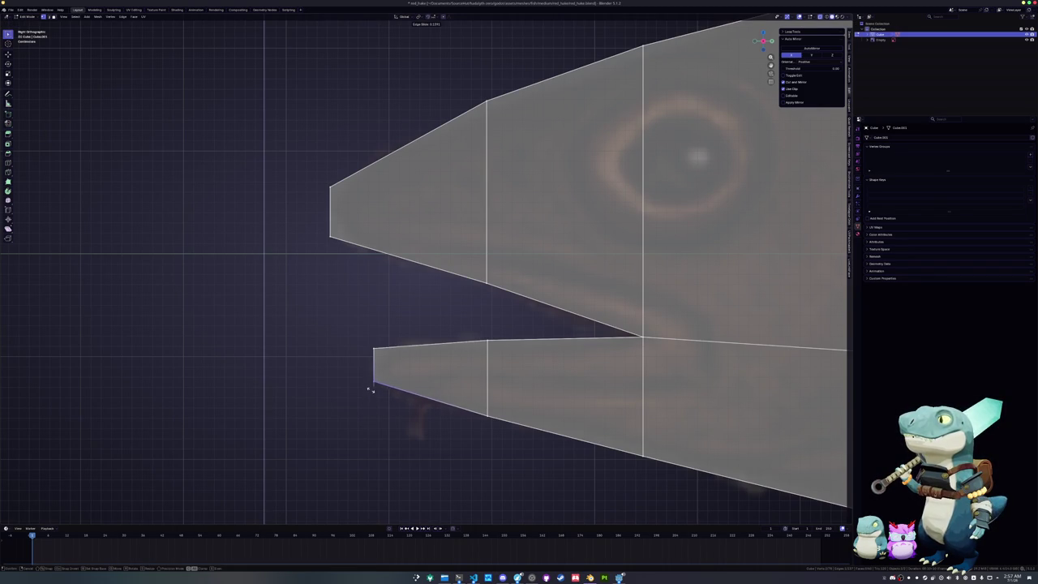
left_click(369, 393)
scroll(370, 394, "down", 1)
scroll(456, 412, "down", 2)
middle_click_drag(456, 412, 359, 371, "shift")
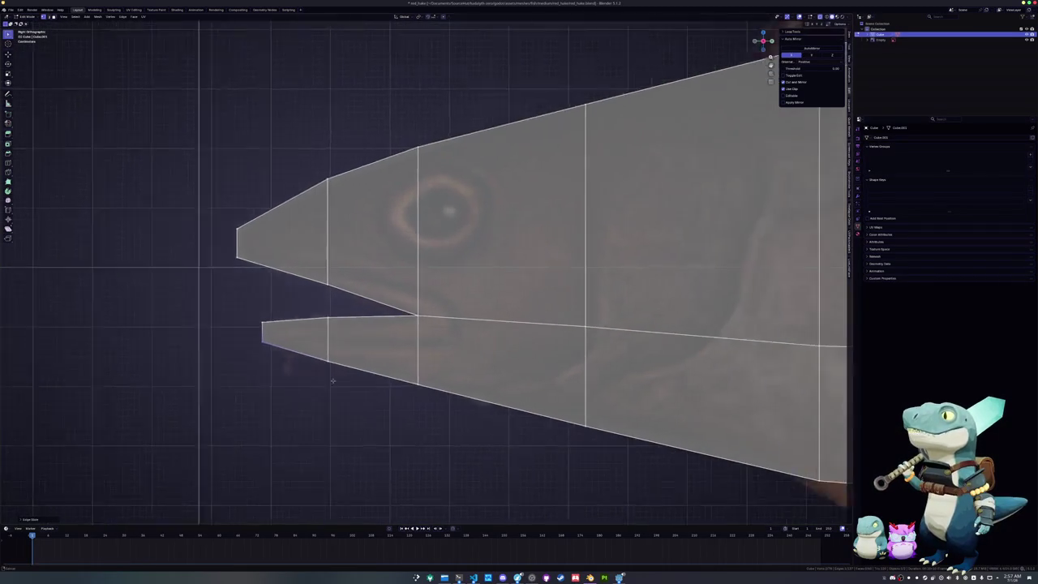
scroll(438, 379, "down", 1)
scroll(439, 379, "right", 3, "ctrl")
scroll(422, 377, "right", 3, "ctrl")
scroll(405, 374, "right", 3, "ctrl")
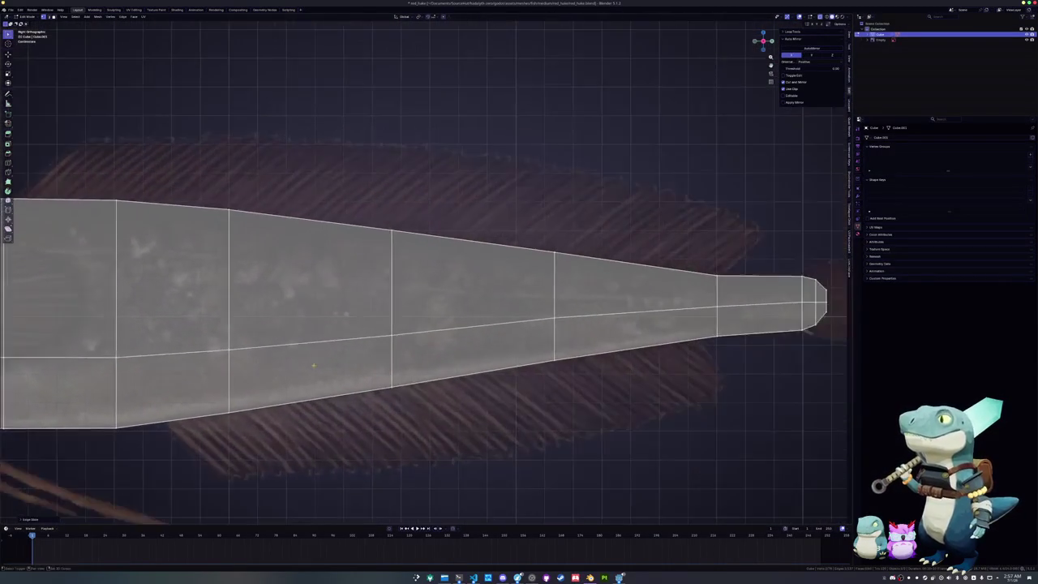
scroll(379, 372, "right", 3, "ctrl")
- In top view, rotate the top edge into a peak and shift it along Y
key("KP_7")
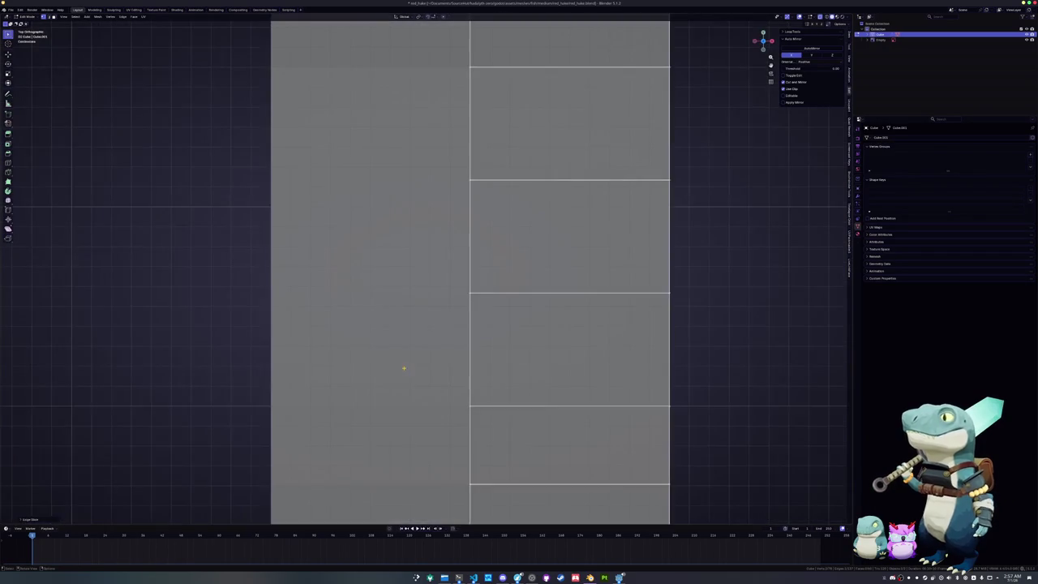
scroll(410, 367, "down", 4)
middle_click_drag(621, 151, 637, 250, "shift")
scroll(636, 250, "up", 2)
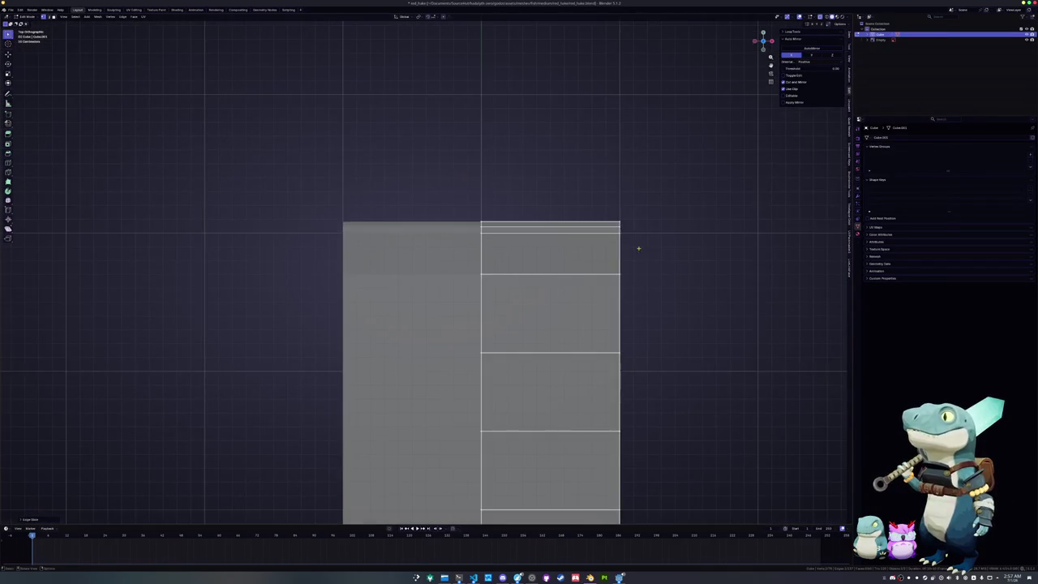
key("r")
left_click(588, 264)
key("g")
key("y")
left_click(466, 307)
- Select the vertices near the narrow tip and move them back along Y
left_click_drag(510, 280, 479, 192)
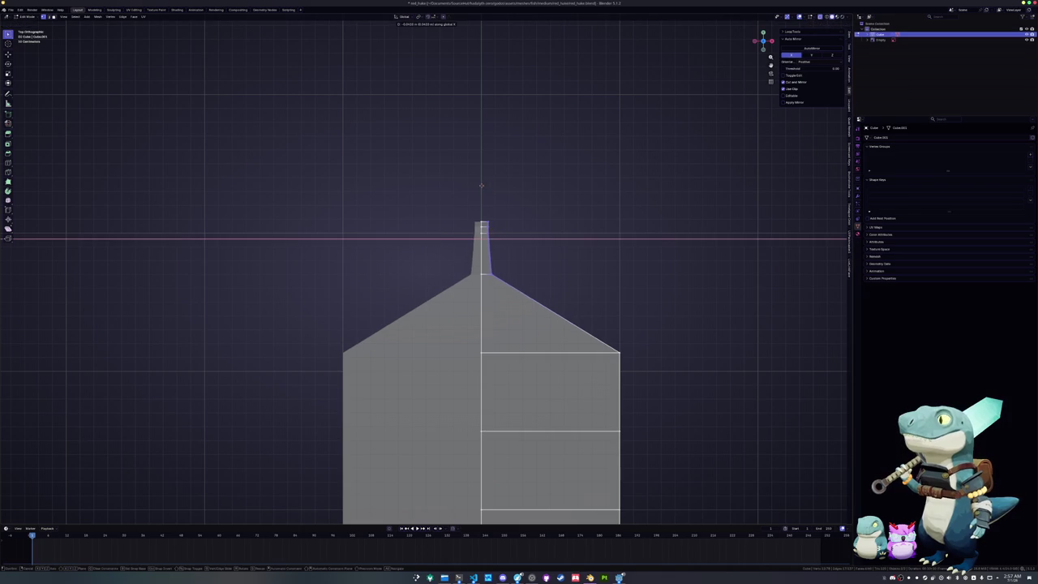
scroll(489, 316, "down", 4)
middle_click_drag(488, 316, 499, 224, "shift")
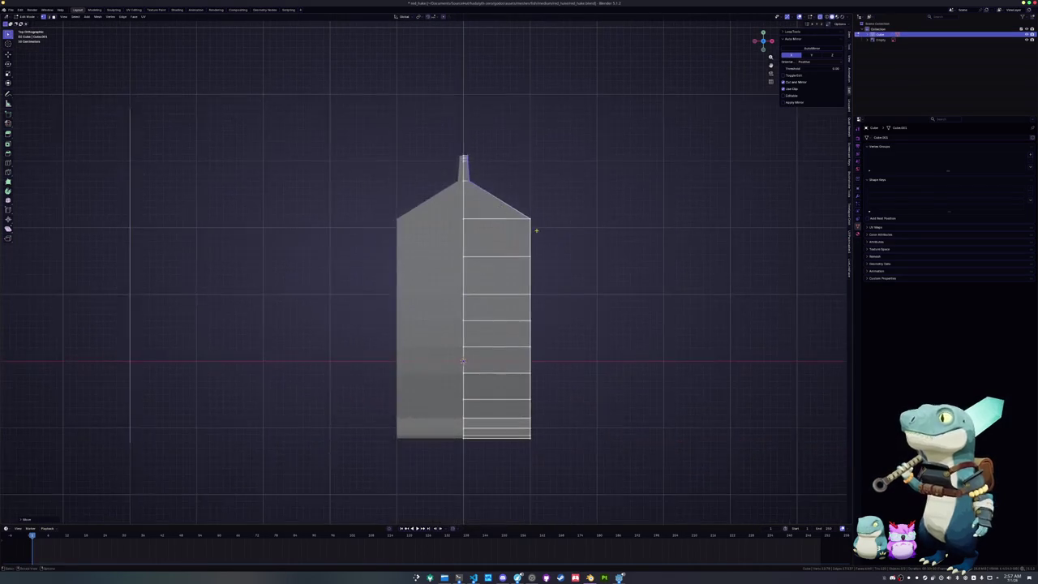
key("g")
key("y")
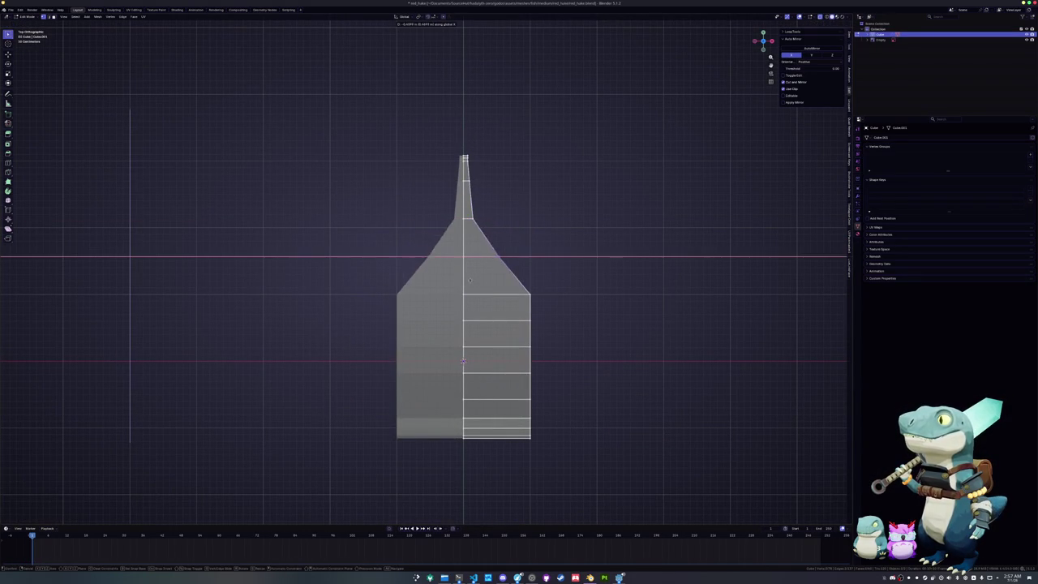
left_click(448, 290)
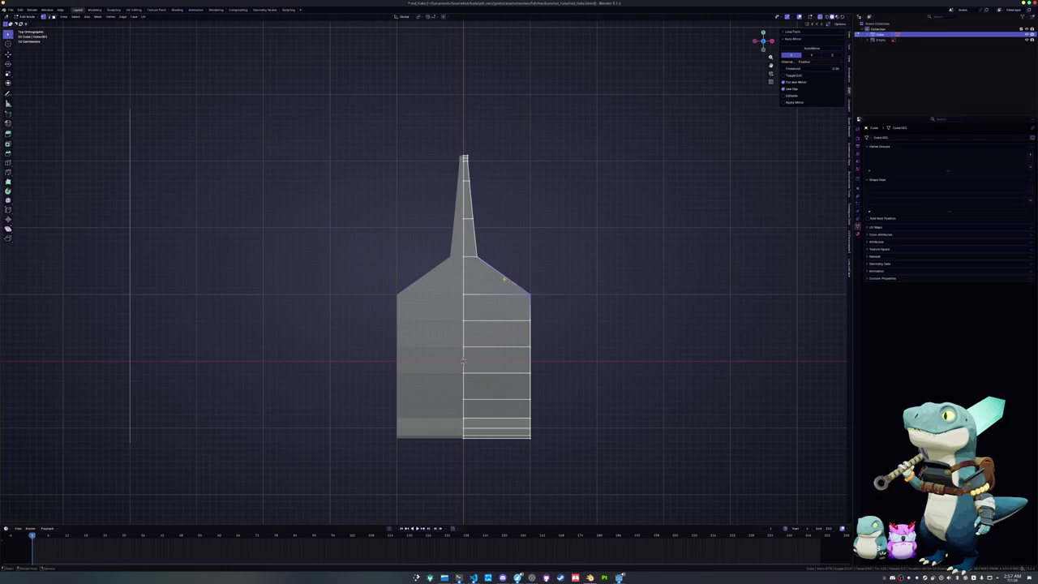
key("g")
key("y")
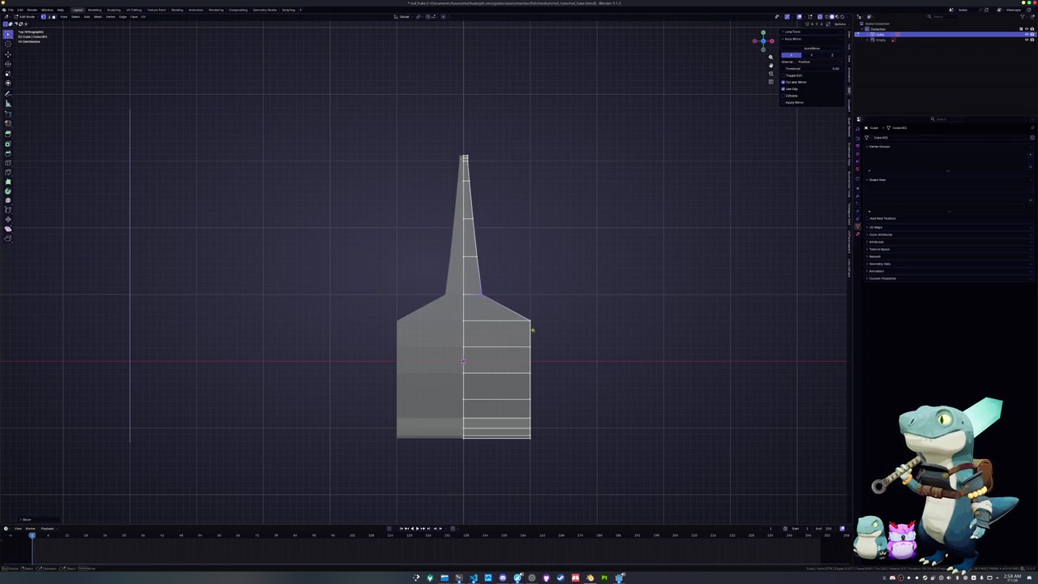
left_click(456, 327)
- Move the roof vertices along the Y axis
scroll(457, 327, "up", 1)
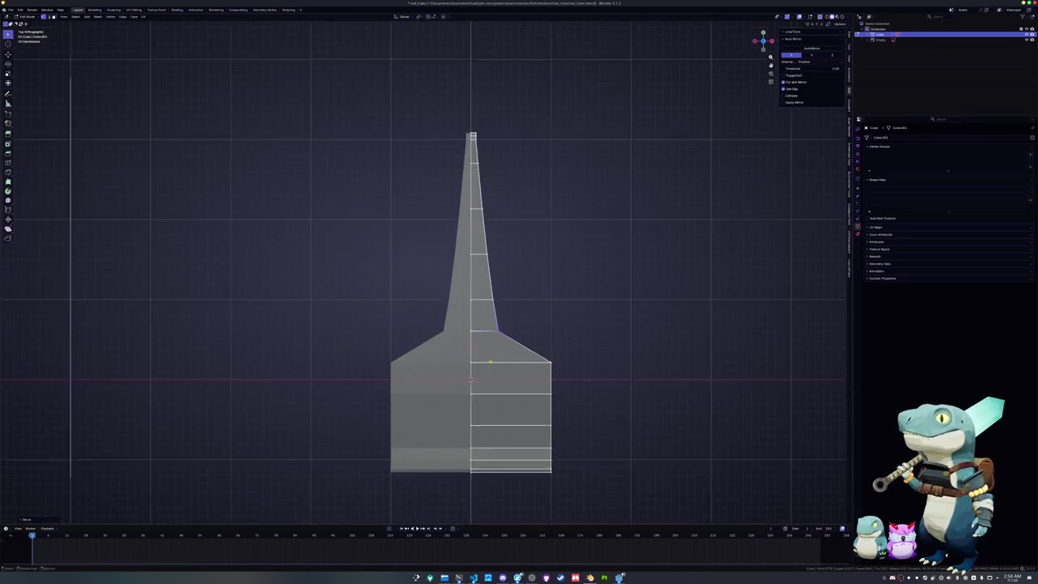
scroll(479, 331, "up", 1)
scroll(507, 335, "up", 1)
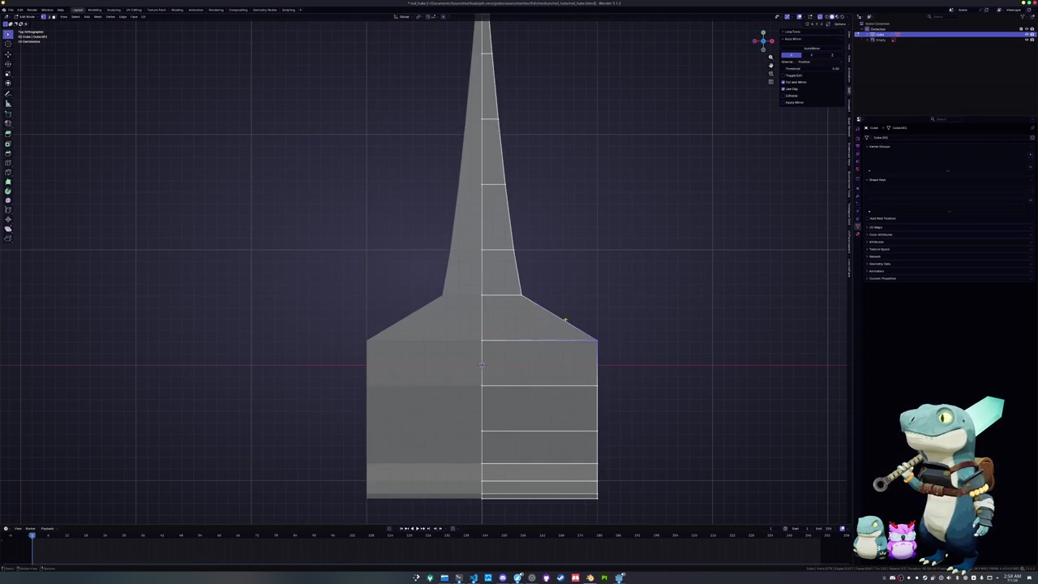
key("g")
key("y")
left_click(492, 347)
- Move the next edges and selected vertices along Y to flatten the lower section
left_click(519, 320)
key("g")
key("y")
left_click(532, 349)
middle_click_drag(533, 348, 573, 265, "shift")
key("g")
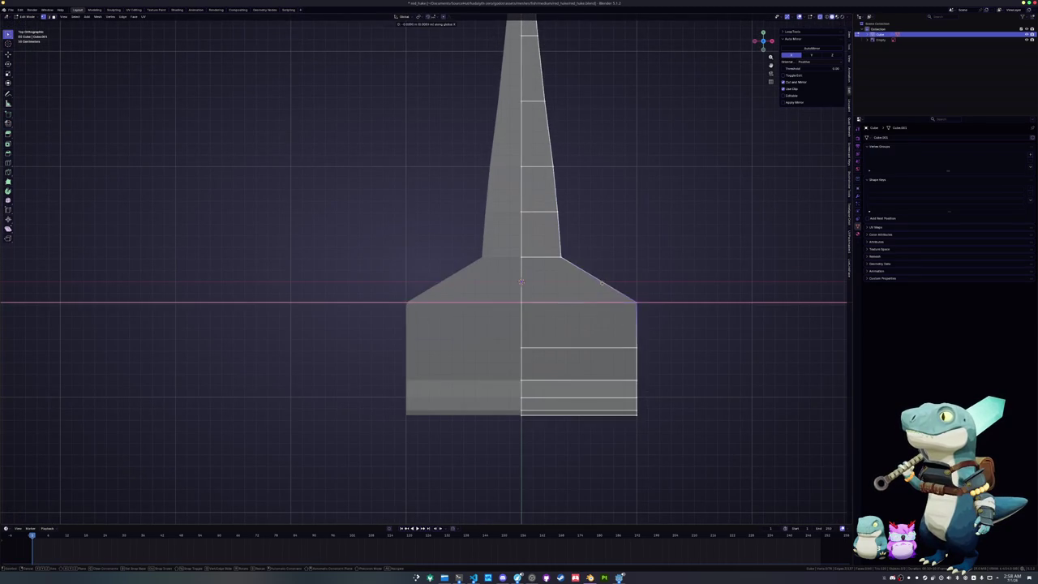
key("y")
left_click(527, 311)
- Try moving the selected vertices sideways along X, then undo it
middle_click_drag(609, 336, 570, 309, "shift")
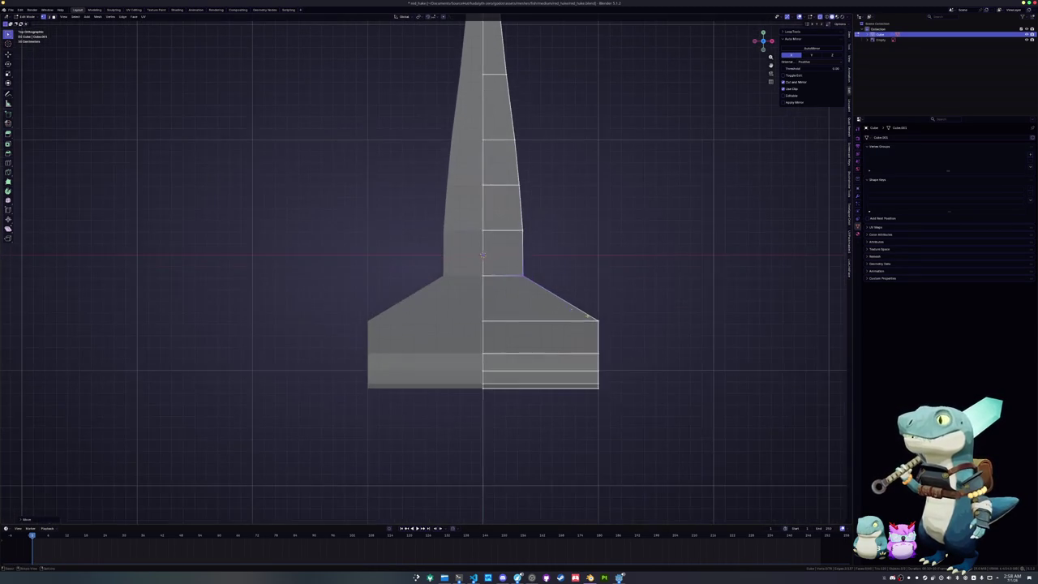
key("g")
key("x")
left_click(485, 325)
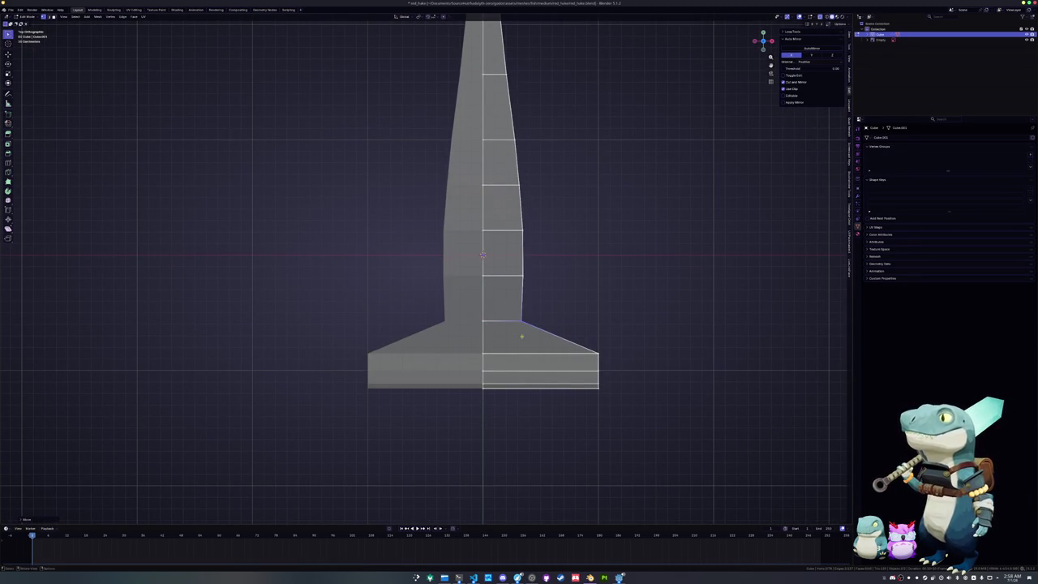
key("ctrl+z")
- Narrow the lower body edge loops along X so the body tapers into the flange
mouse_move(558, 356)
left_mouse_down()
mouse_move(495, 296)
mouse_move(499, 231)
left_mouse_up()
key("g")
key("x")
left_click(500, 210)
left_click(515, 185)
key("g")
key("x")
left_click(503, 165)
scroll(503, 165, "up", 1)
middle_click_drag(519, 259, 521, 190, "shift")
left_click(630, 323)
- Narrow the bottom flange by moving its right tip inward along X
key("g")
key("x")
key("Return")
left_click_drag(645, 355, 601, 322)
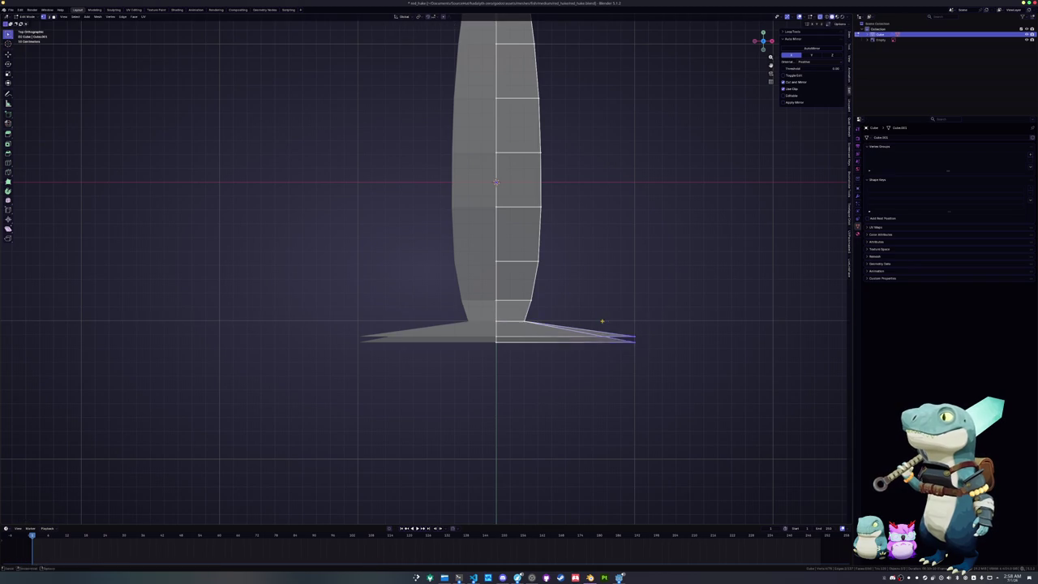
key("g")
key("x")
key("Return")
left_click_drag(554, 364, 505, 313)
key("g")
key("x")
key("Return")
- Pull the vertex row, the flange-end vertex and the lower right body edge inward along X
left_click(531, 299)
key("g")
key("x")
key("Return")
left_click(537, 260)
key("g")
key("x")
key("Return")
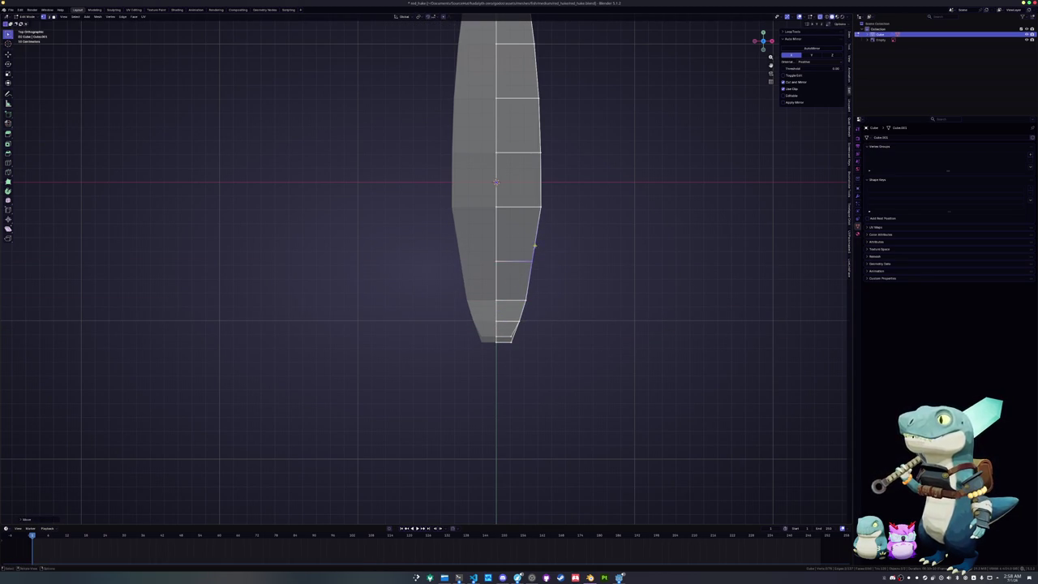
left_click_drag(563, 312, 512, 260)
key("g")
key("x")
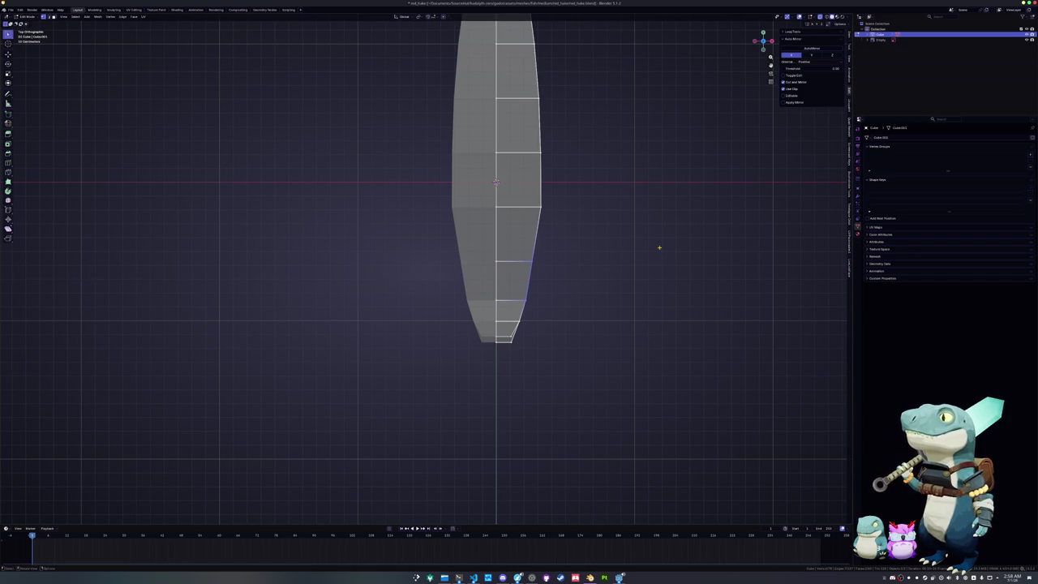
left_click(661, 246)
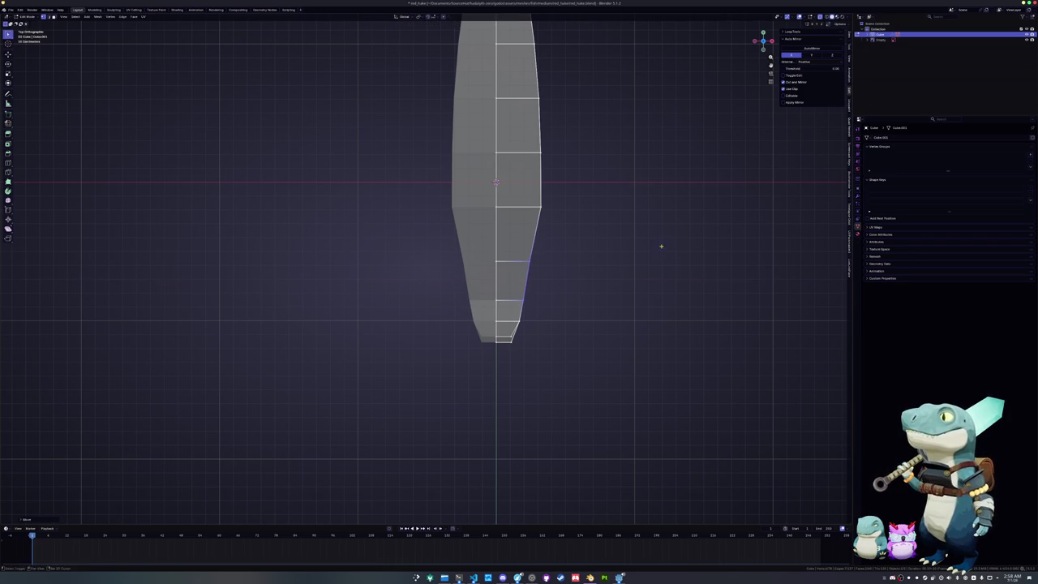
- Narrow the bottom, middle and right-side vertices of the body along X
left_click_drag(543, 333, 509, 298)
key("g")
key("x")
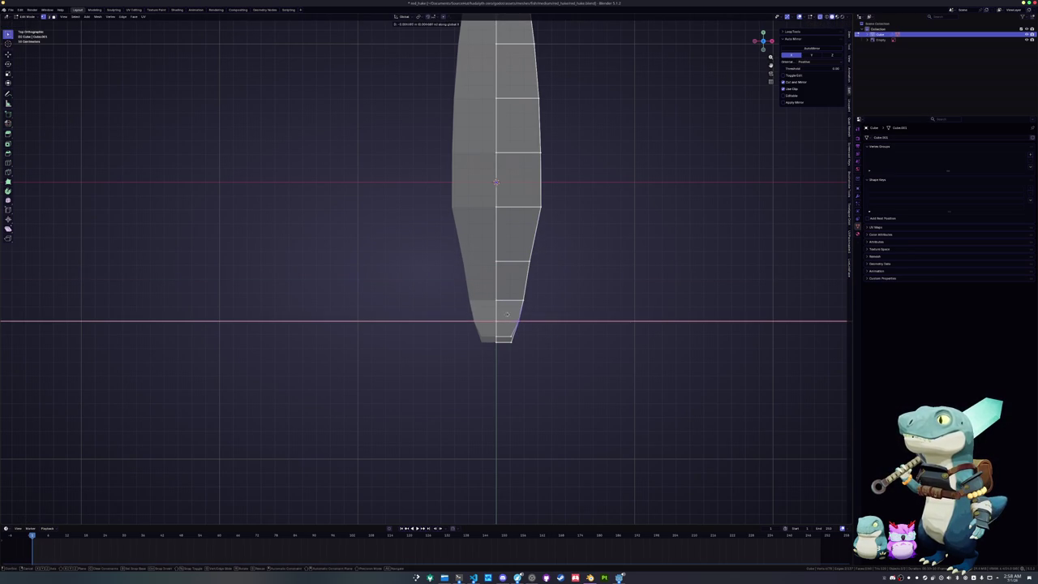
left_click(499, 315)
middle_click_drag(532, 340, 544, 403, "shift")
left_click_drag(575, 291, 523, 235)
key("g")
key("x")
left_click(587, 230)
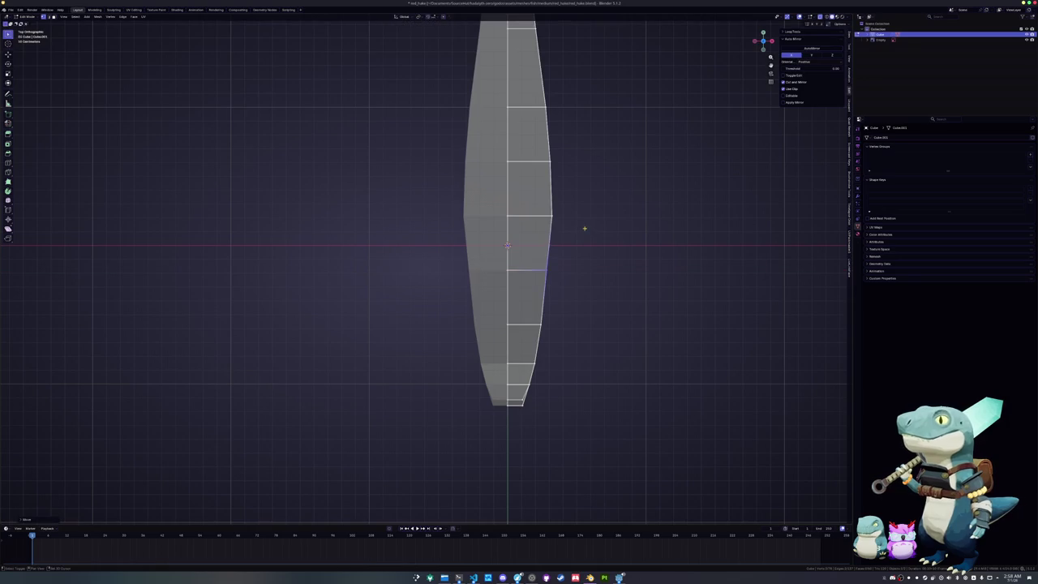
middle_click_drag(581, 228, 593, 327, "shift")
left_click_drag(584, 325, 556, 296)
key("g")
key("x")
left_click(545, 289)
- Shift the selected vertices and the right-edge vertices sideways along X
key("x")
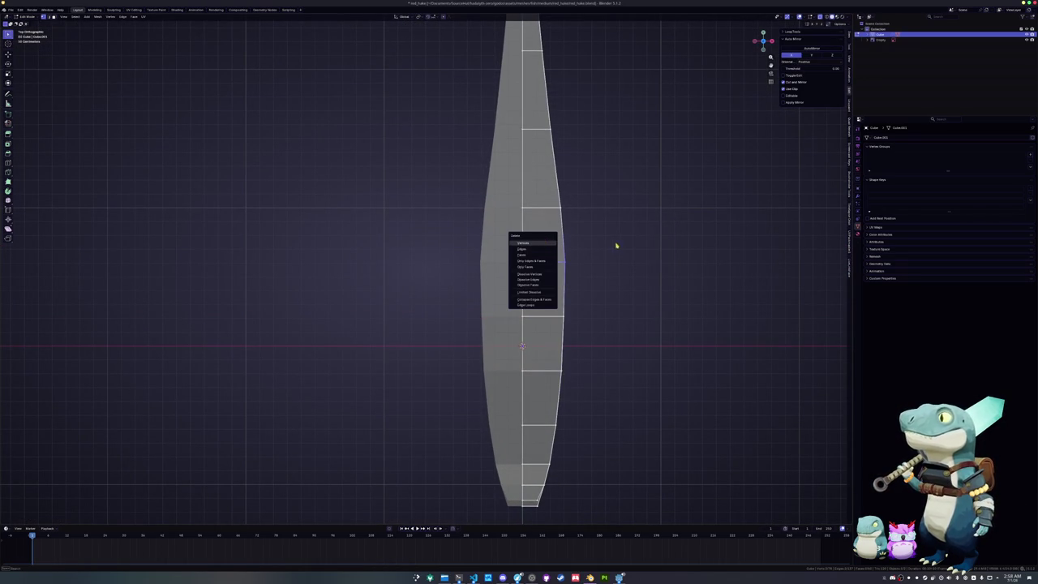
key("Escape")
key("g")
key("x")
left_click(595, 265)
middle_click_drag(595, 266, 559, 353, "shift")
left_click_drag(509, 270, 575, 377)
key("g")
key("x")
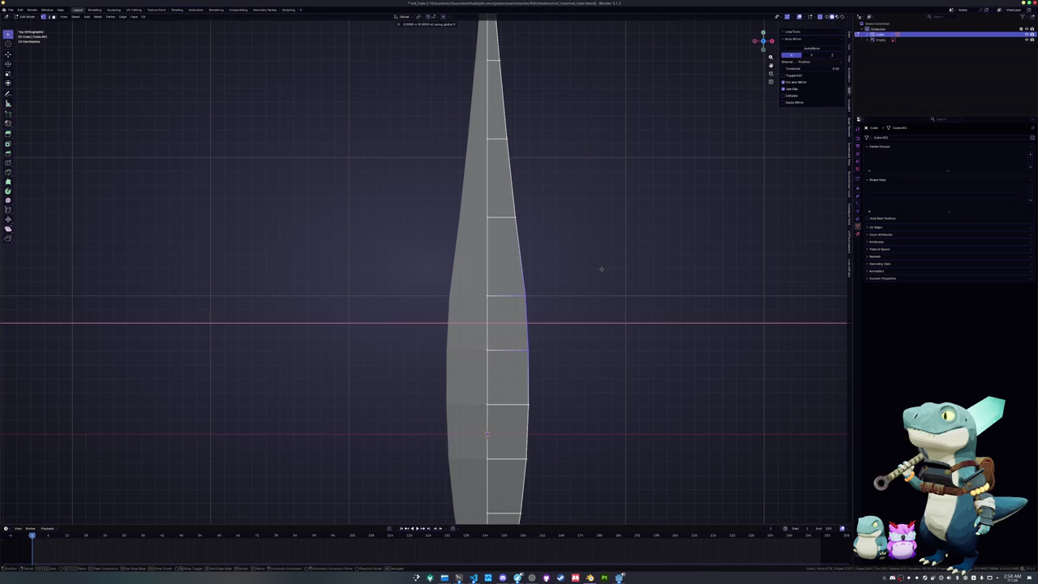
left_click(593, 266)
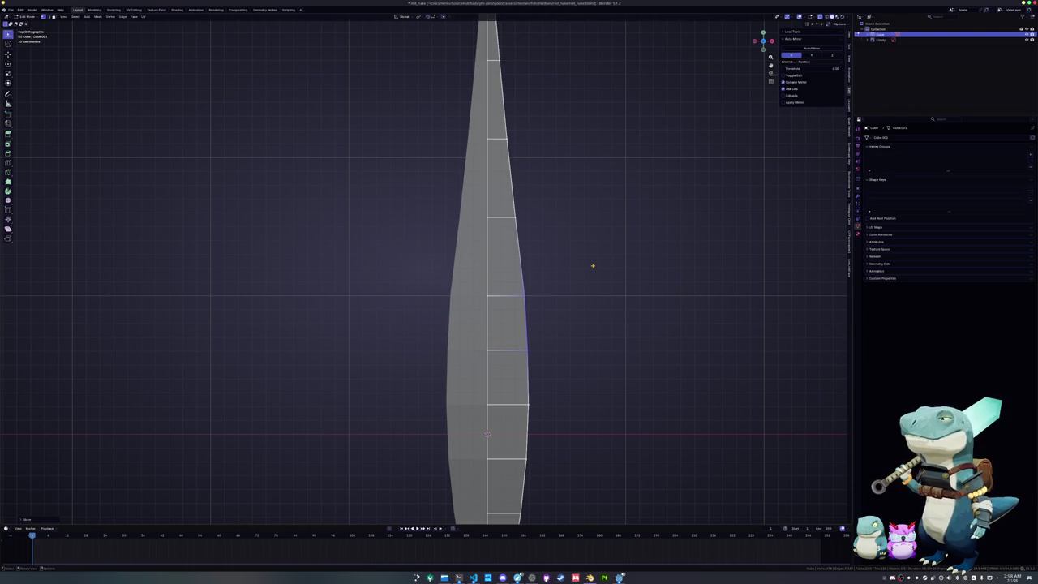
- Narrow the lower-end vertices along X, then adjust them twice along Y
scroll(589, 262, "down", 3)
middle_click_drag(523, 366, 529, 325, "shift")
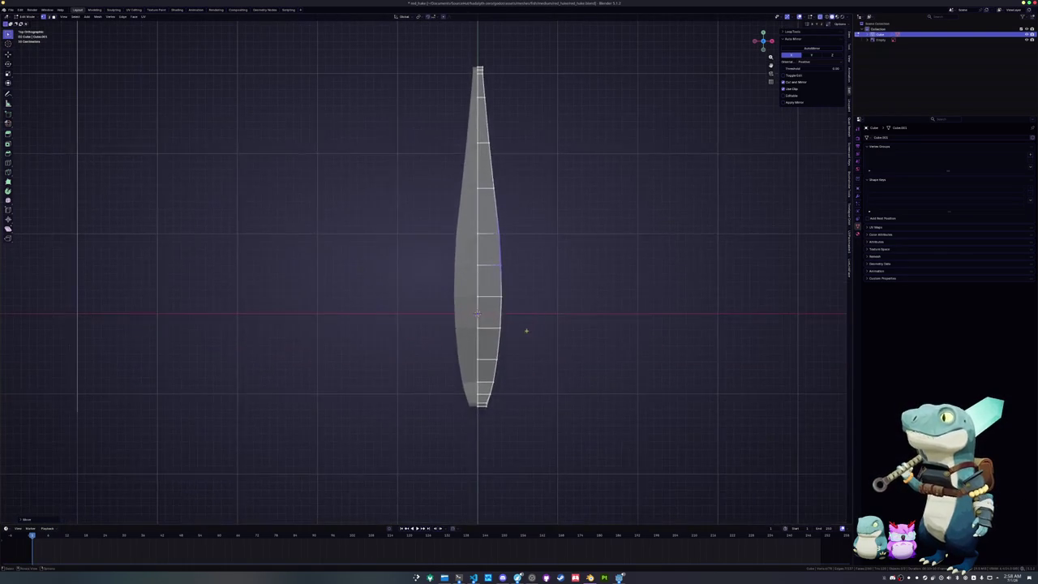
left_click_drag(525, 378, 489, 342)
key("g")
key("x")
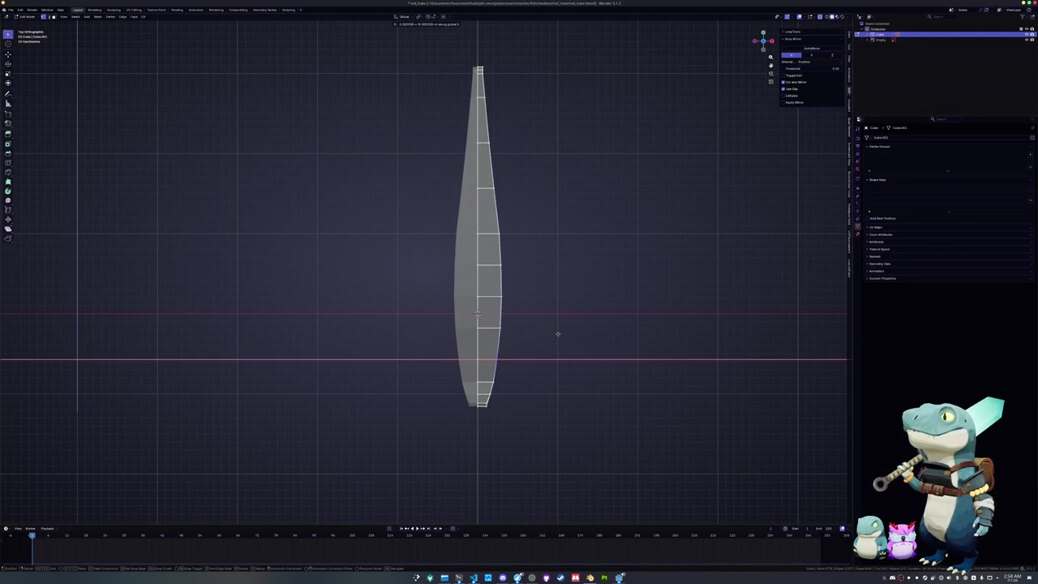
left_click(543, 331)
scroll(500, 313, "up", 2)
scroll(514, 398, "up", 3)
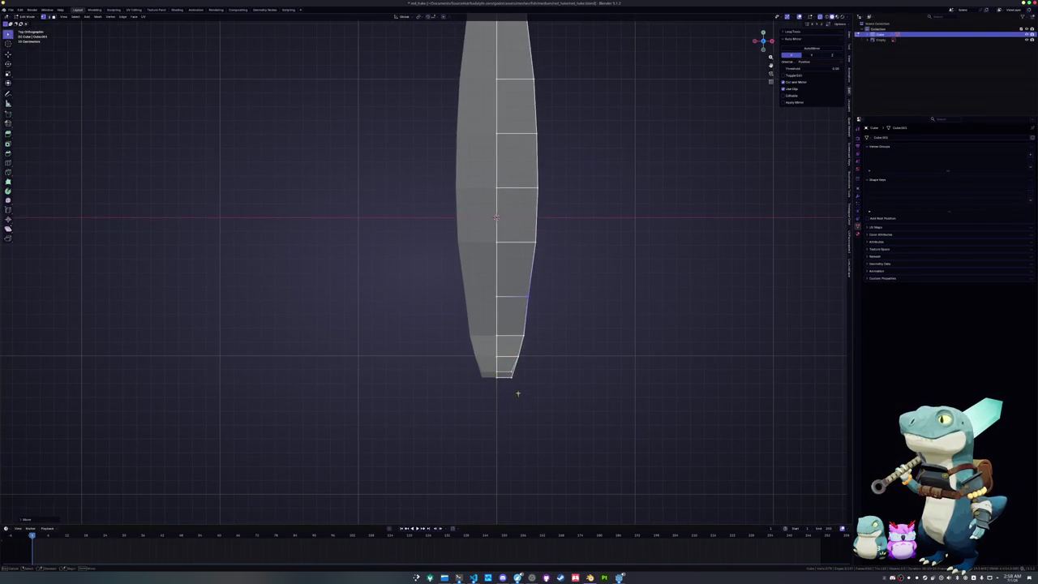
key("g")
key("y")
left_click(510, 384)
key("g")
key("y")
left_click(498, 367)
- Pull the lower-body vertices and the edge loop above them inward along X
scroll(496, 377, "up", 2)
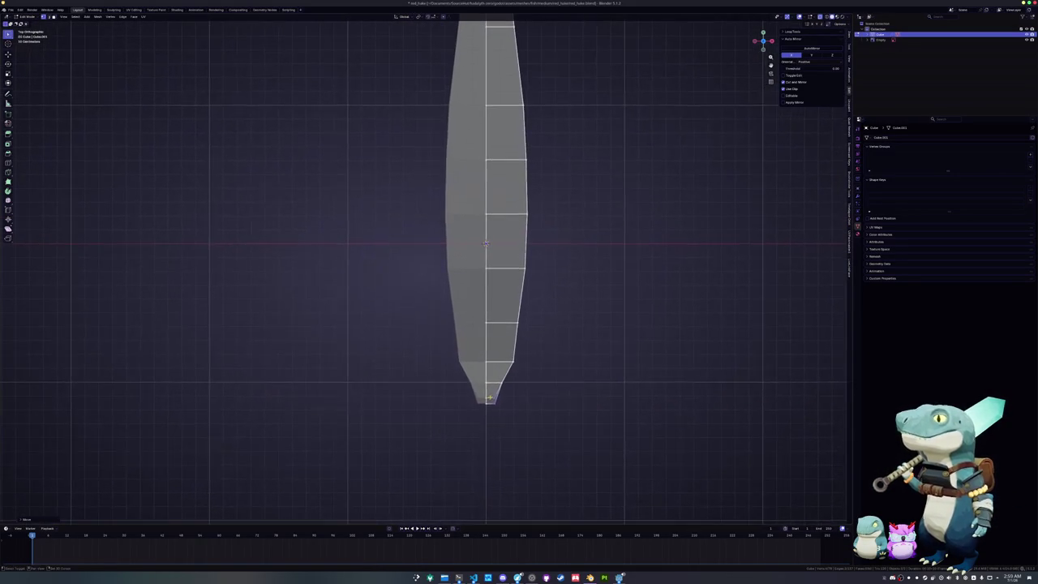
scroll(493, 390, "up", 1)
scroll(499, 389, "up", 1, "shift")
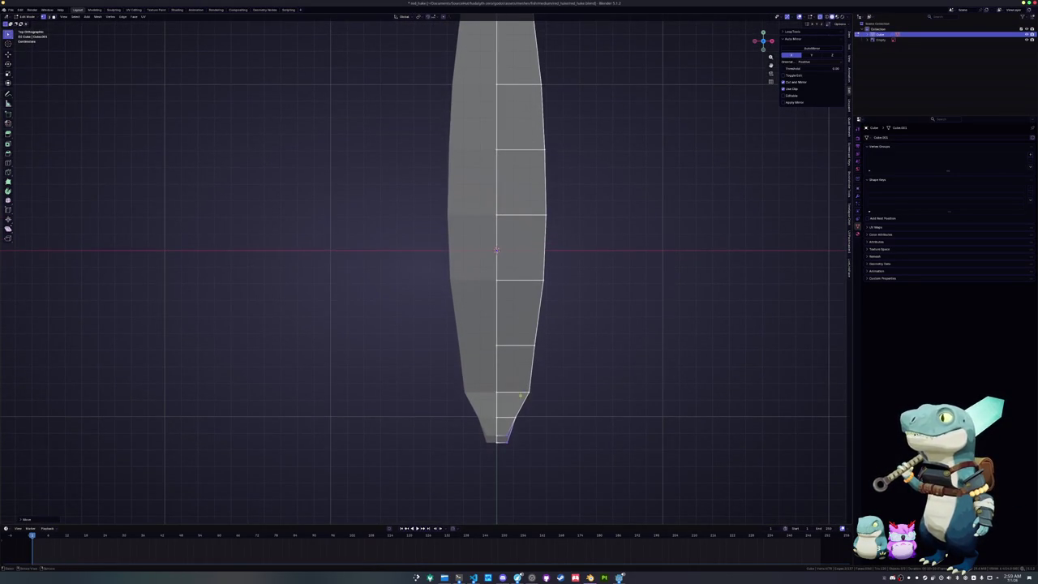
key("g")
key("x")
left_click(541, 359)
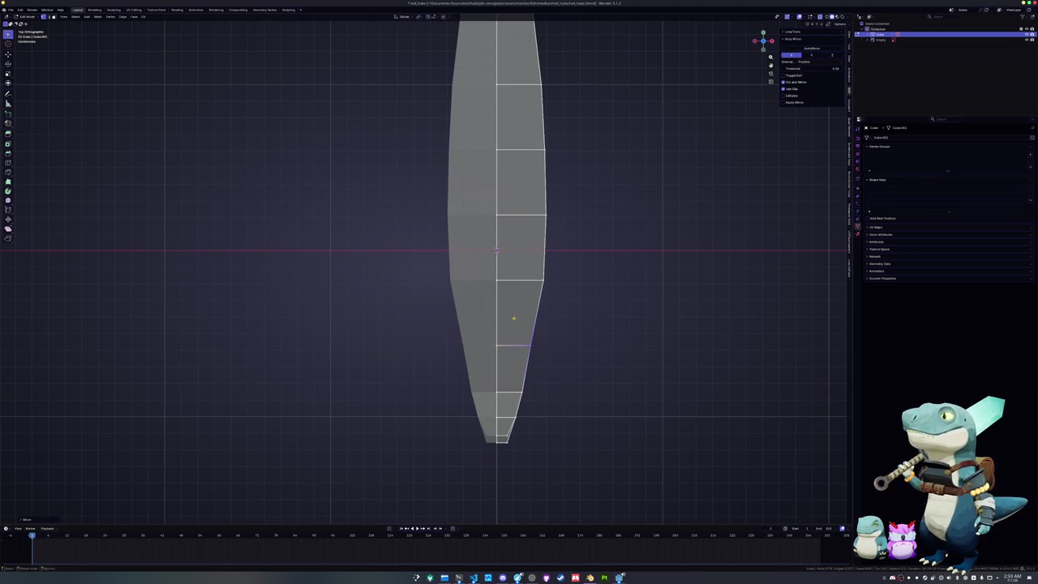
scroll(516, 360, "up", 4, "shift")
left_click(527, 319)
key("g")
key("x")
left_click(514, 297)
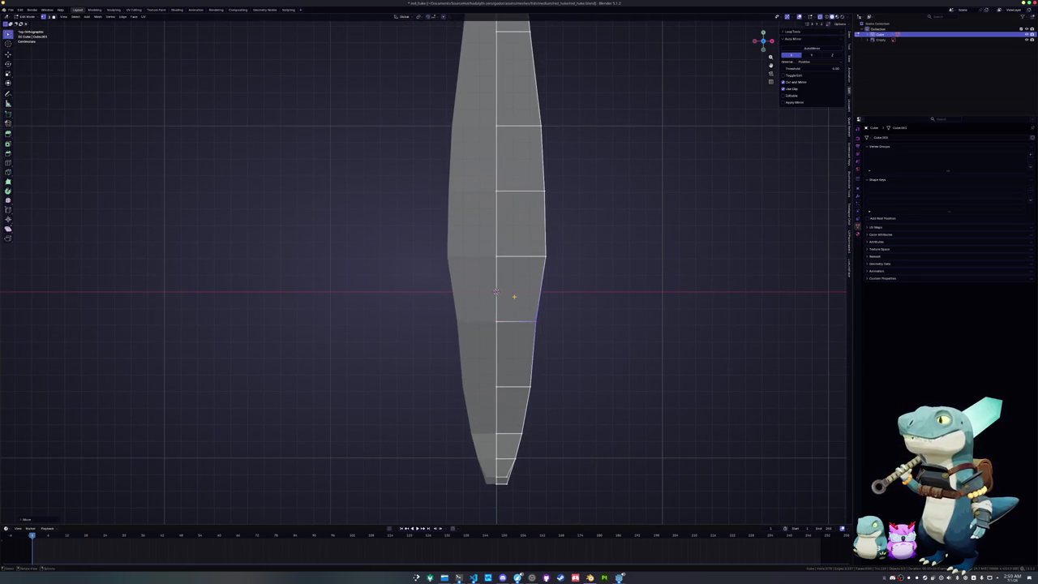
- Move another lower-body edge loop along X to straighten the tapered outline
scroll(522, 327, "up", 4, "shift")
left_click(536, 298)
key("g")
key("x")
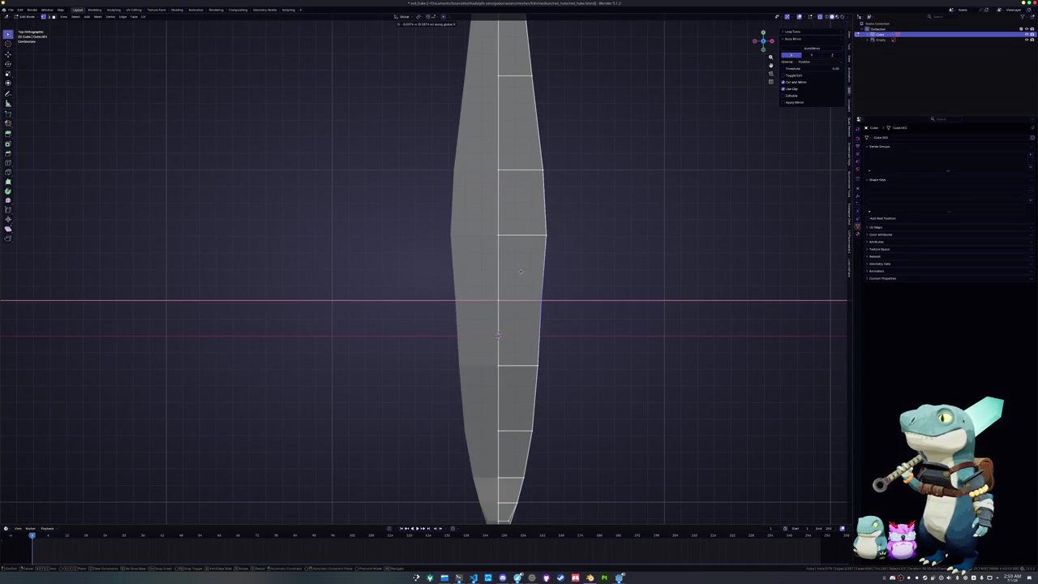
scroll(520, 272, "up", 6, "shift")
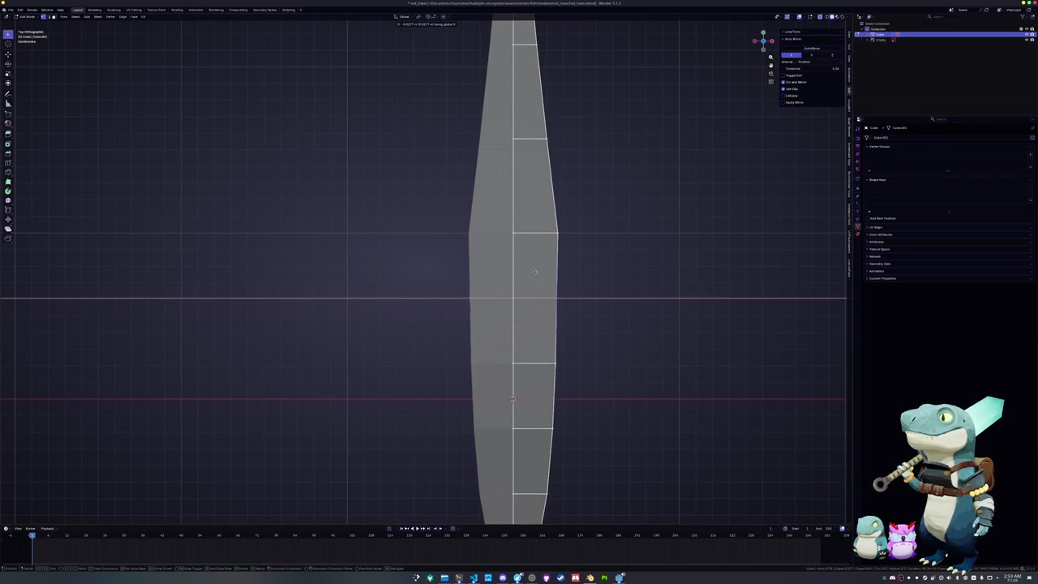
scroll(512, 398, "up", 6, "shift")
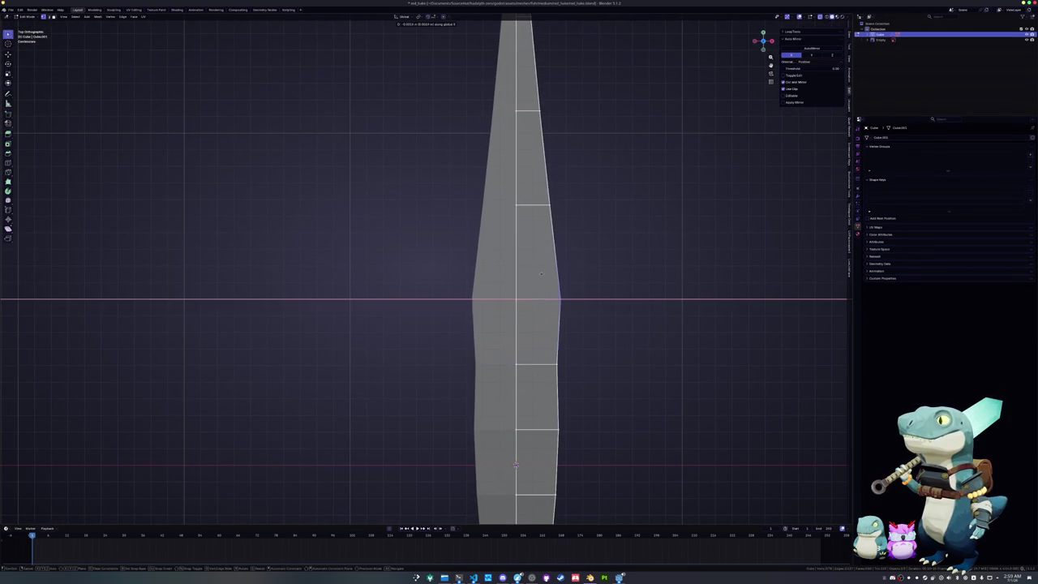
left_click(538, 259)
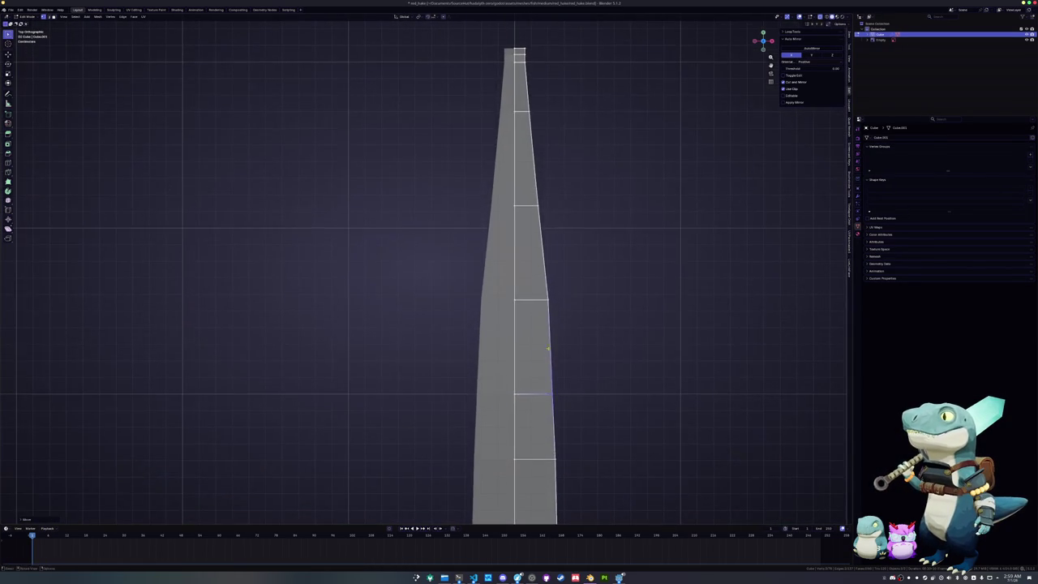
- Scale the mesh along X into a narrower silhouette and make a final taper adjustment
key("s")
key("x")
left_click(504, 276)
scroll(504, 276, "down", 4)
middle_click_drag(493, 359, 520, 272, "shift")
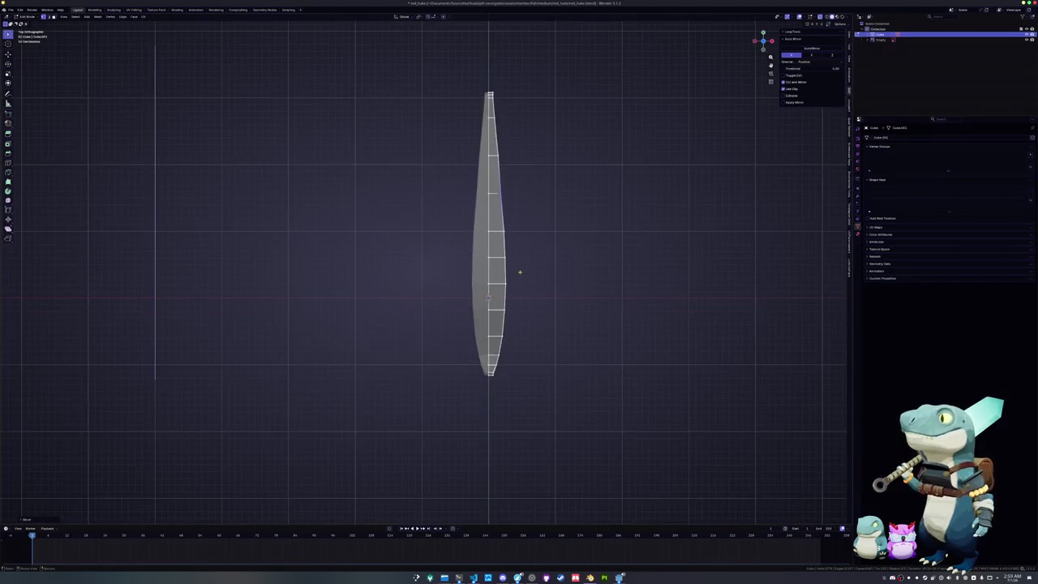
scroll(520, 262, "up", 3)
scroll(535, 243, "up", 2)
key("g")
key("x")
left_click(552, 200)
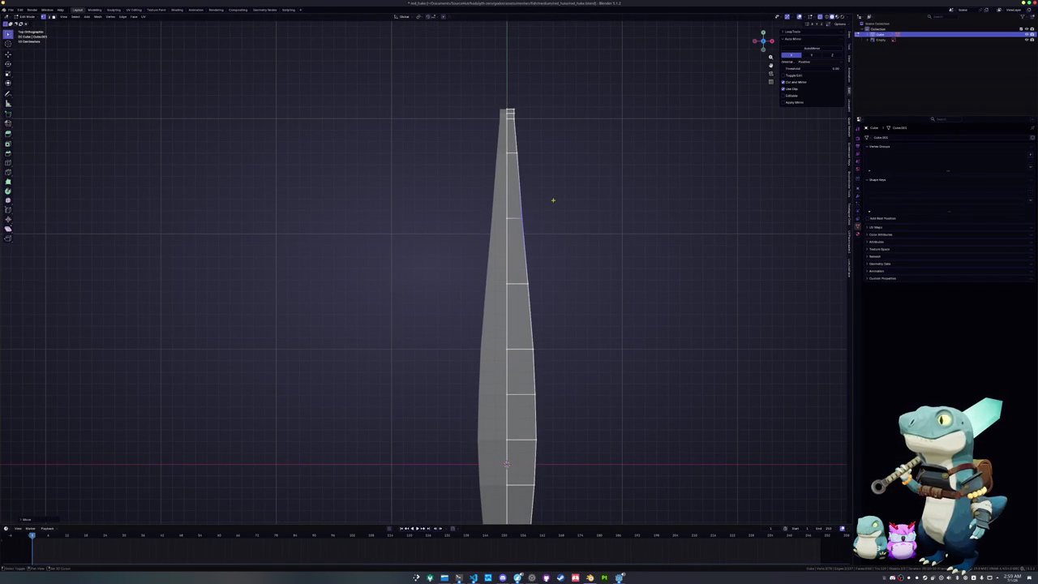
scroll(525, 347, "down", 3)
mouse_move(526, 348)
middle_mouse_down()
mouse_move(487, 291)
mouse_move(528, 305)
mouse_move(559, 291)
middle_mouse_up()
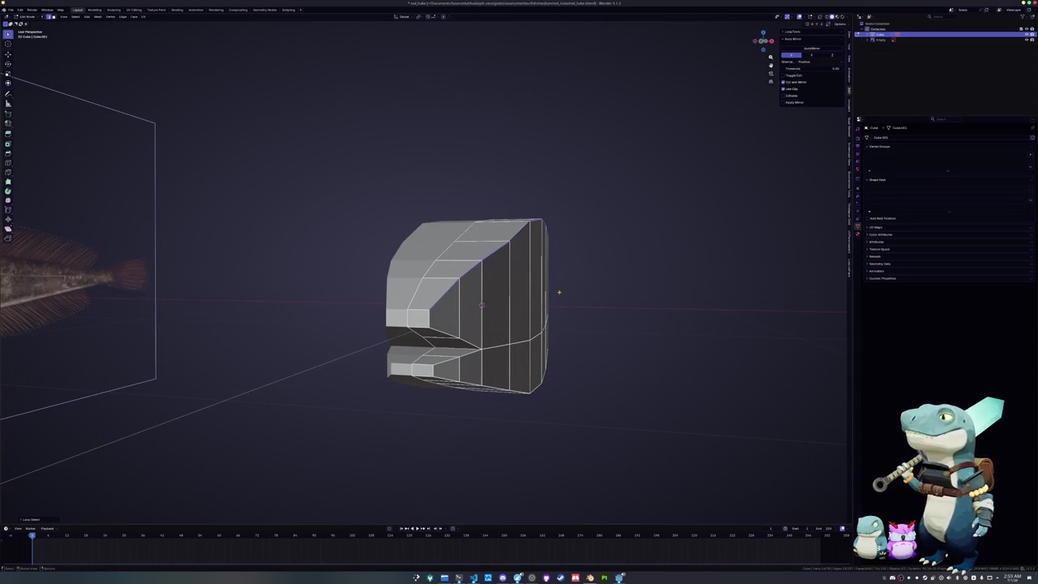
- Edge-slide two mouth-flap edge loops to new positions
key("g")
key("g")
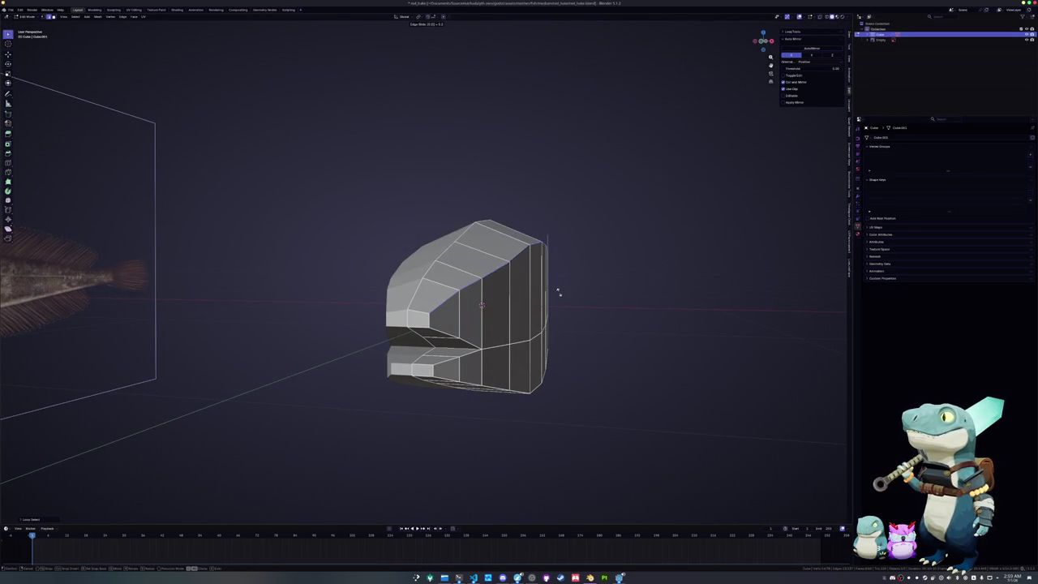
left_click(558, 292)
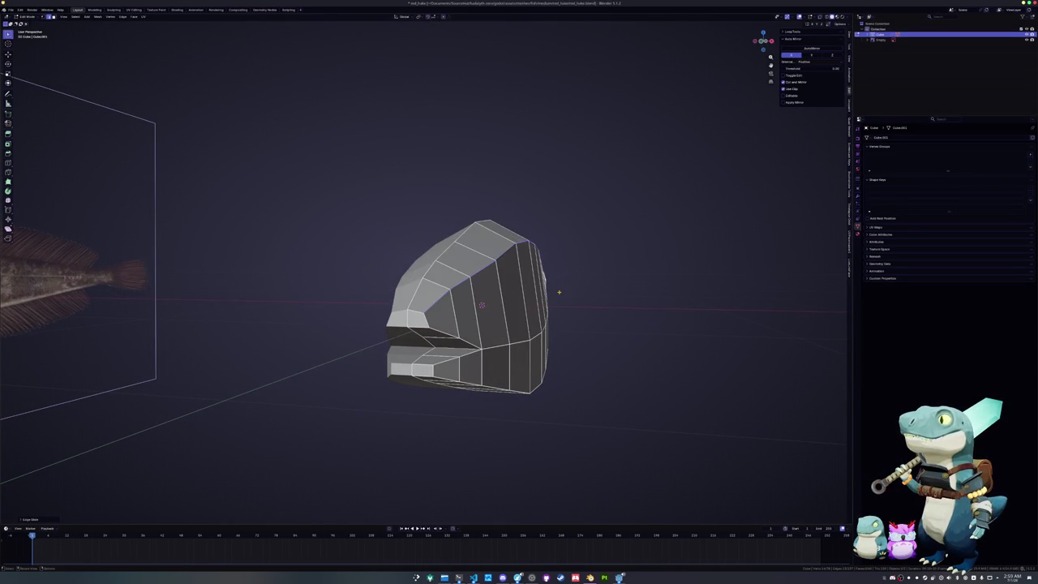
middle_click_drag(513, 391, 511, 372)
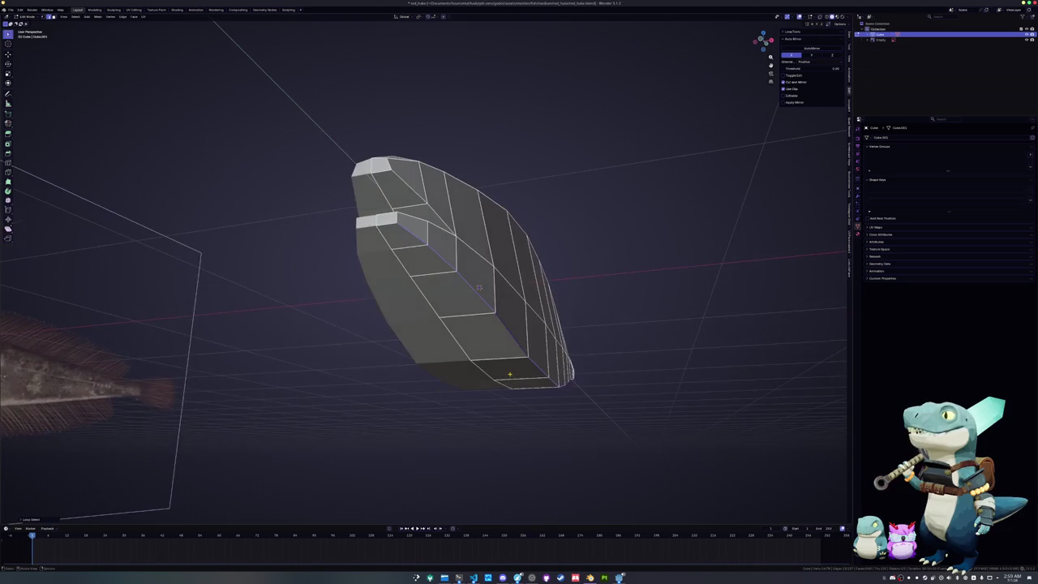
left_click(510, 372, "alt")
key("g")
key("g")
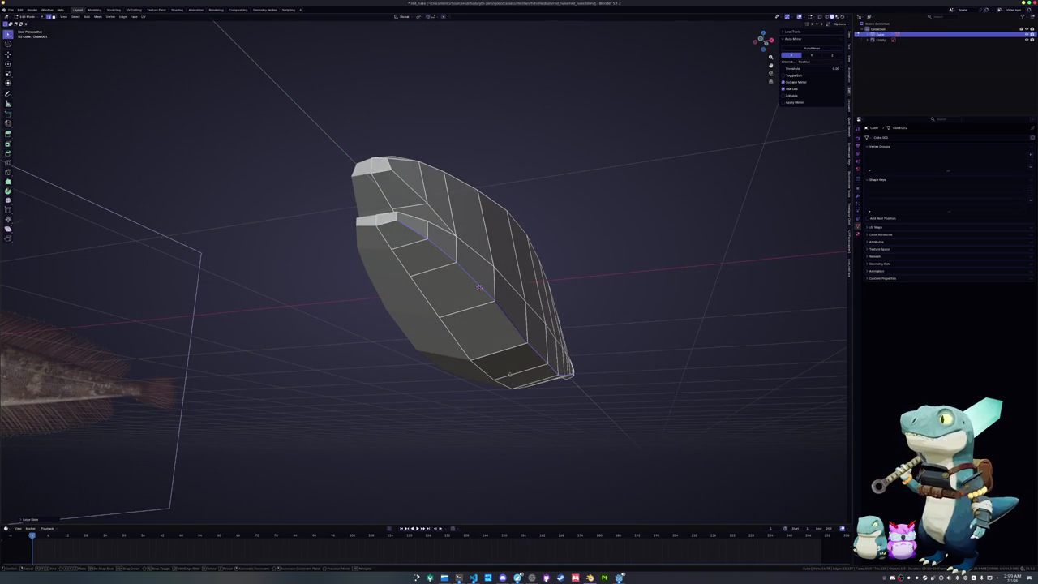
left_click(509, 373)
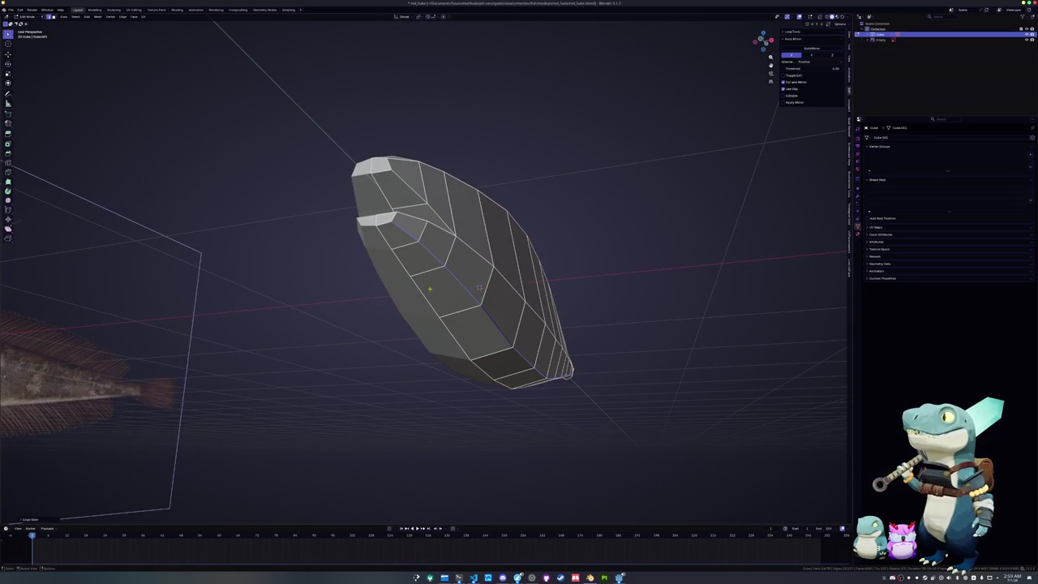
- Slide the mouth flap's edge loop by 0.2
middle_click_drag(479, 288, 467, 281)
scroll(467, 281, "up", 5)
key("g")
key("g")
type("0.2")
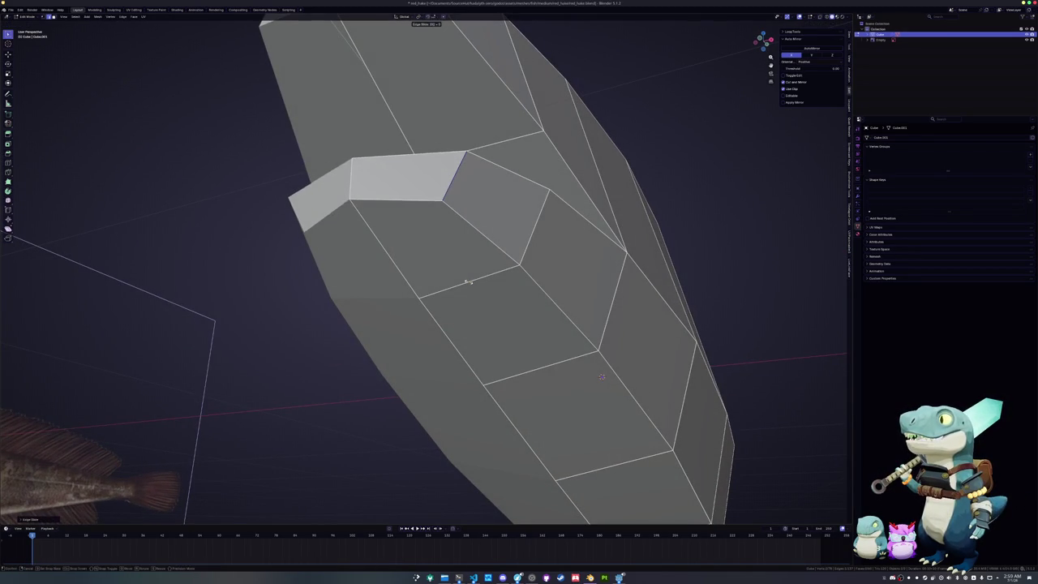
key("Return")
scroll(467, 281, "down", 3)
middle_click_drag(467, 281, 392, 257)
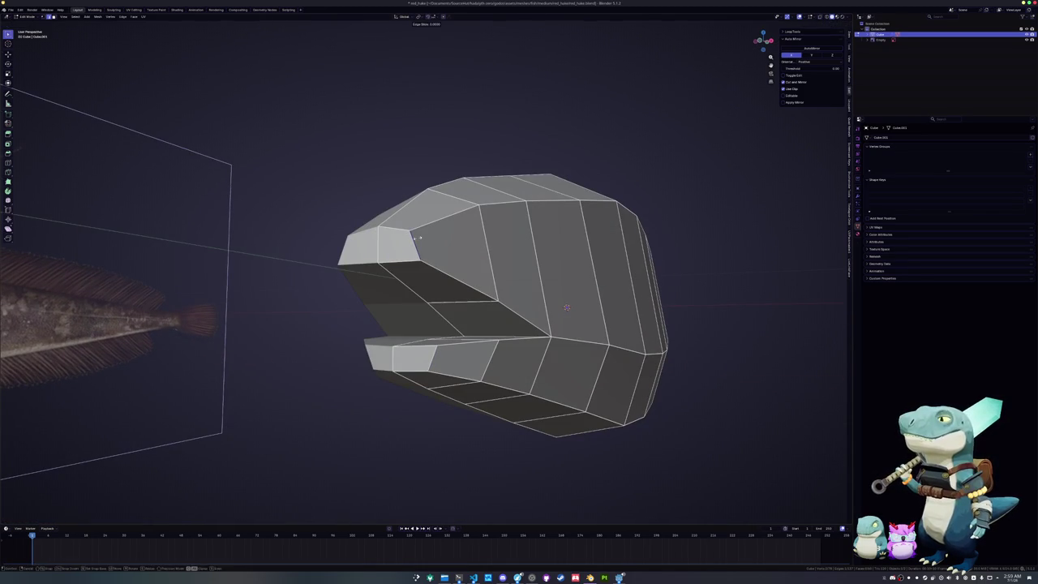
- Slide the front flap's edge loops toward the head to reshape the upper snout tip
key("g")
key("g")
left_click(417, 239)
middle_click_drag(417, 239, 356, 268)
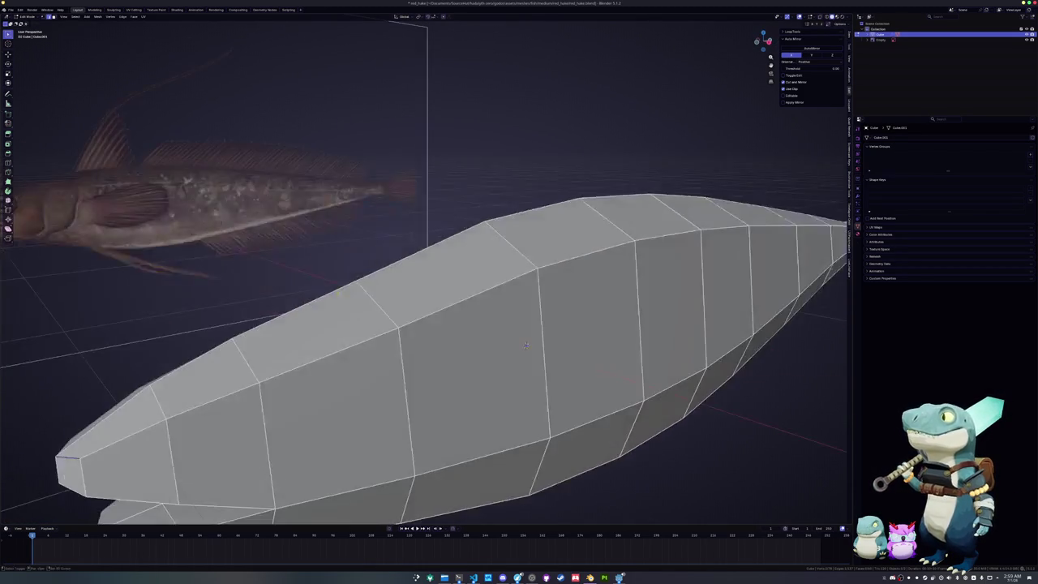
key("g")
key("g")
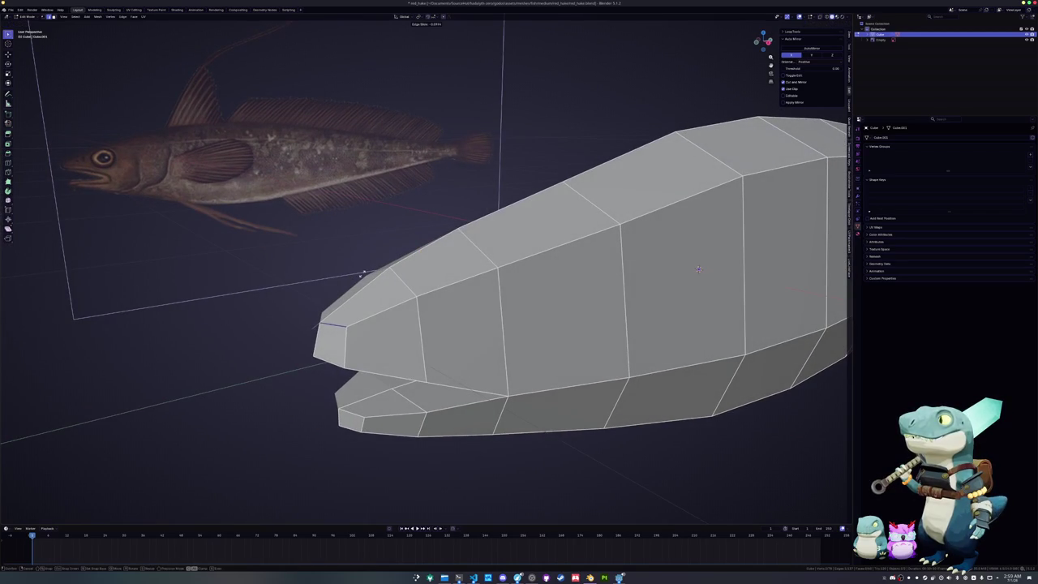
left_click(361, 280)
mouse_move(361, 280)
middle_mouse_down()
mouse_move(344, 296)
mouse_move(371, 244)
middle_mouse_up()
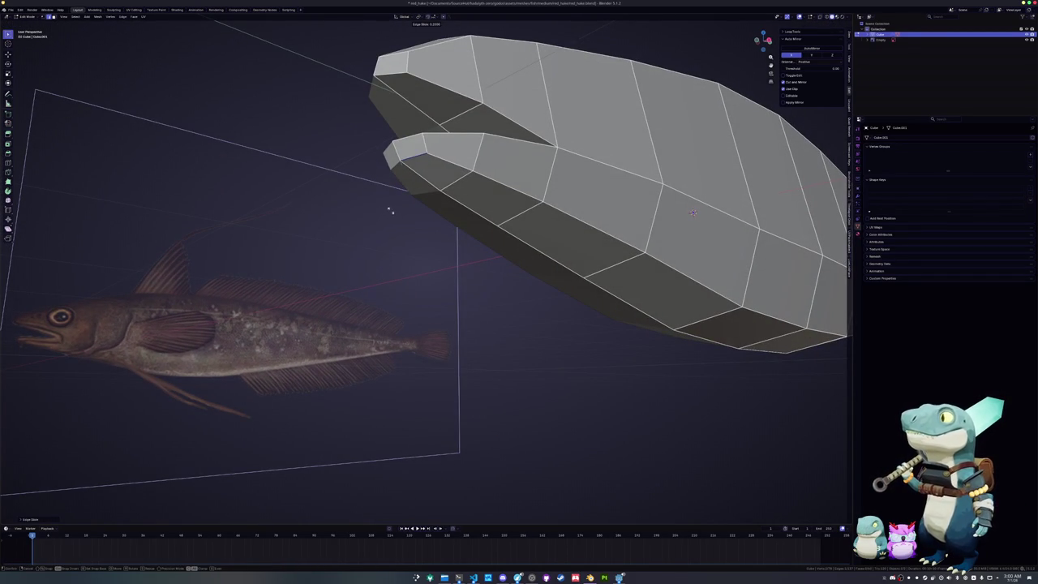
middle_click_drag(391, 213, 486, 210)
middle_click_drag(602, 231, 487, 227)
key("KP_1")
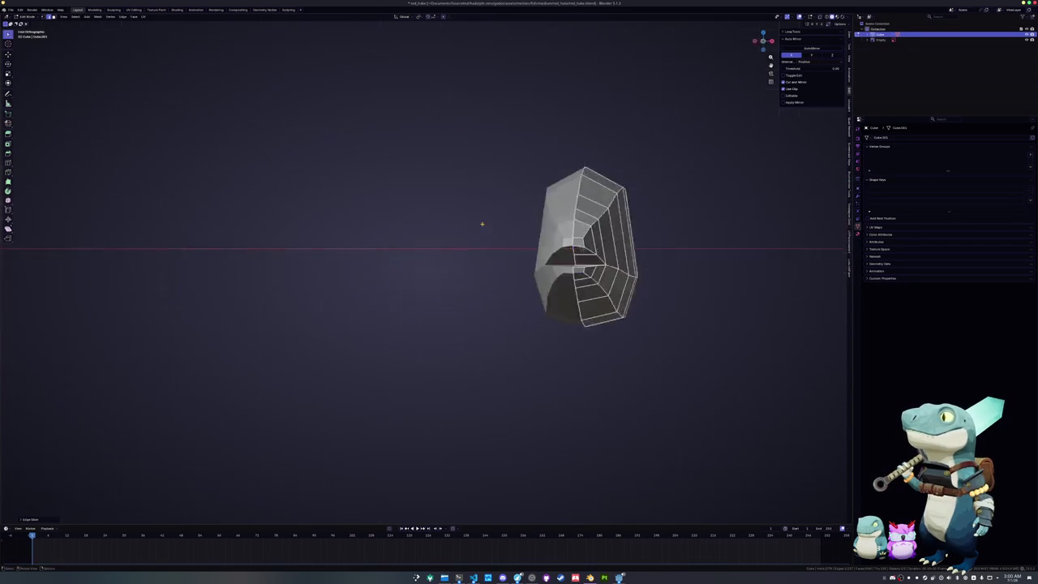
- In right-side view with X-ray on, scale the upper edge near the fish's head
key("KP_3")
key("alt+z")
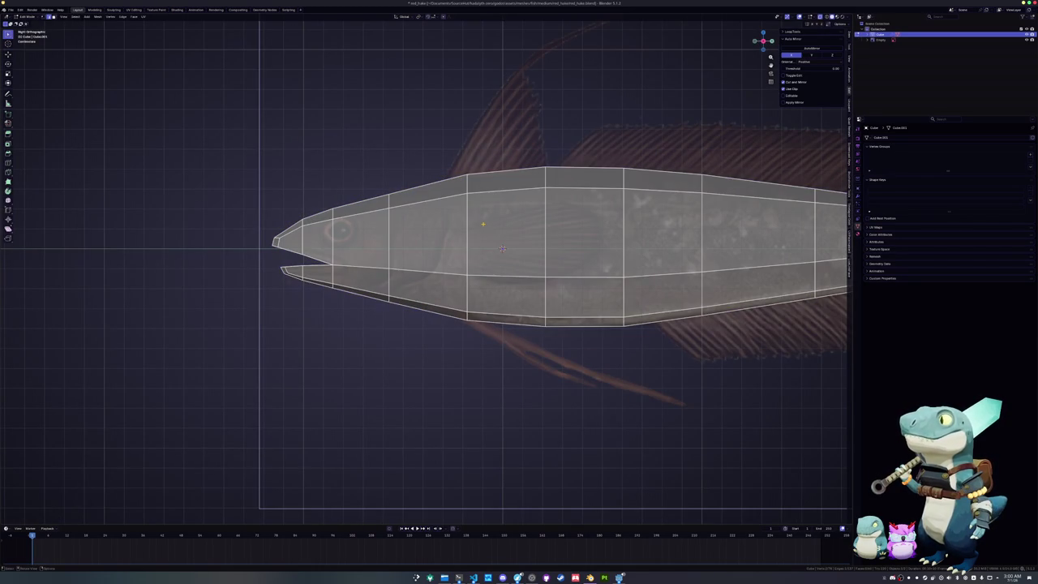
left_click(433, 184)
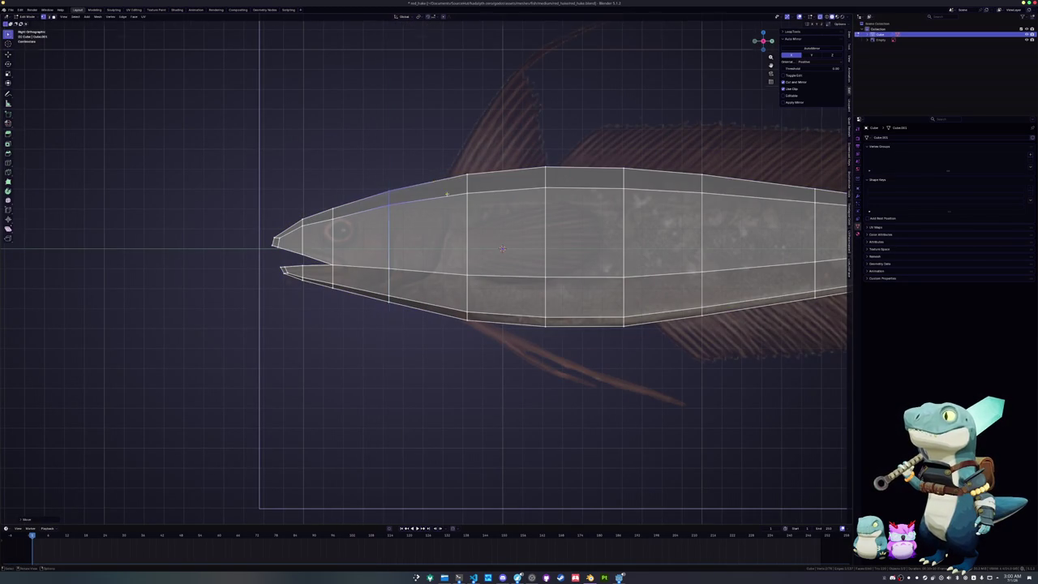
scroll(436, 186, "down", 3)
middle_click_drag(436, 186, 203, 167, "shift")
scroll(203, 167, "up", 4)
mouse_move(826, 166)
middle_mouse_down("shift")
mouse_move(647, 227)
mouse_move(645, 134)
mouse_move(297, 255)
mouse_move(436, 212)
middle_mouse_up("shift")
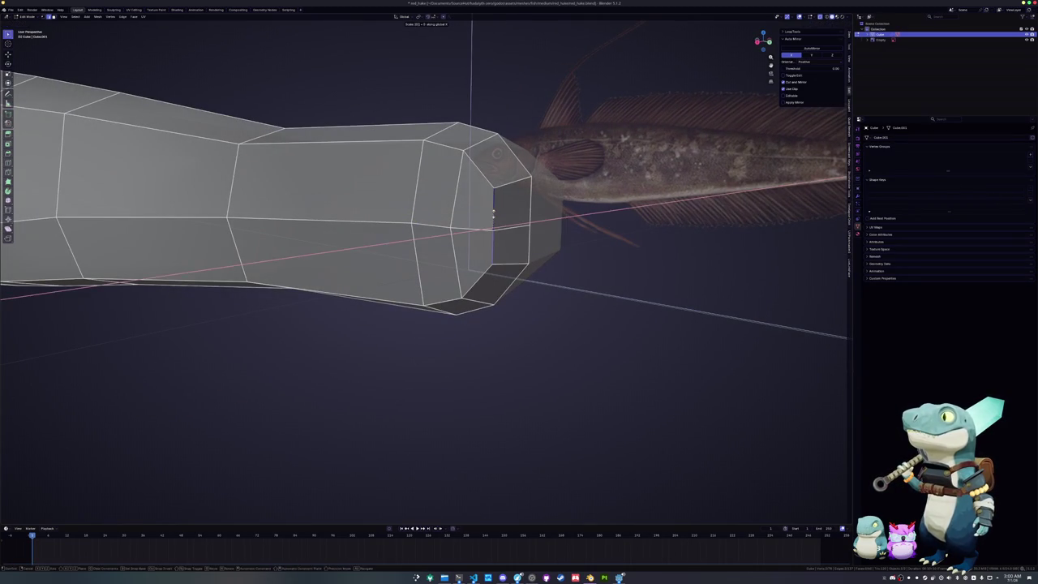
key("s")
left_click(531, 199)
- In top view, move the top vertices and right edge loop along X to narrow the mesh
key("KP_7")
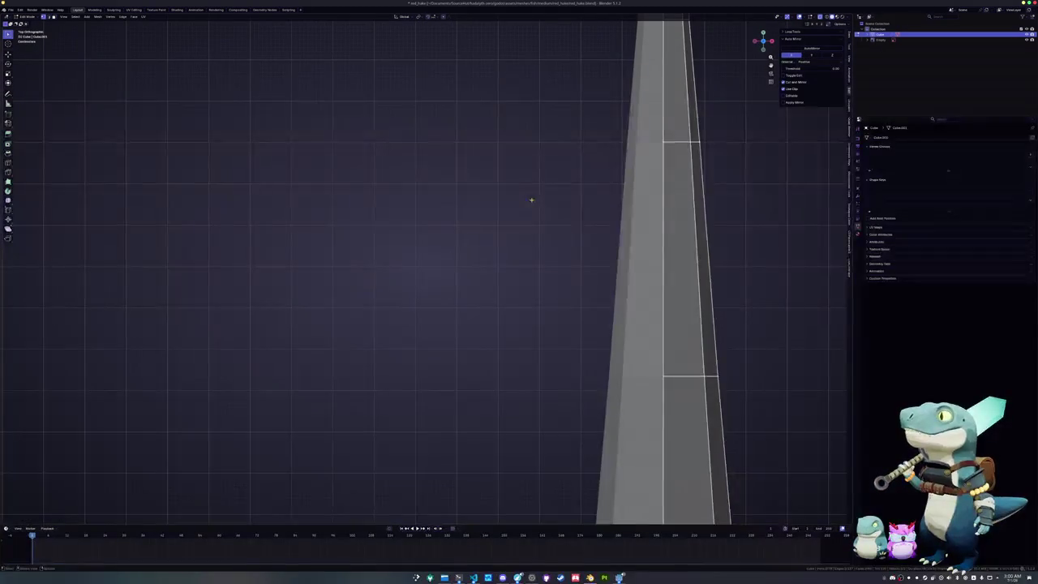
scroll(559, 199, "down", 1)
scroll(570, 197, "down", 1)
left_click_drag(604, 268, 575, 197)
key("g")
key("x")
left_click(574, 205)
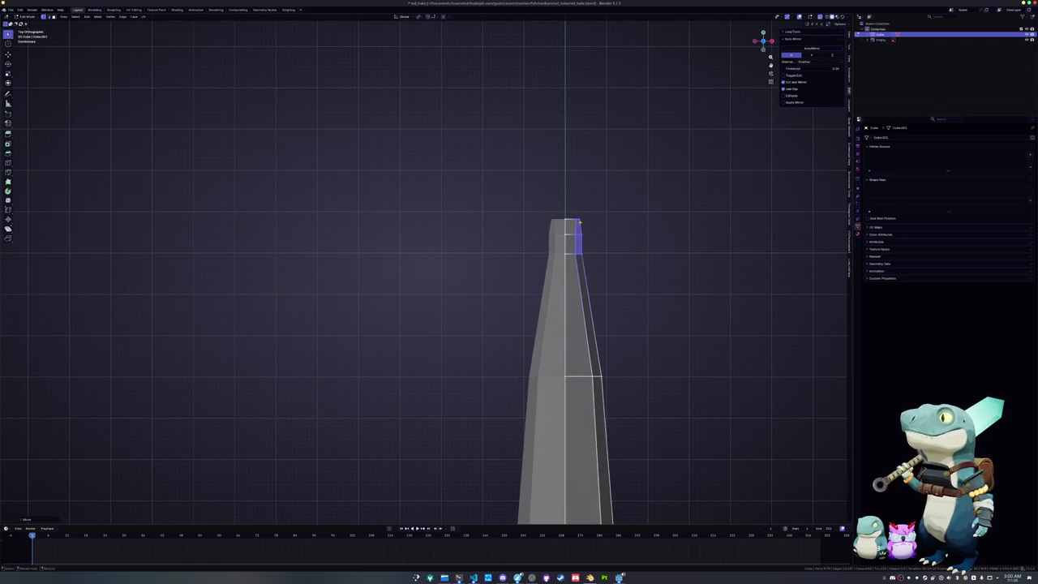
middle_click_drag(574, 205, 543, 145, "shift")
left_click(557, 308, "alt")
key("g")
key("x")
left_click(544, 302)
- Scale the mesh-tip vertices along the X axis to taper the tip
middle_click_drag(544, 301, 390, 268)
left_click(419, 278)
scroll(453, 279, "up", 2)
key("s")
key("x")
left_click(498, 290)
key("s")
key("x")
left_click(499, 290)
- Edge-slide a loop near the tip to bevel the corners, then return to Object Mode
mouse_move(499, 289)
middle_mouse_down()
mouse_move(433, 280)
mouse_move(447, 259)
mouse_move(441, 251)
mouse_move(446, 258)
middle_mouse_up()
key("g")
key("g")
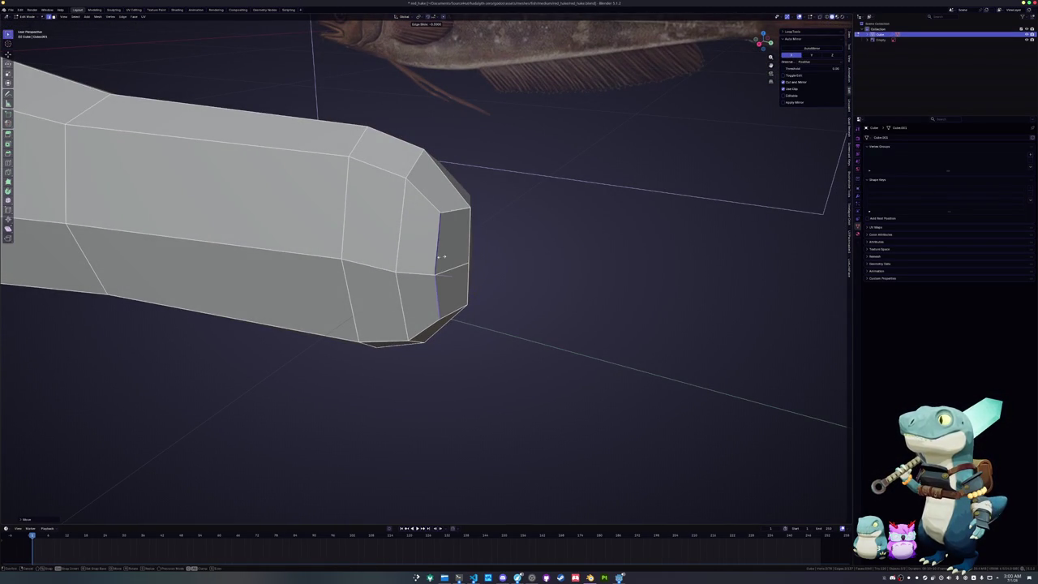
left_click(442, 256)
middle_click_drag(442, 256, 440, 248)
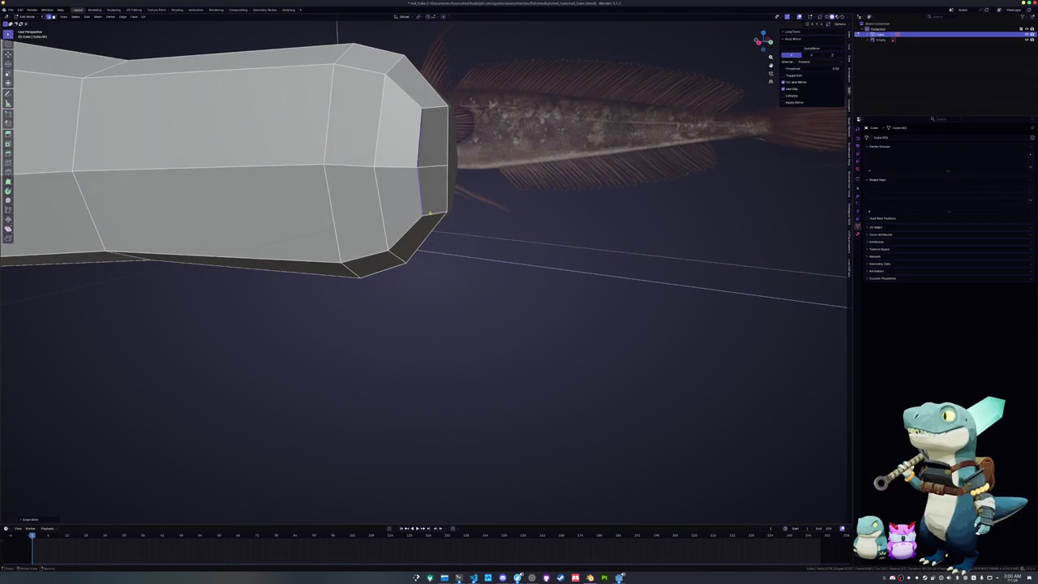
middle_click_drag(430, 214, 465, 220)
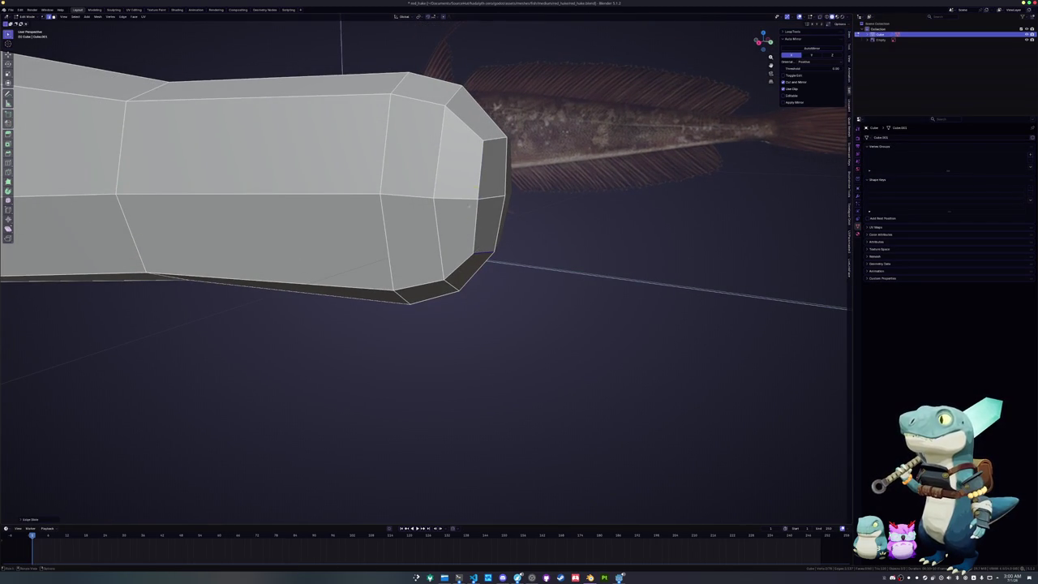
mouse_move(492, 141)
middle_mouse_down()
mouse_move(387, 236)
mouse_move(359, 326)
mouse_move(381, 343)
mouse_move(428, 317)
mouse_move(455, 328)
middle_mouse_up()
key("Tab")
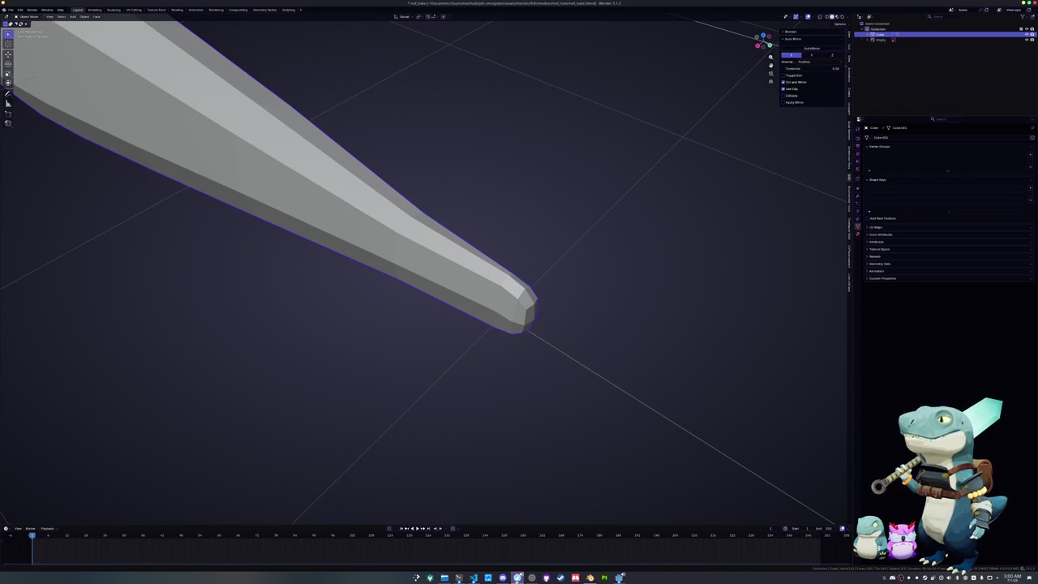
mouse_move(517, 577)
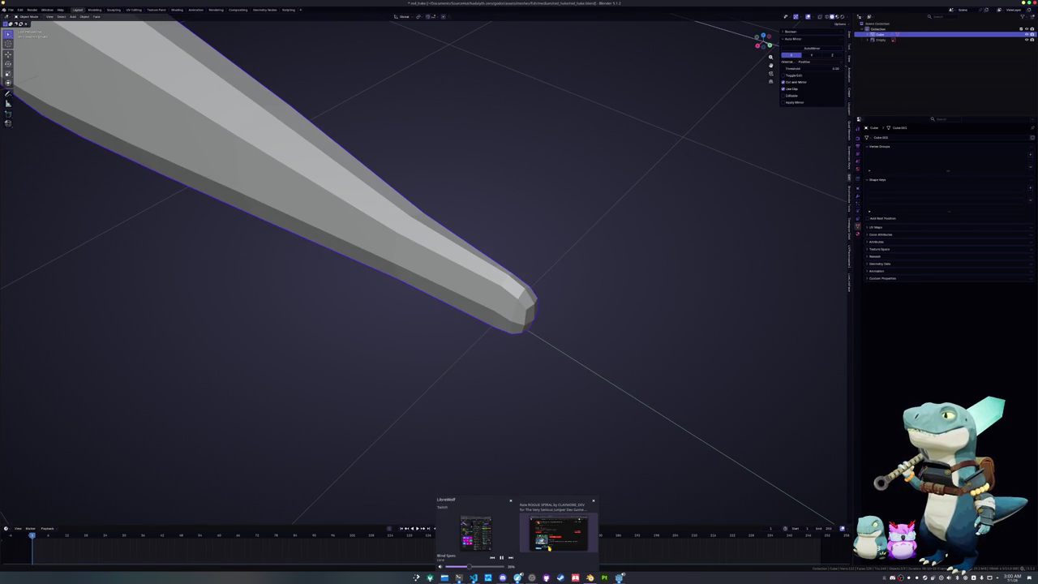
left_click(549, 548)
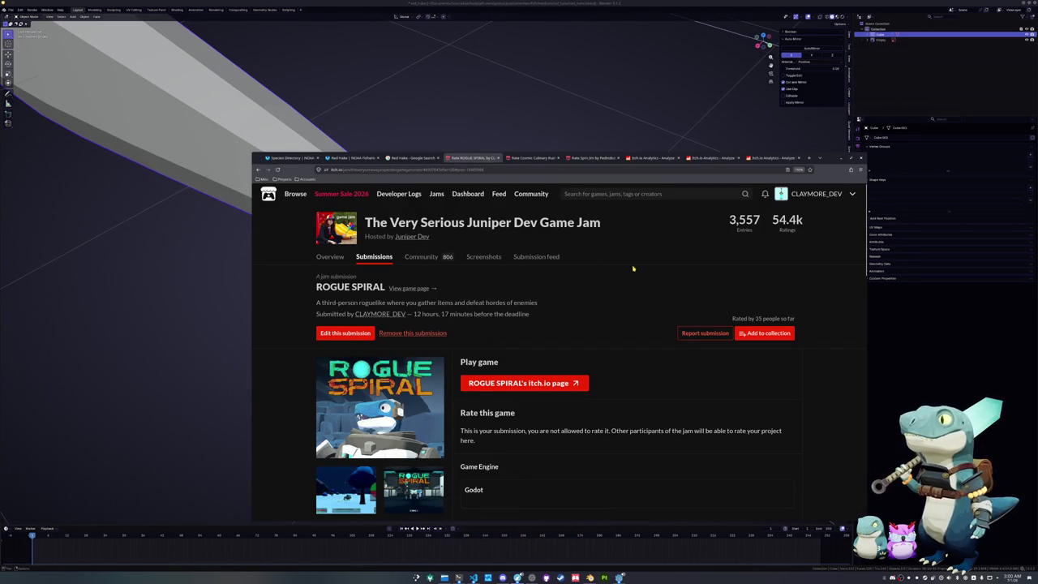
left_click(510, 169)
left_click(605, 302)
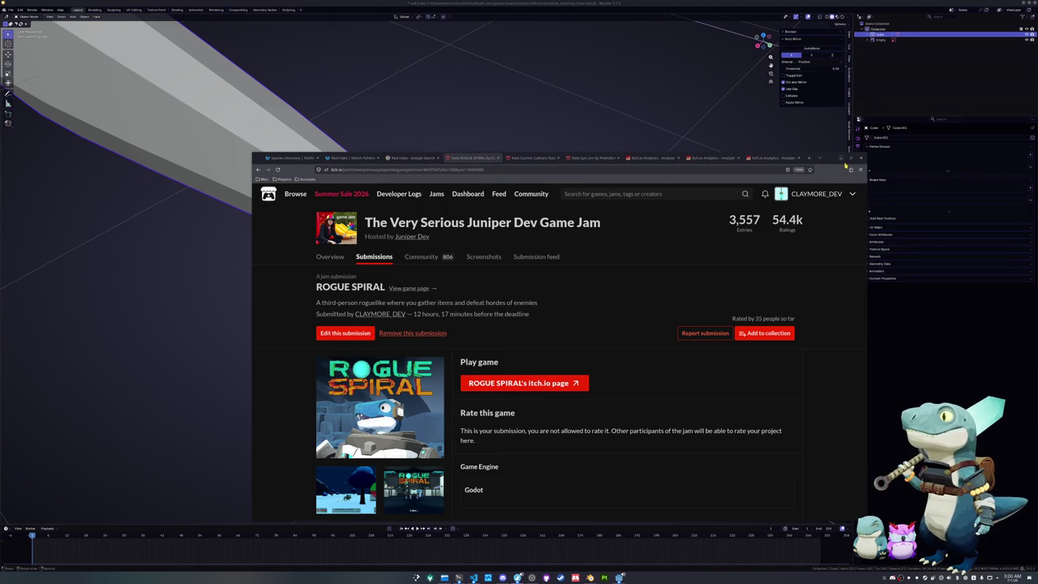
left_click_drag(846, 165, 1037, 231)
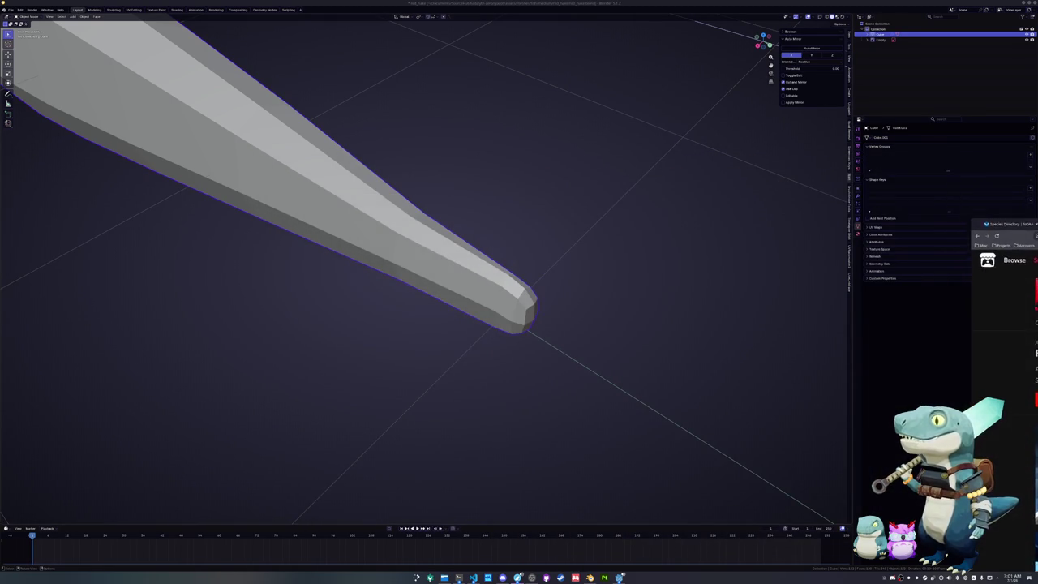
left_click_drag(1029, 227, 936, 179)
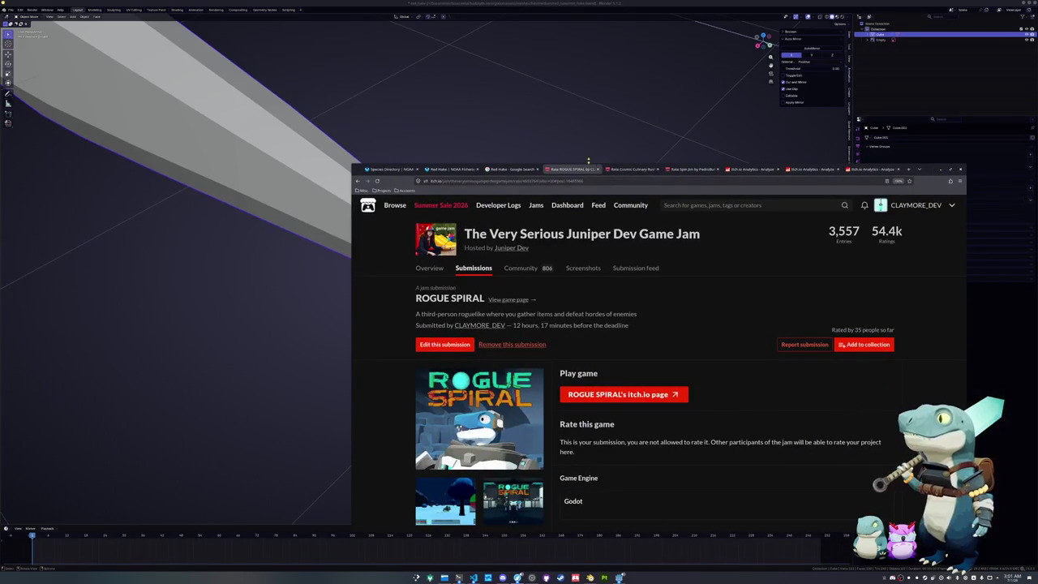
left_click(631, 169)
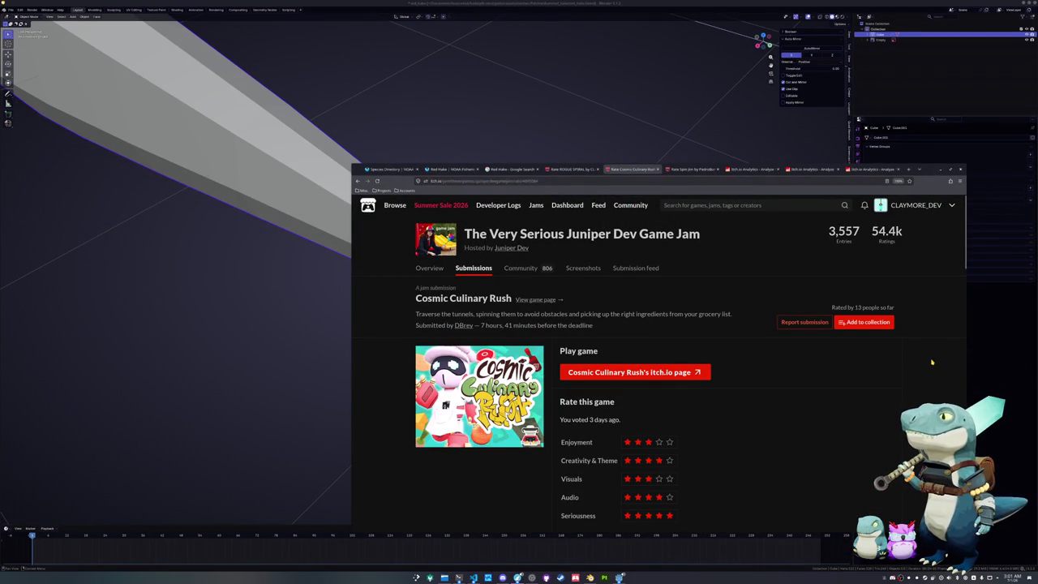
key("super+Right")
key("alt+Tab")
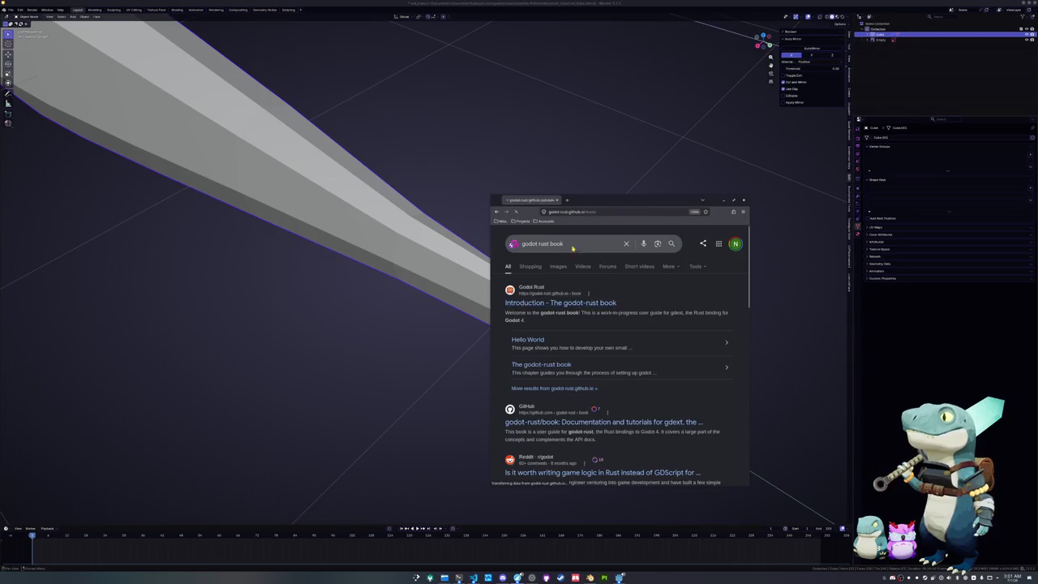
- Go to the Games chapter via the table of contents and jump to the Hadalyth Zero entry
scroll(391, 223, "up", 2, "ctrl")
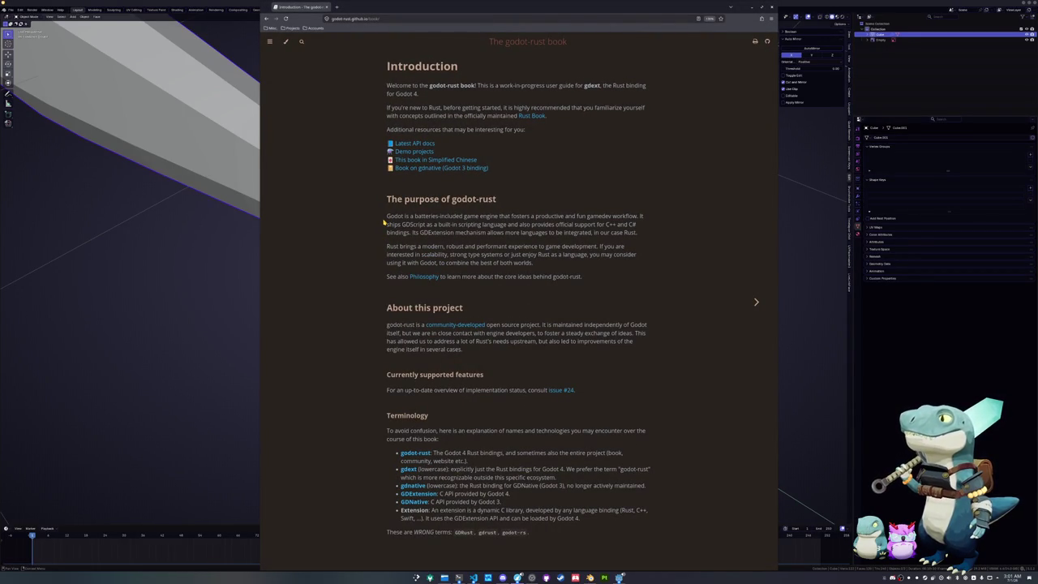
left_click(271, 41)
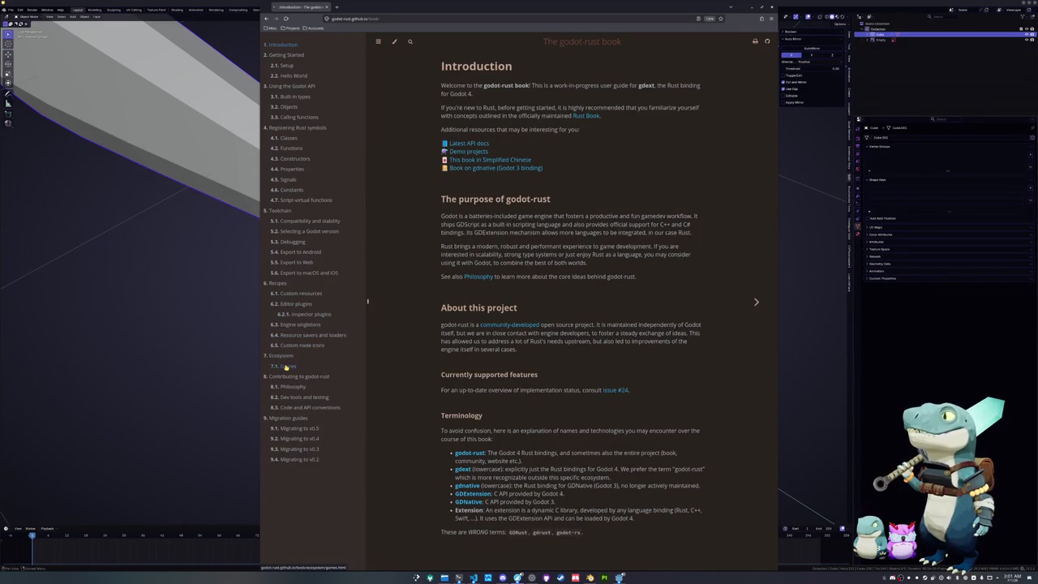
left_click(285, 366)
scroll(415, 333, "down", 3)
scroll(416, 333, "up", 3)
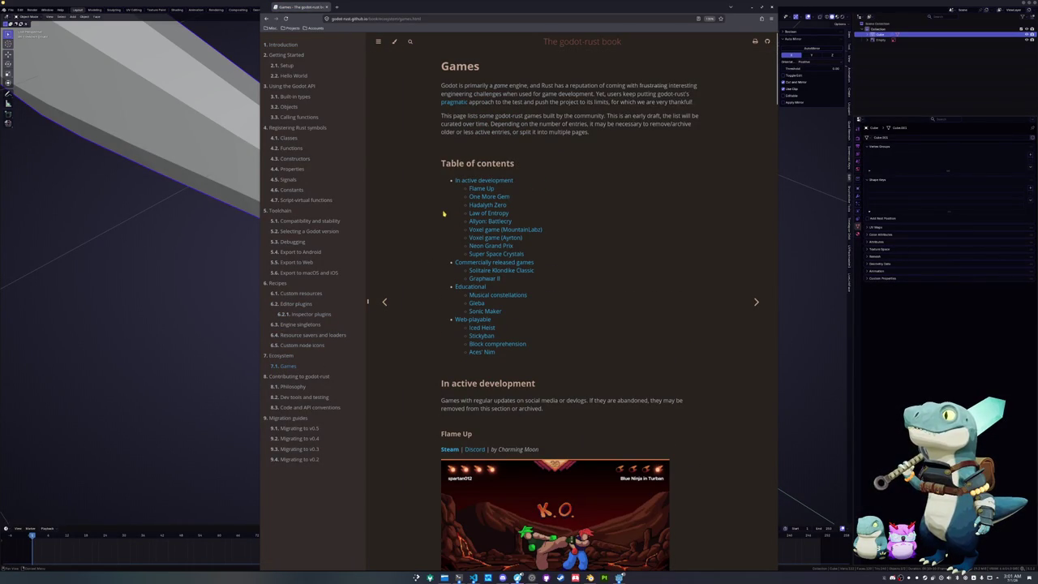
left_click(474, 205)
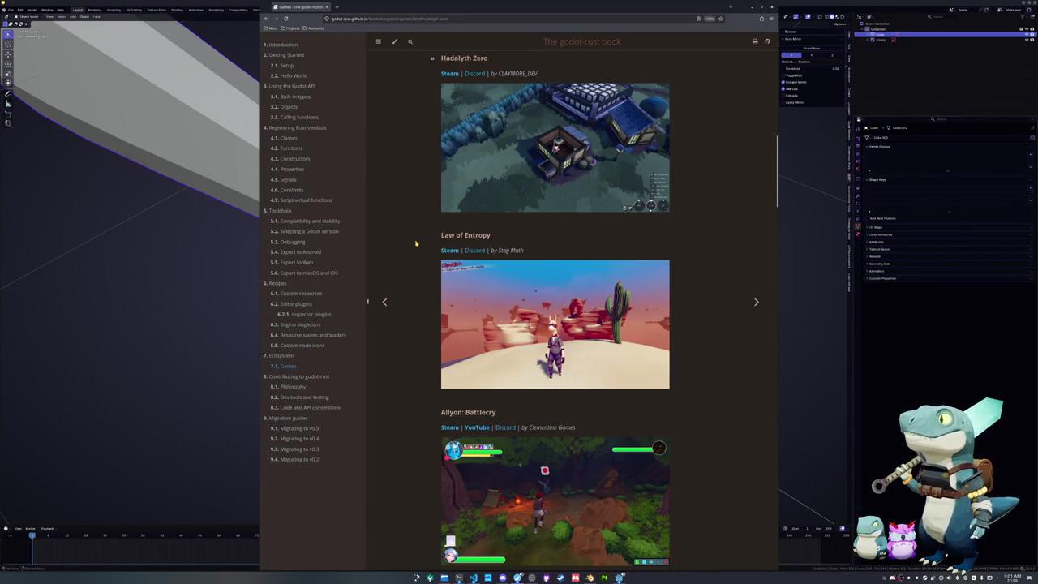
scroll(415, 243, "up", 2)
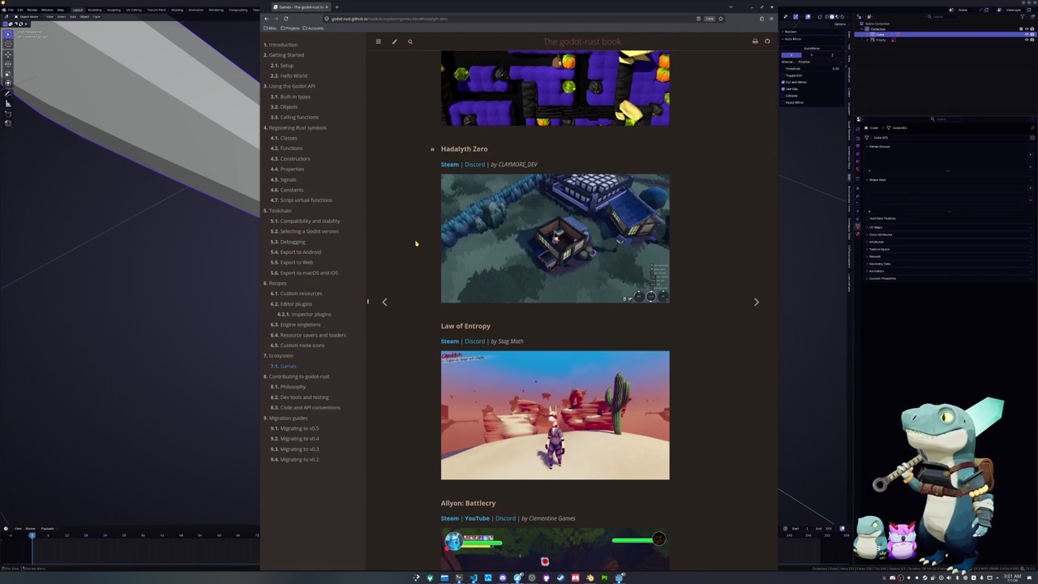
- Open the game's Discord thread 'Multiplayer Penguin Fishing Game', then return to the Games page
left_click(470, 164)
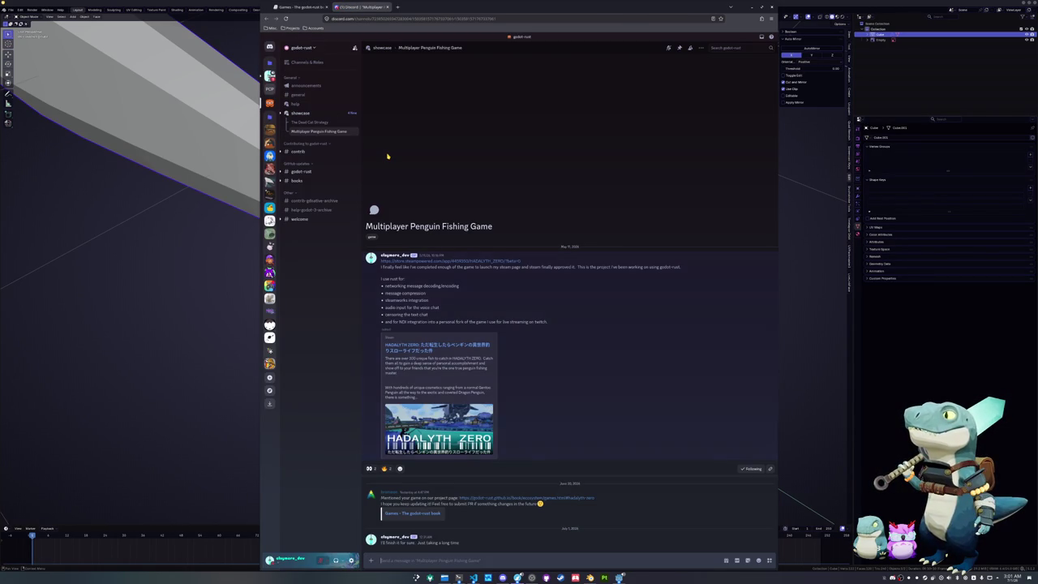
mouse_move(299, 113)
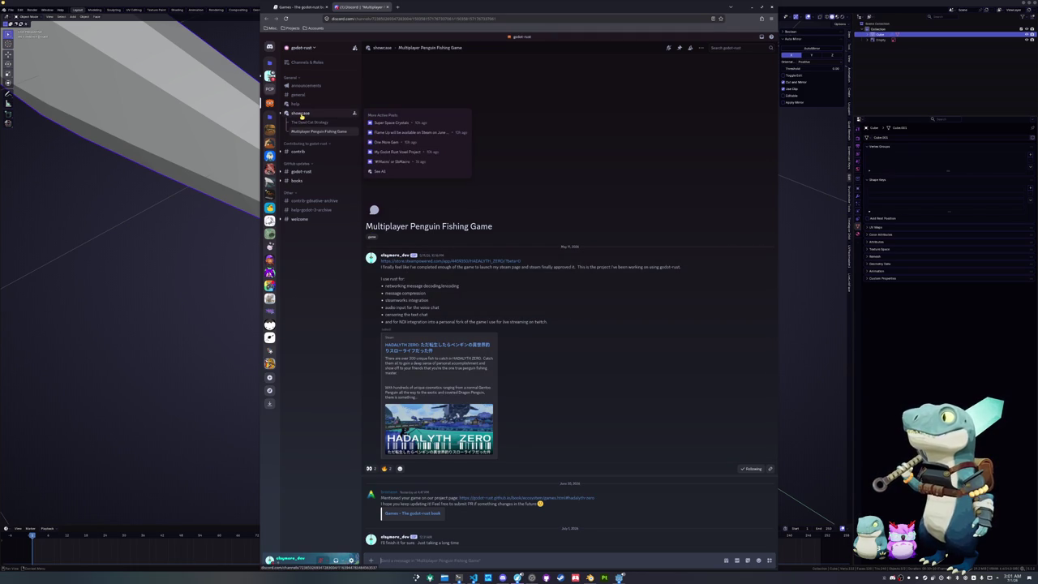
left_click(301, 113)
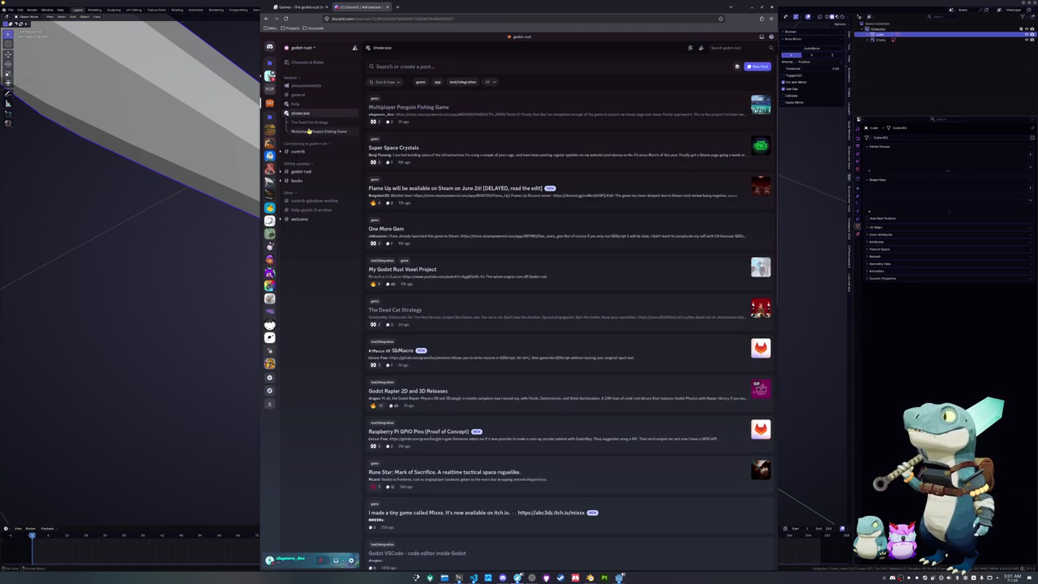
left_click(311, 134)
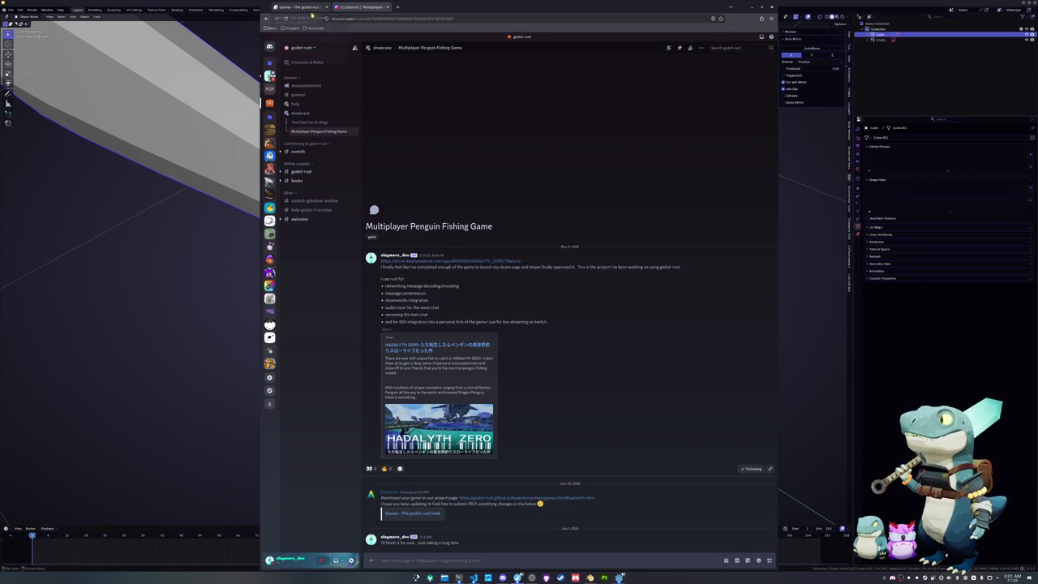
left_click(297, 7)
scroll(422, 268, "down", 1)
scroll(423, 268, "down", 1)
scroll(423, 268, "down", 2)
scroll(423, 268, "down", 3)
scroll(422, 268, "down", 1)
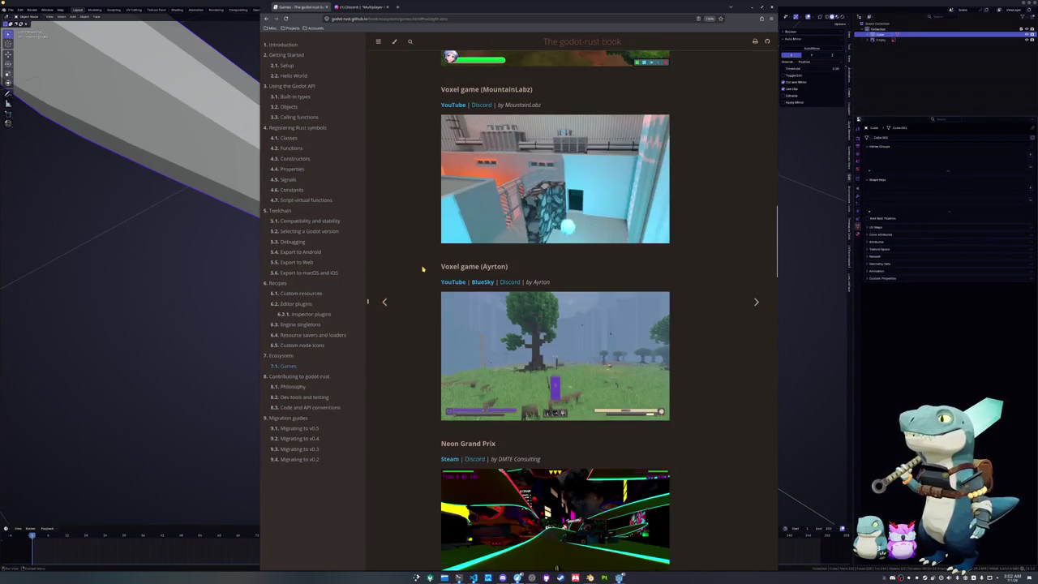
scroll(422, 268, "down", 3)
scroll(422, 269, "down", 3)
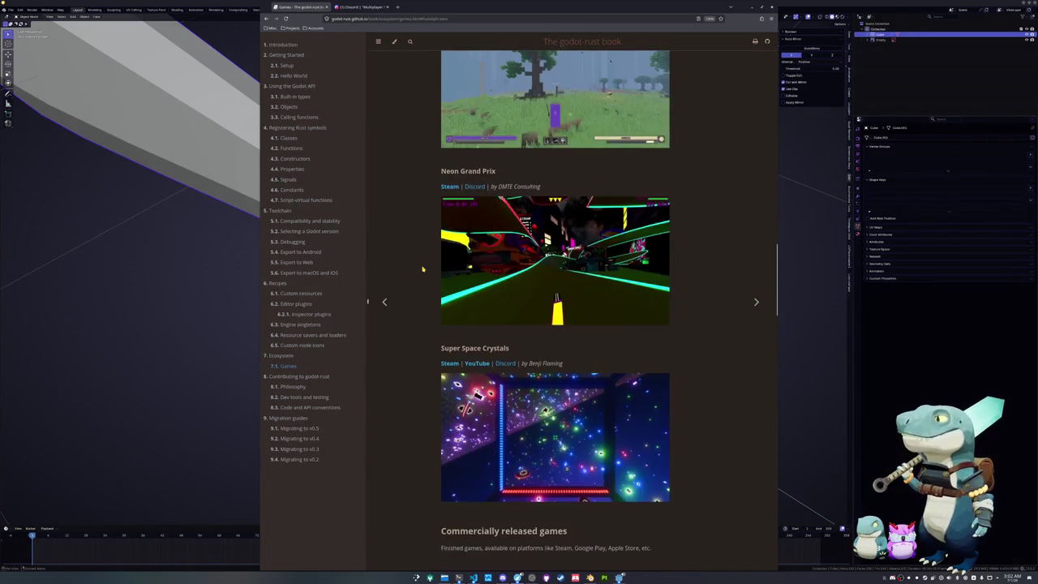
scroll(422, 269, "down", 2)
scroll(422, 268, "down", 3)
scroll(422, 268, "up", 3)
scroll(423, 268, "up", 2)
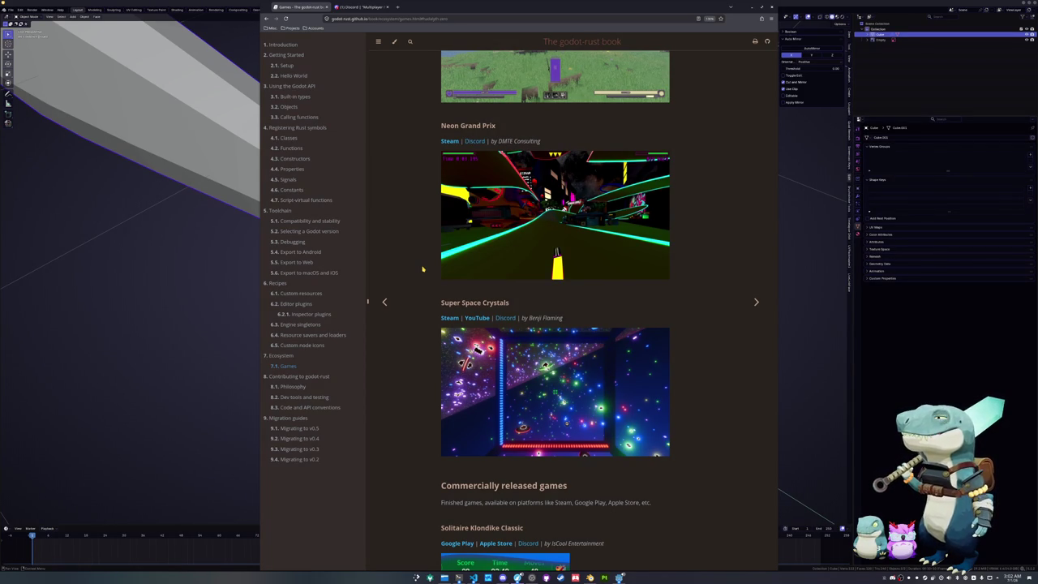
scroll(425, 276, "down", 2)
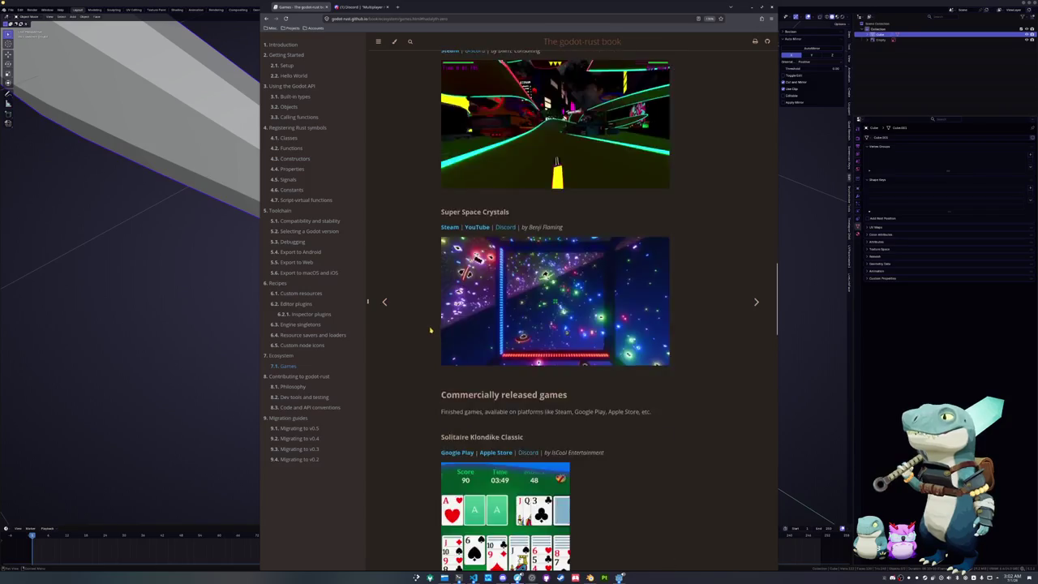
scroll(427, 343, "down", 3)
scroll(427, 342, "down", 3)
scroll(426, 343, "down", 2)
scroll(426, 343, "down", 3)
scroll(424, 350, "down", 1)
scroll(423, 355, "down", 2)
scroll(423, 354, "up", 2)
scroll(423, 354, "up", 1)
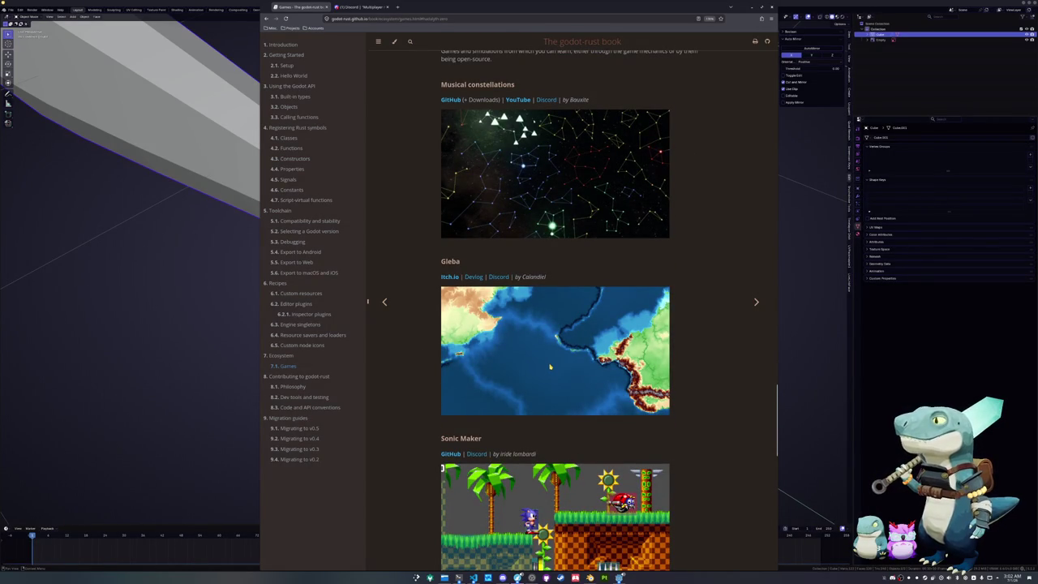
scroll(460, 371, "up", 3)
scroll(446, 373, "up", 4)
scroll(429, 375, "up", 5)
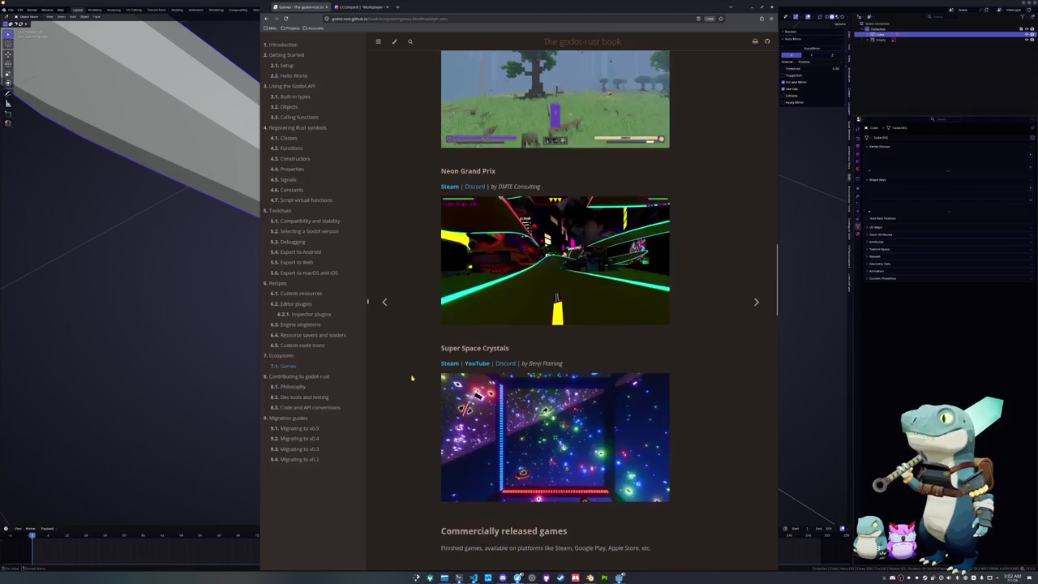
scroll(414, 378, "up", 5)
scroll(412, 377, "up", 3)
scroll(411, 378, "up", 5)
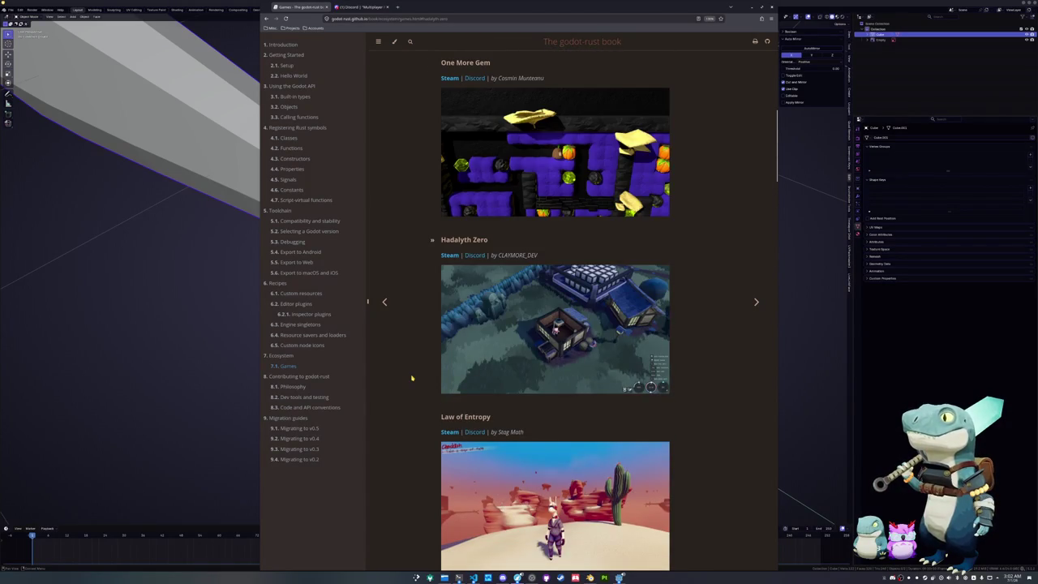
scroll(412, 378, "up", 3)
- Open the Hadalyth Zero Steam page and expand the About This Game description
left_click(450, 391)
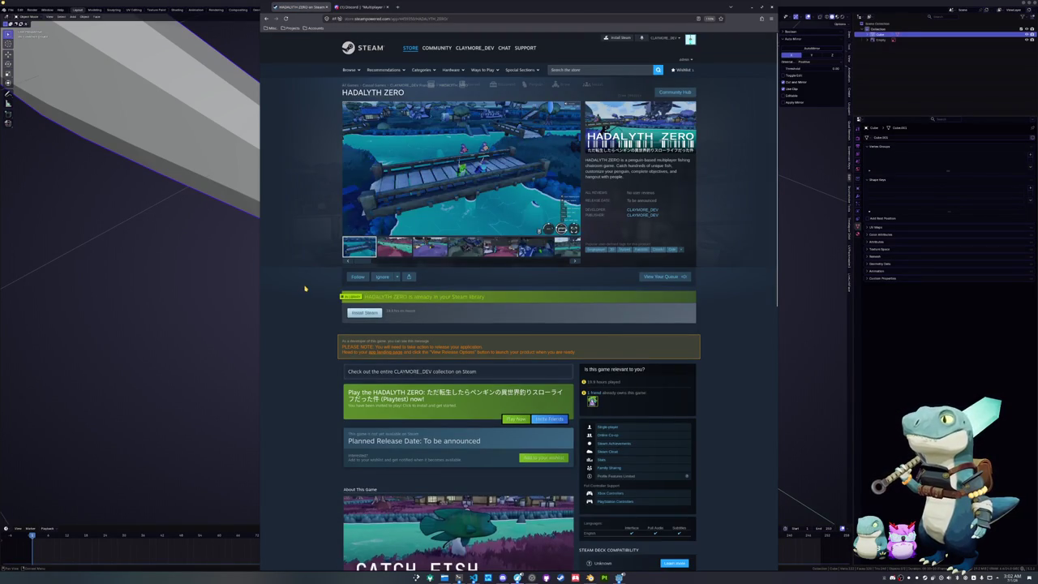
scroll(304, 293, "down", 2)
scroll(308, 296, "down", 1)
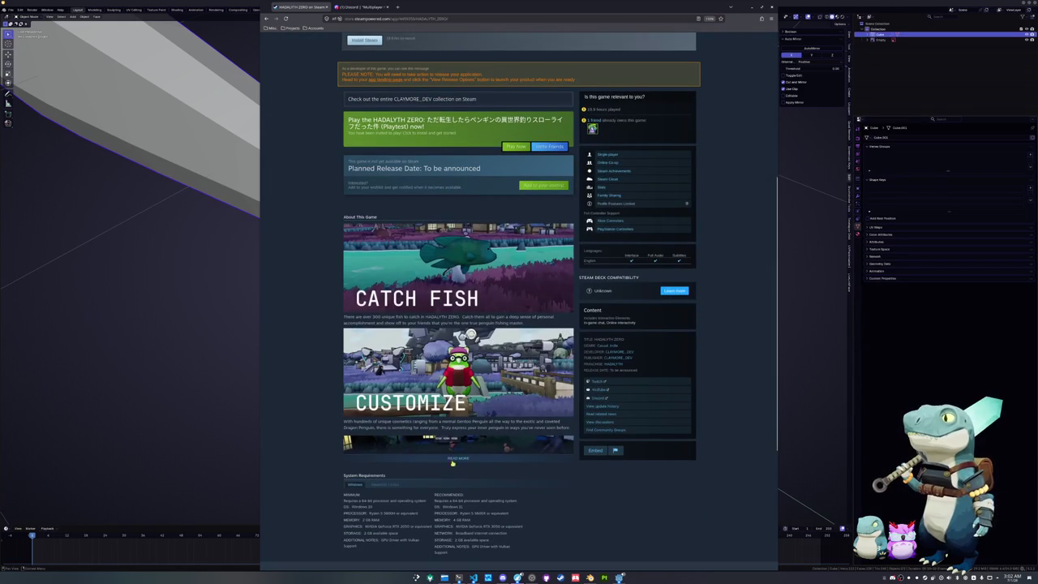
left_click(457, 459)
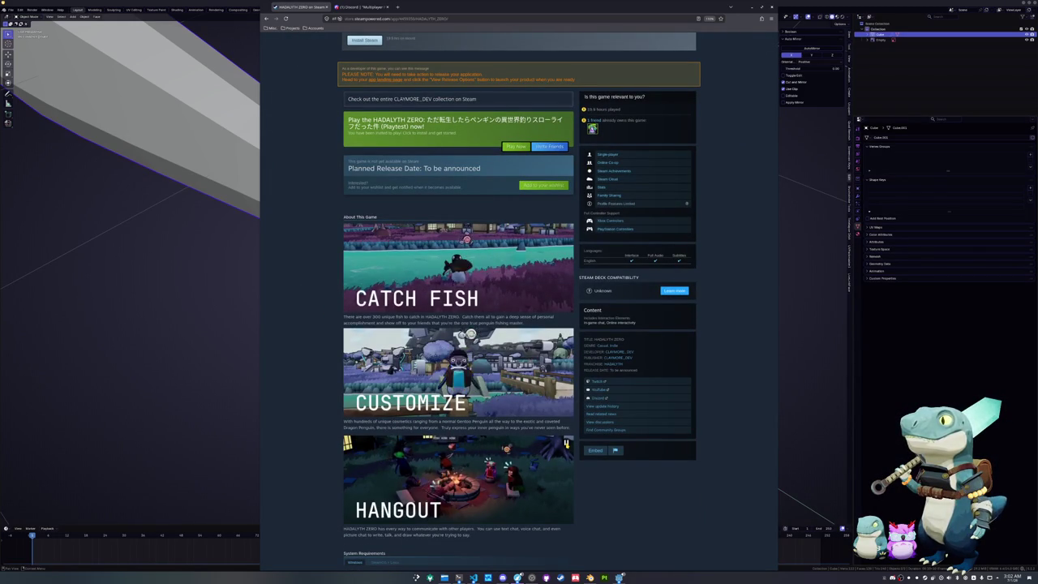
scroll(308, 394, "up", 5)
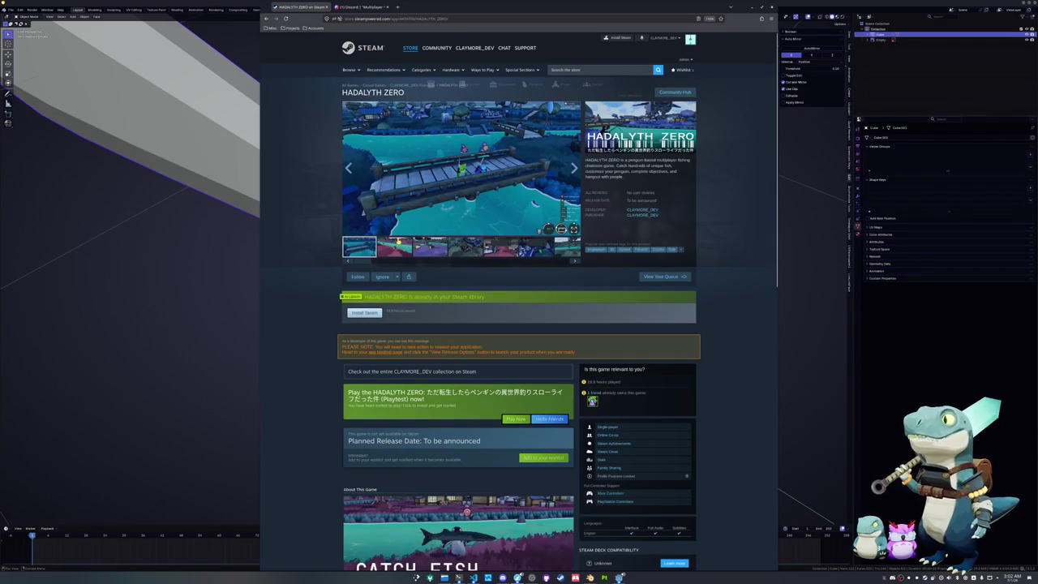
- Browse forward to the last screenshot, back to the first trailer, then return to Discord
left_click(573, 261)
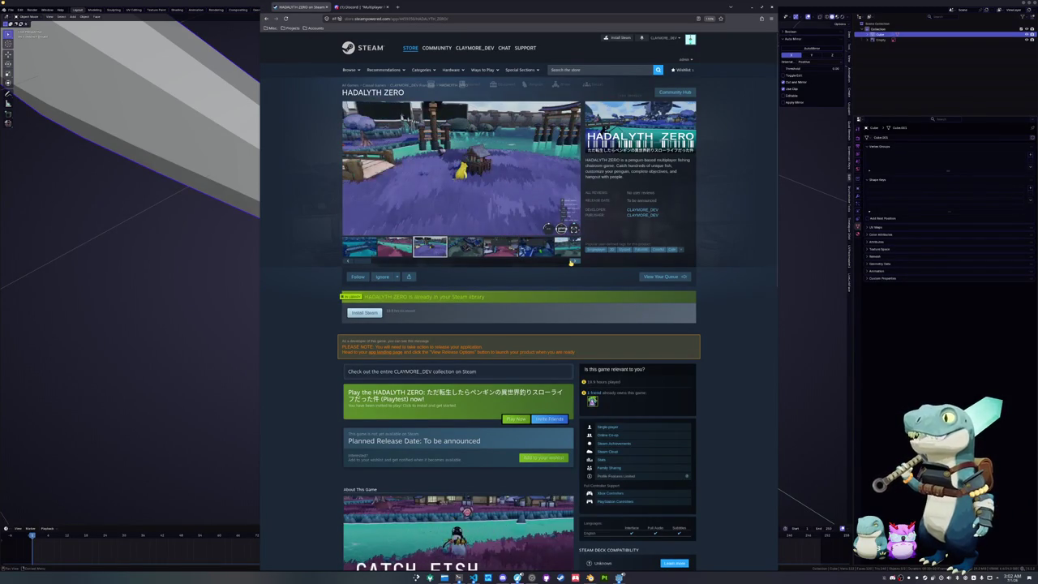
left_click(572, 261)
left_click(572, 261)
left_click(571, 261)
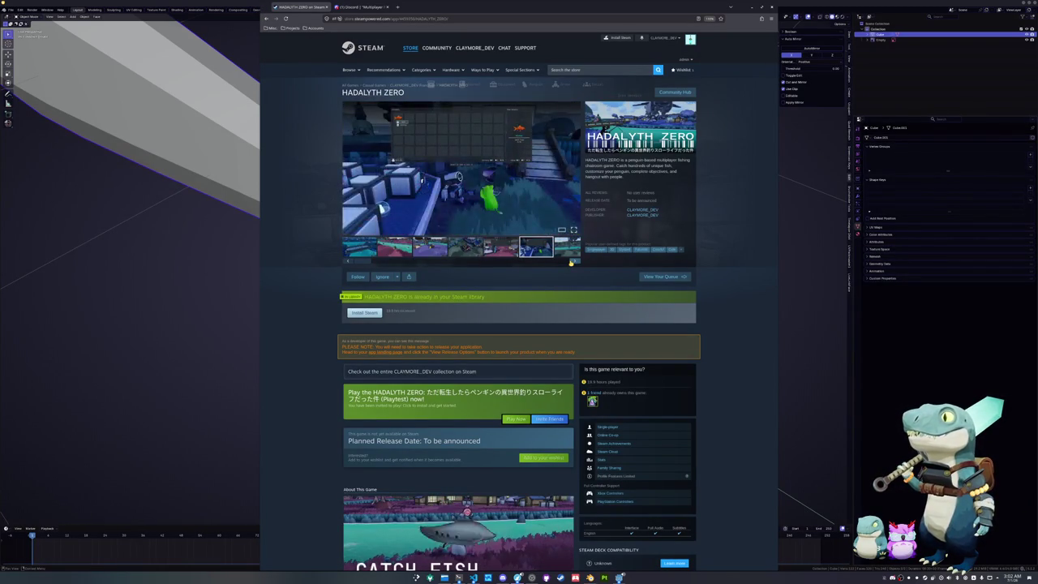
left_click(572, 261)
left_click(572, 261)
left_click(572, 261)
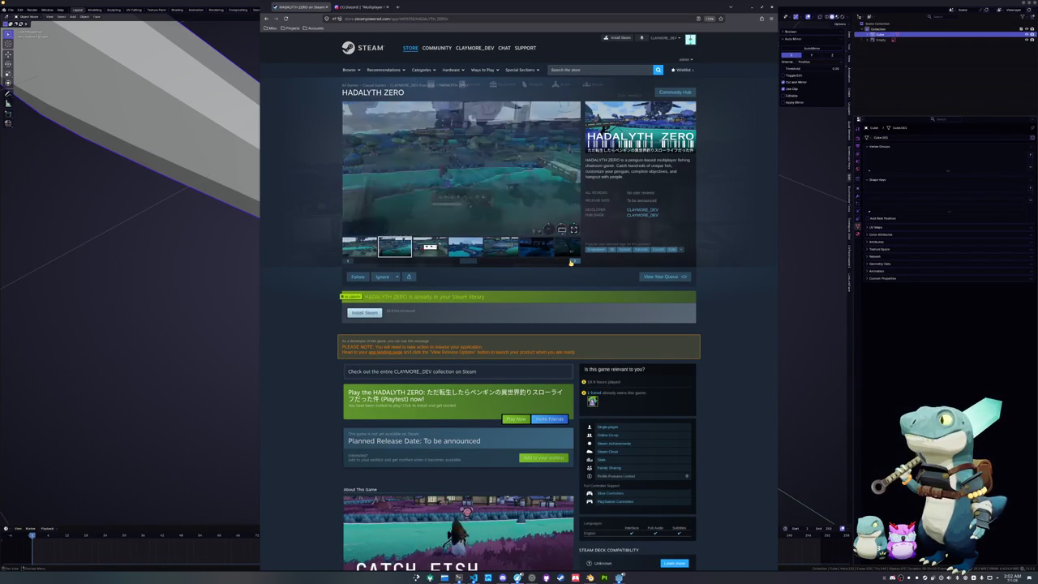
left_click(571, 261)
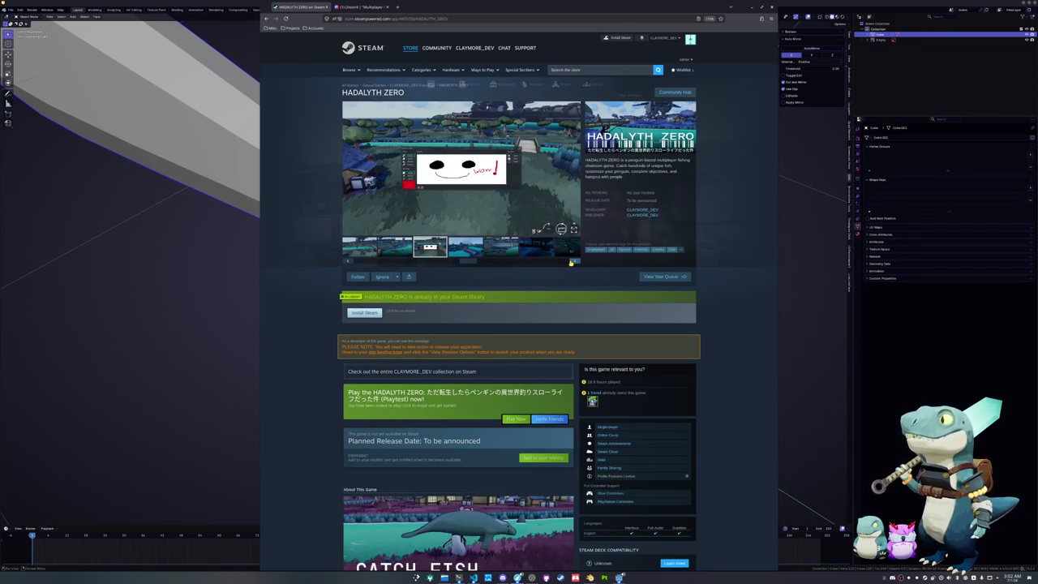
left_click(572, 261)
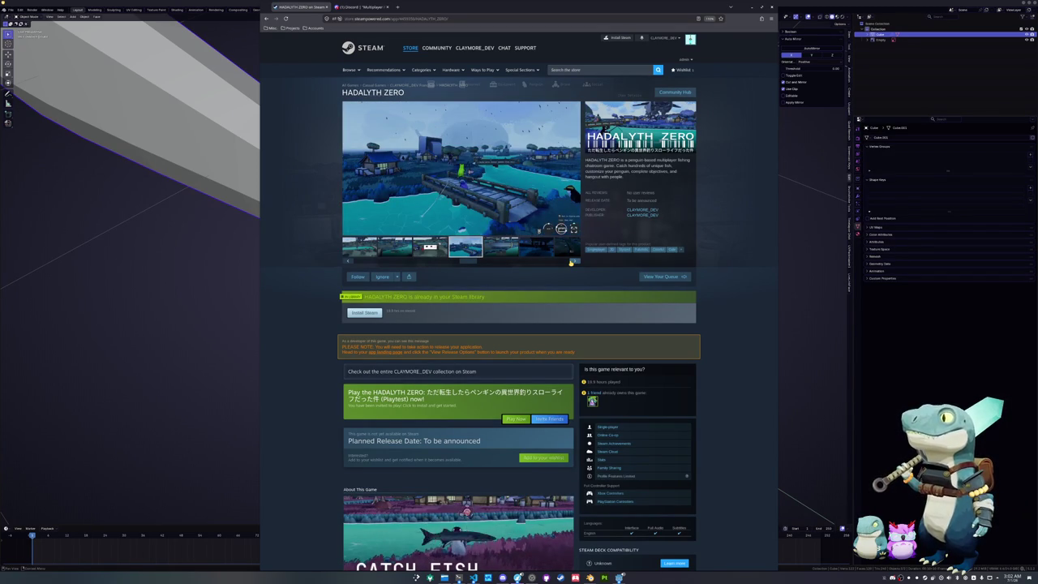
left_click(572, 261)
left_click(571, 261)
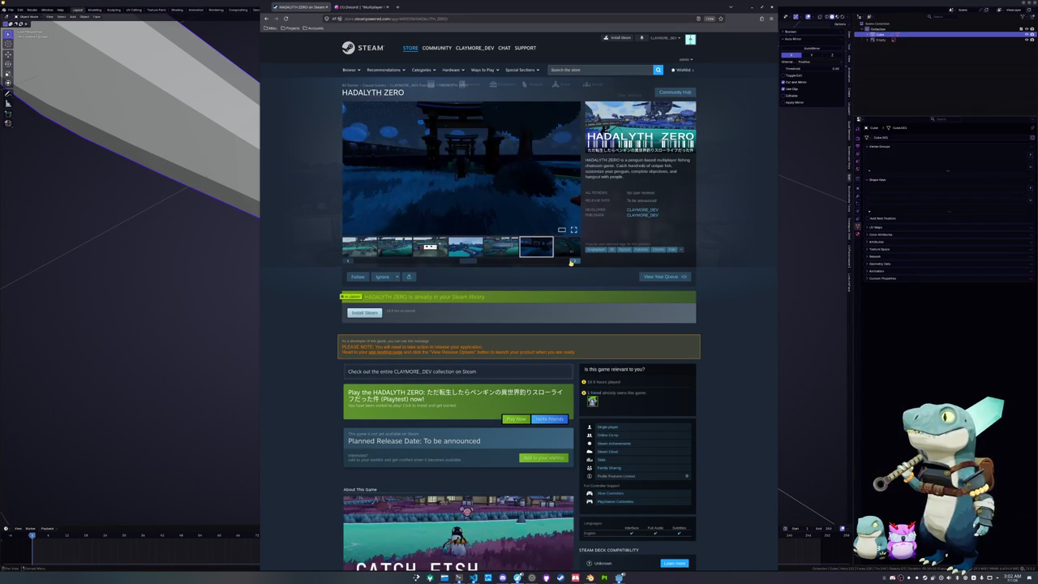
left_click(572, 261)
left_click(576, 262)
left_click(575, 262)
left_click(575, 261)
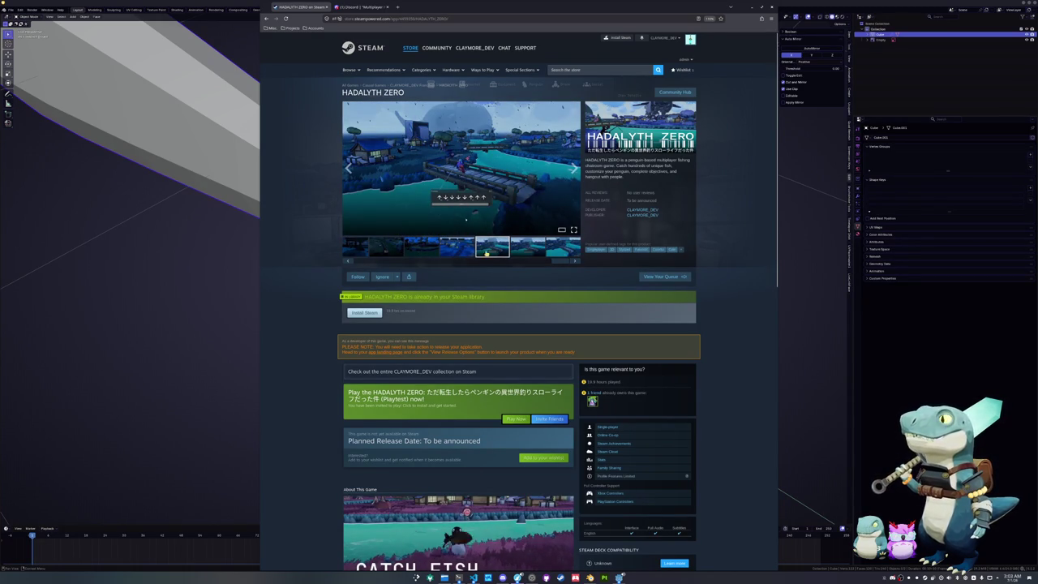
left_click(572, 261)
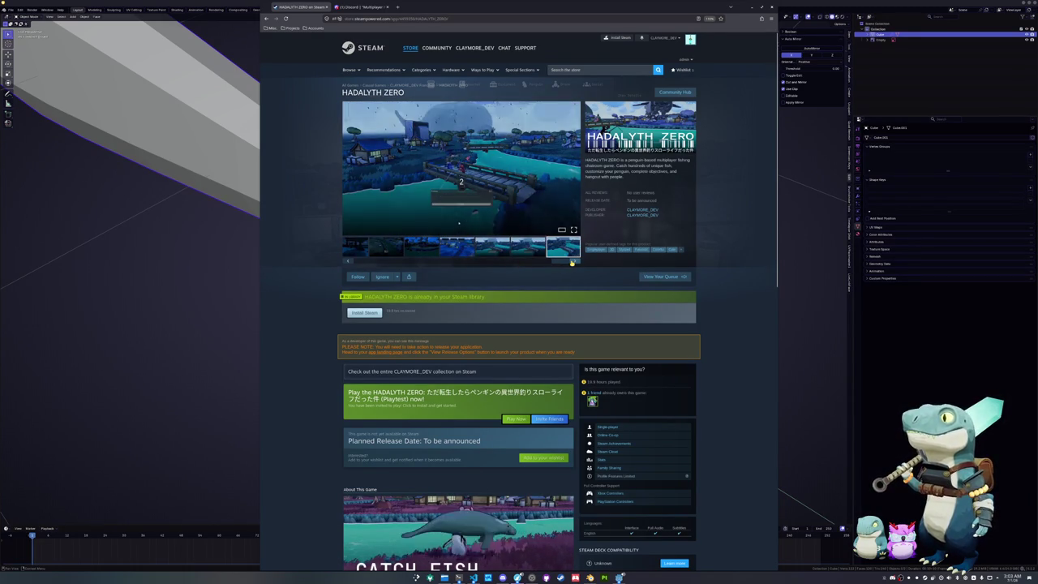
left_click(571, 261)
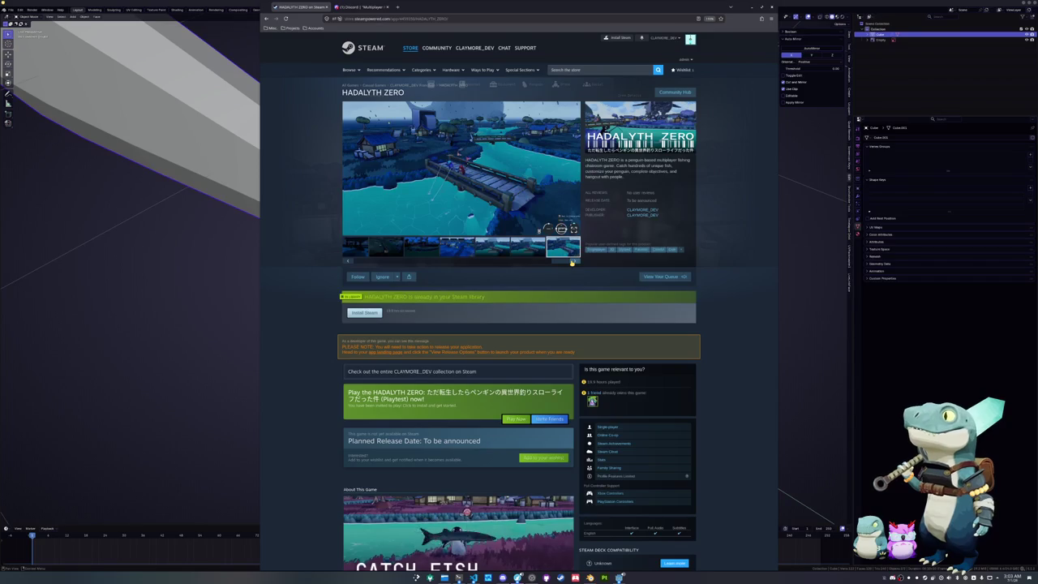
left_click(349, 262)
left_click(348, 262)
left_click(349, 262)
left_click(348, 262)
left_click(349, 262)
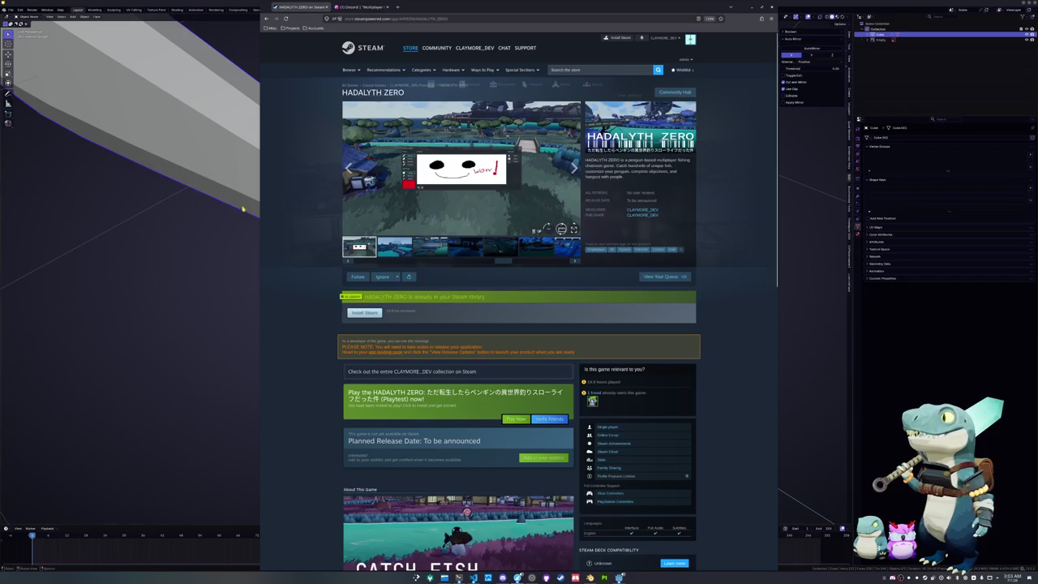
left_click(306, 7)
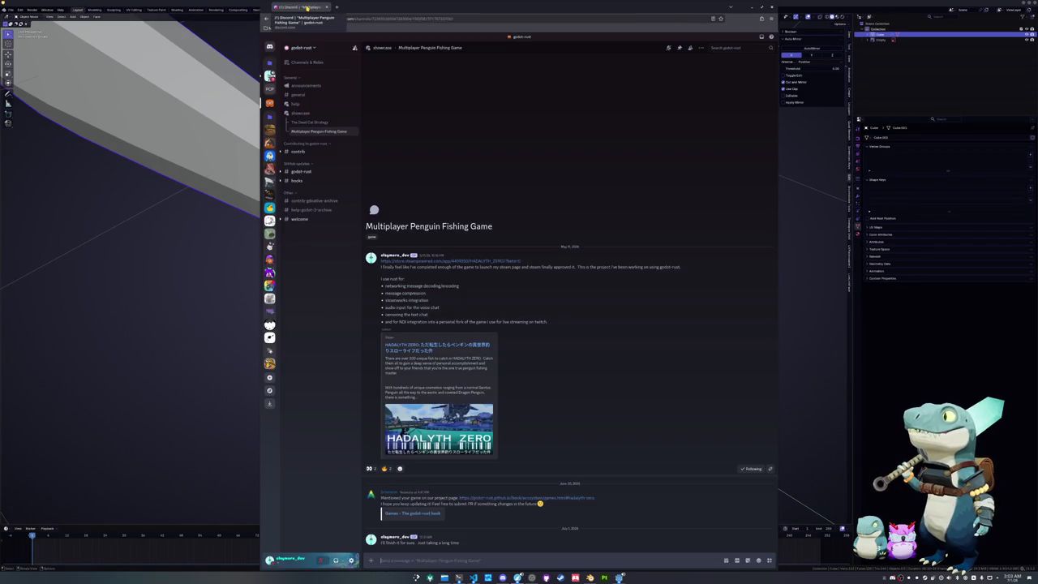
- Switch to Blender, select the tip face in Edit Mode, orbit upright, then leave Edit Mode
key("alt+Tab")
key("Tab")
left_click(482, 284)
mouse_move(482, 277)
middle_mouse_down()
mouse_move(526, 227)
mouse_move(434, 254)
mouse_move(432, 447)
mouse_move(341, 341)
mouse_move(194, 261)
mouse_move(327, 262)
middle_mouse_up()
scroll(432, 446, "up", 2)
key("Tab")
- In side view, knife-cut from below the eye through the jaw and up through the head
key("KP_3")
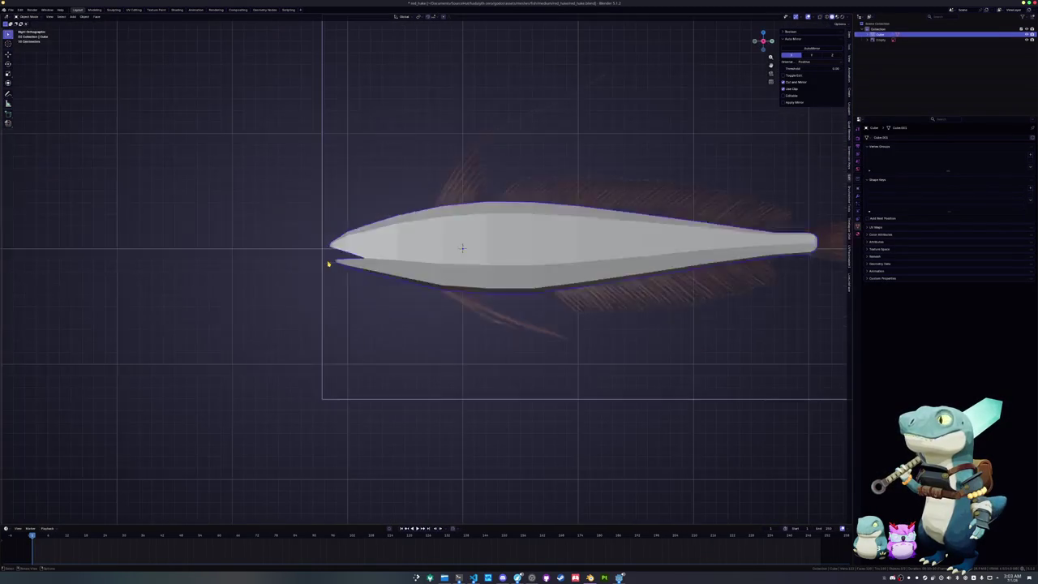
key("Tab")
scroll(327, 262, "up", 5)
scroll(516, 218, "up", 2)
middle_click_drag(516, 218, 722, 235, "shift")
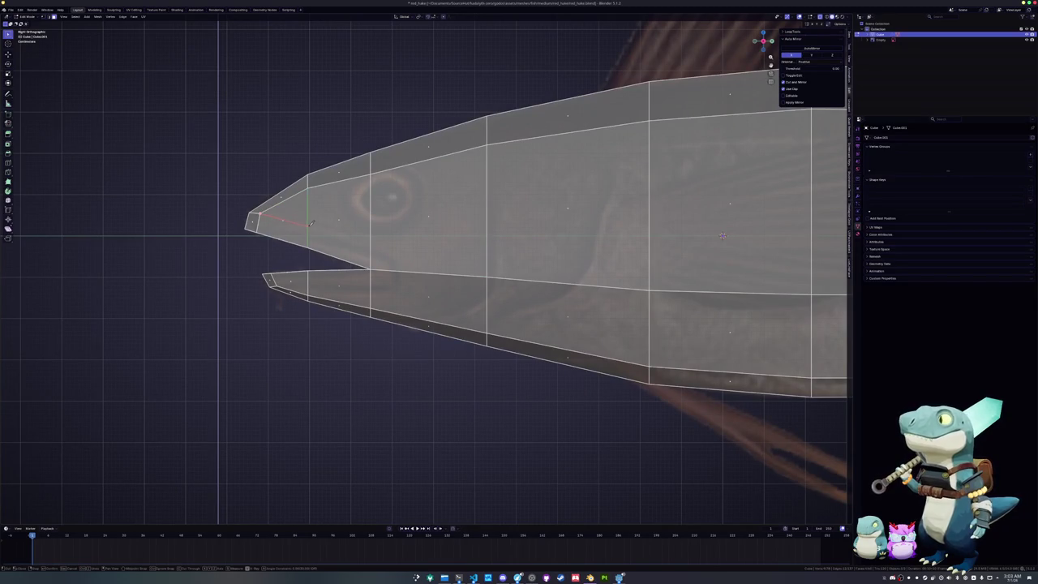
left_click(370, 253)
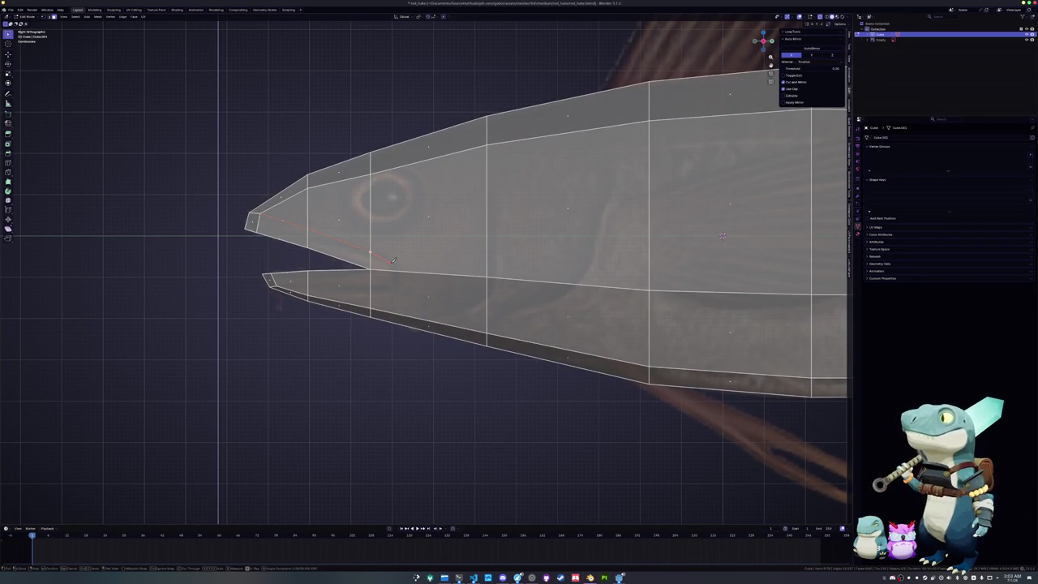
left_click(397, 265)
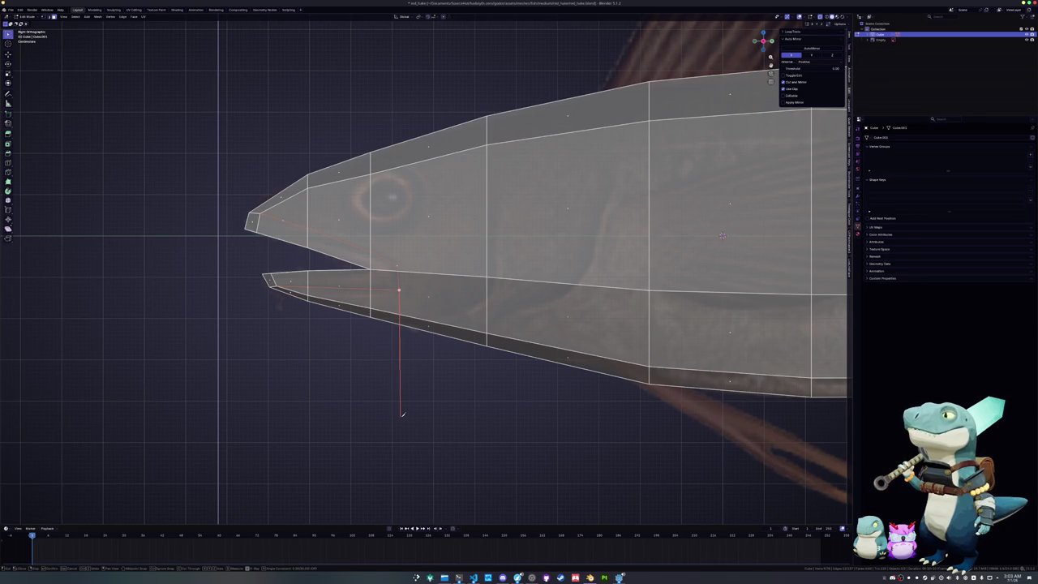
left_click(487, 331)
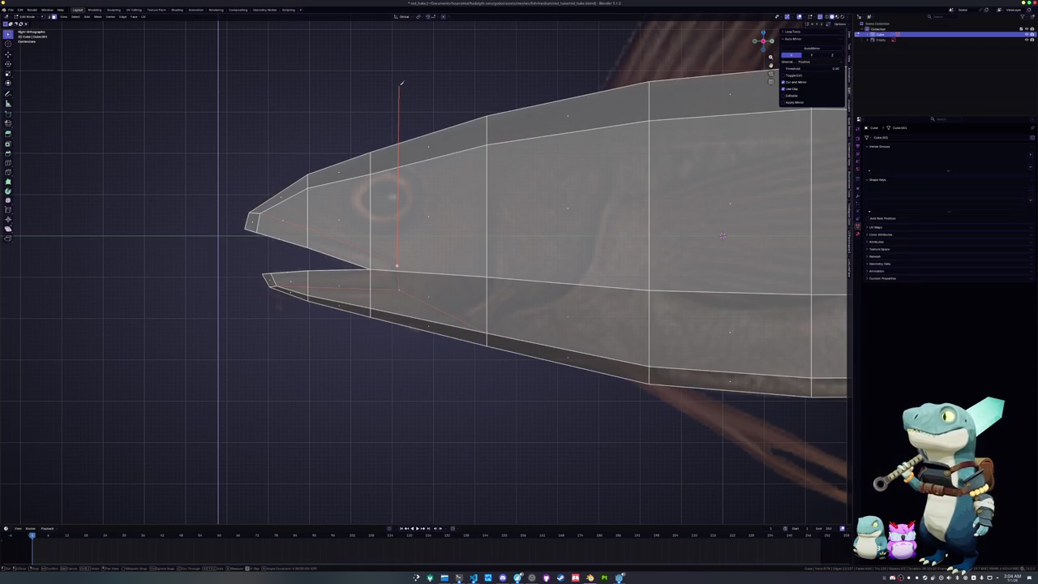
left_click(400, 82)
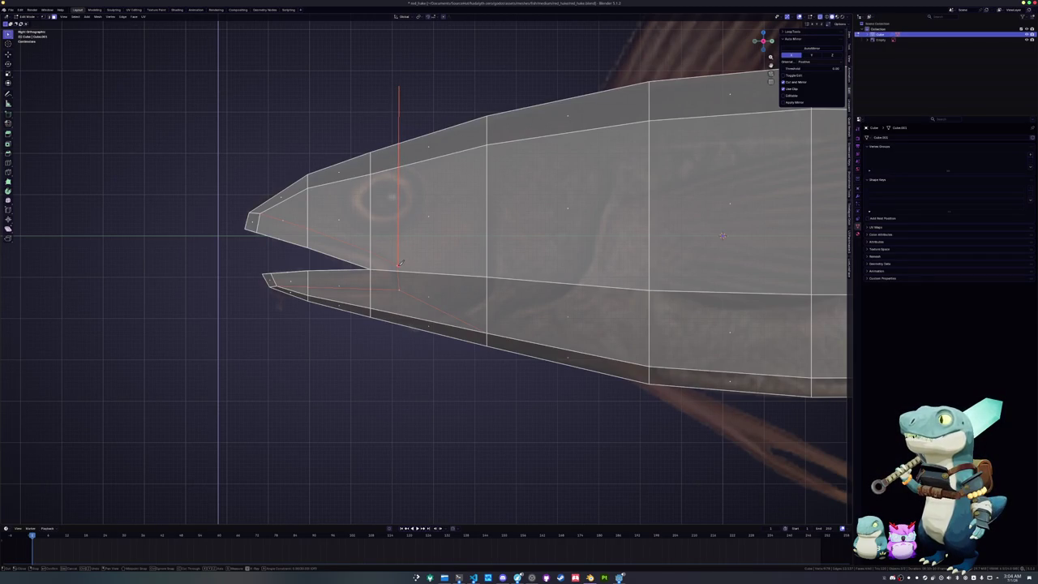
key("Return")
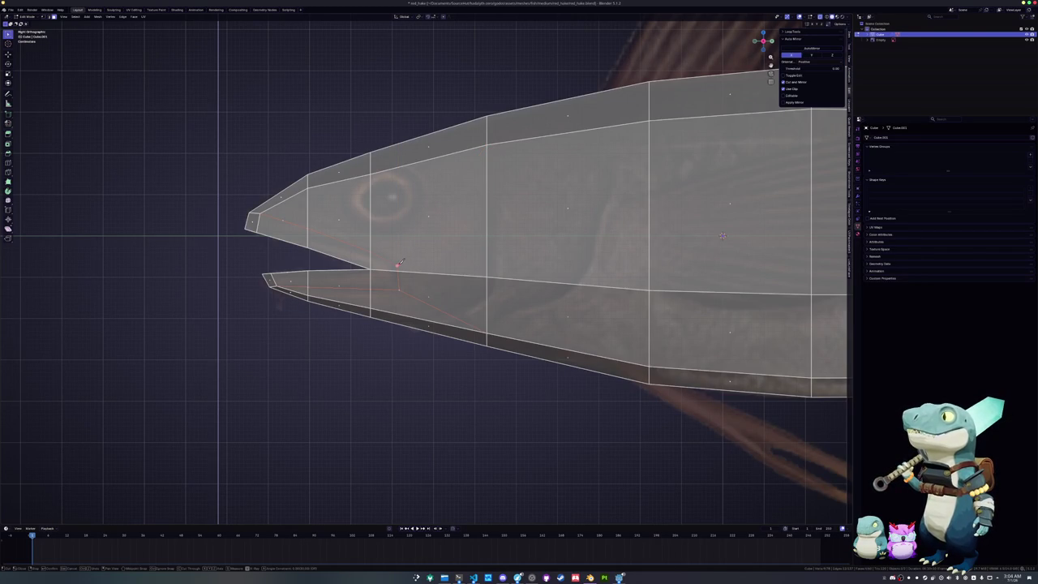
- Commit the knife cut, then select and inset the faces around the eye
key("Return")
left_click(419, 211)
left_click(341, 207, "shift")
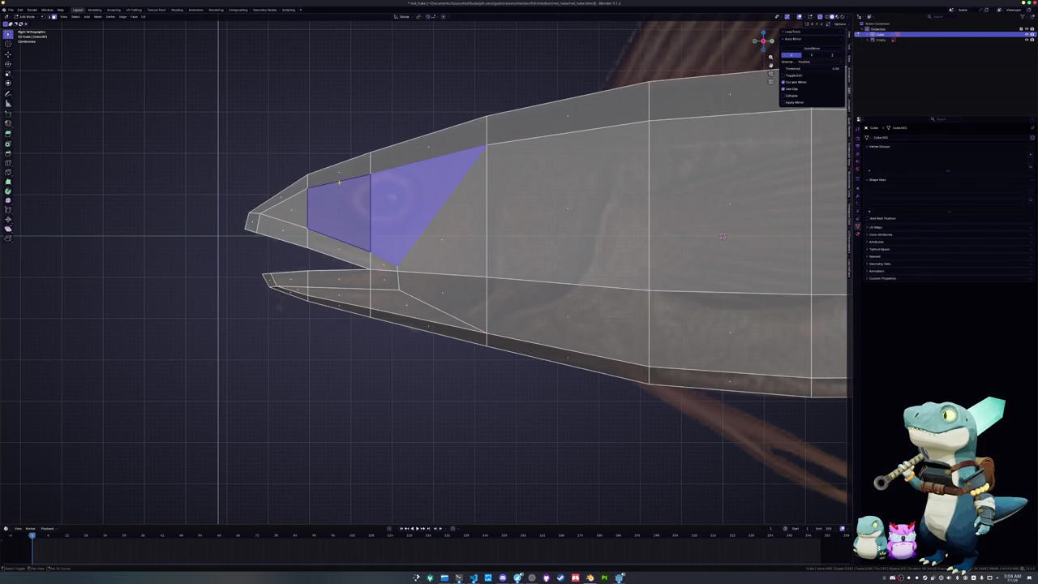
left_click(430, 150, "shift")
key("i")
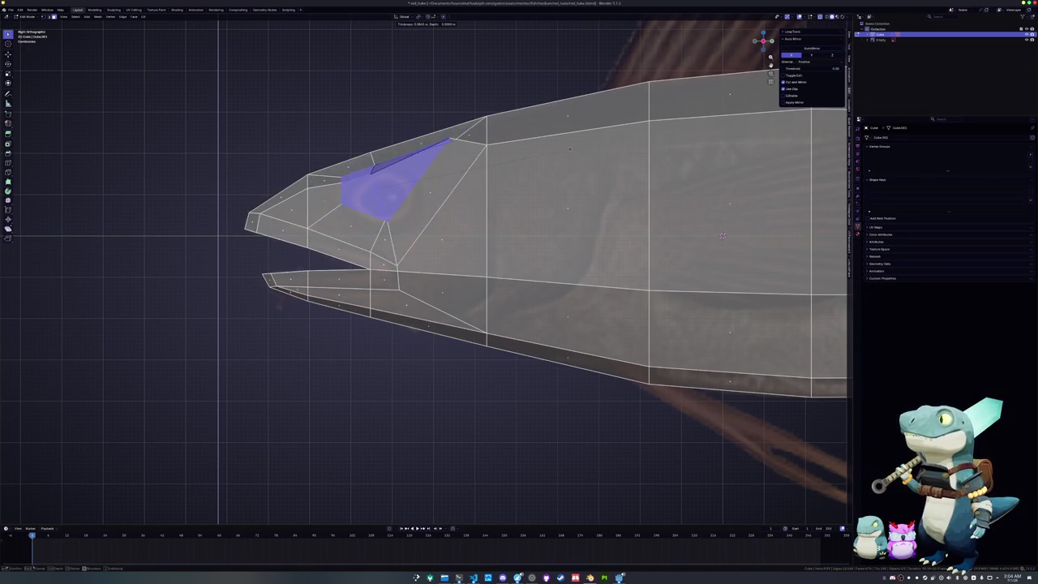
left_click(567, 154)
- Make the eye loop a circle, enlarge it to match the reference eye, and fill it
left_click(344, 169, "alt")
key("shift+alt+s")
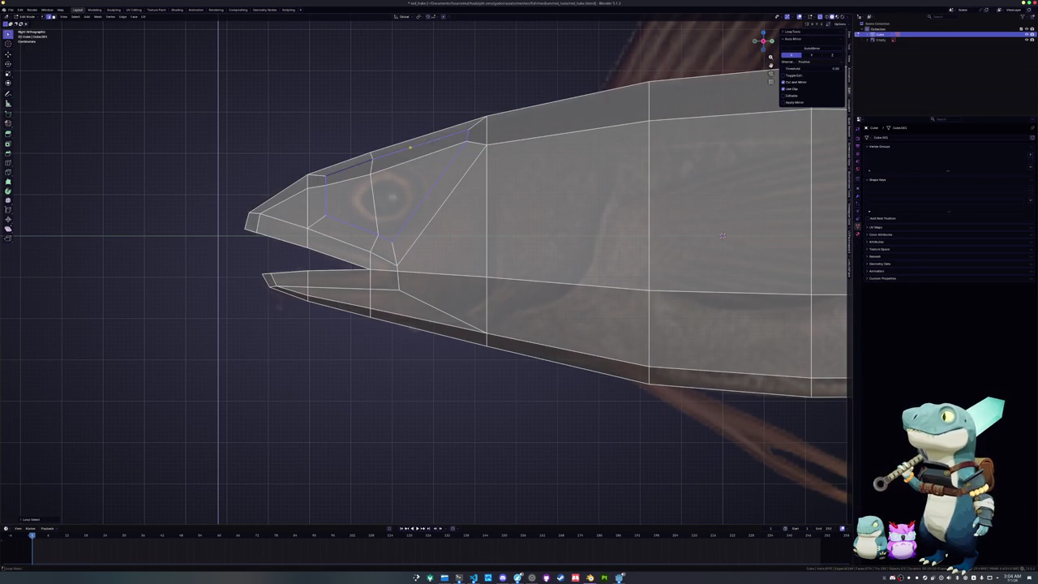
key("s")
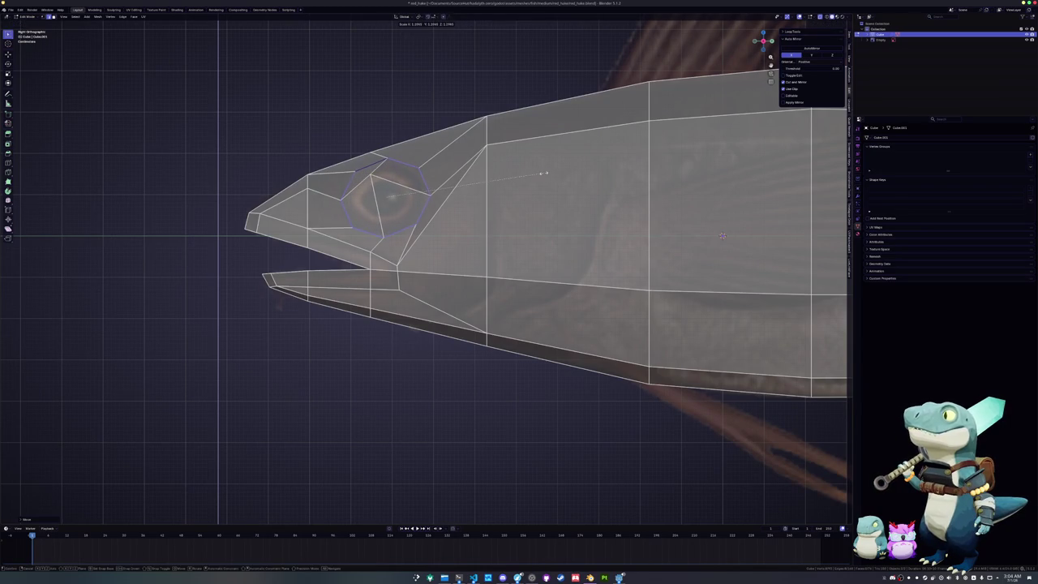
left_click(531, 174)
left_click(387, 156)
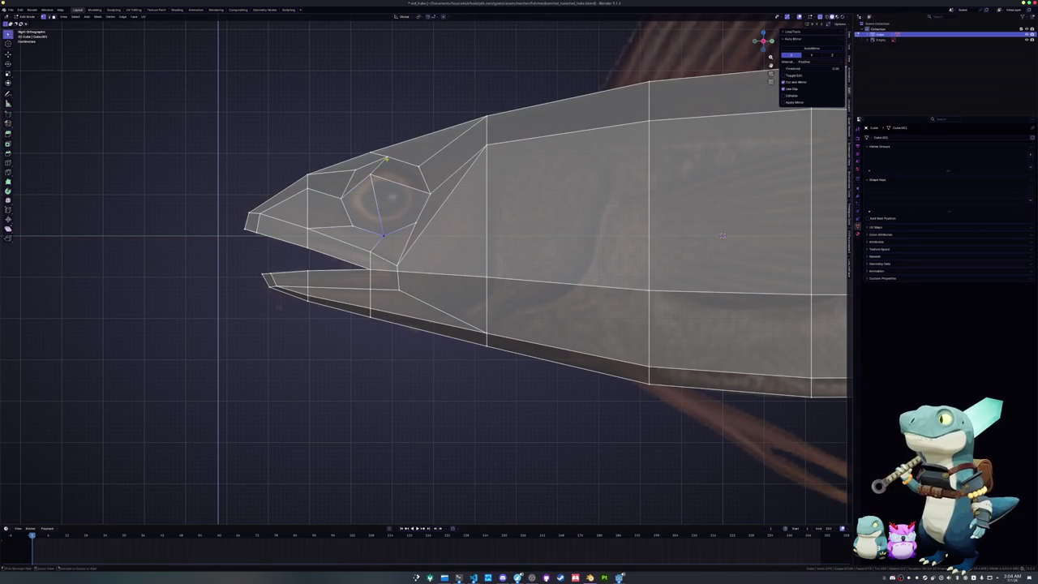
key("f")
key("f")
key("f")
key("f")
- Inspect the eye from top, front and side views, with X-ray over the reference
key("KP_7")
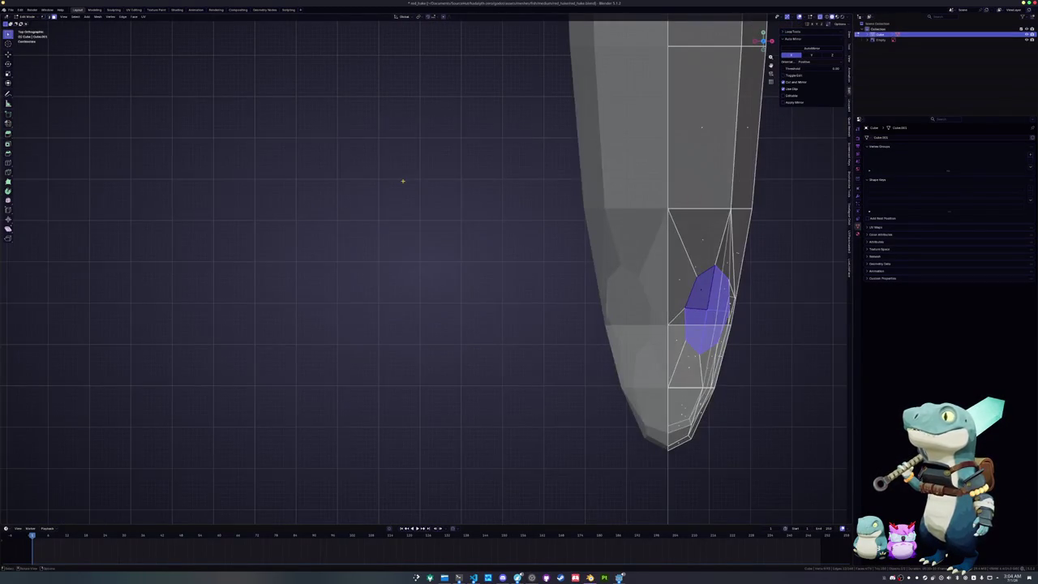
key("KP_1")
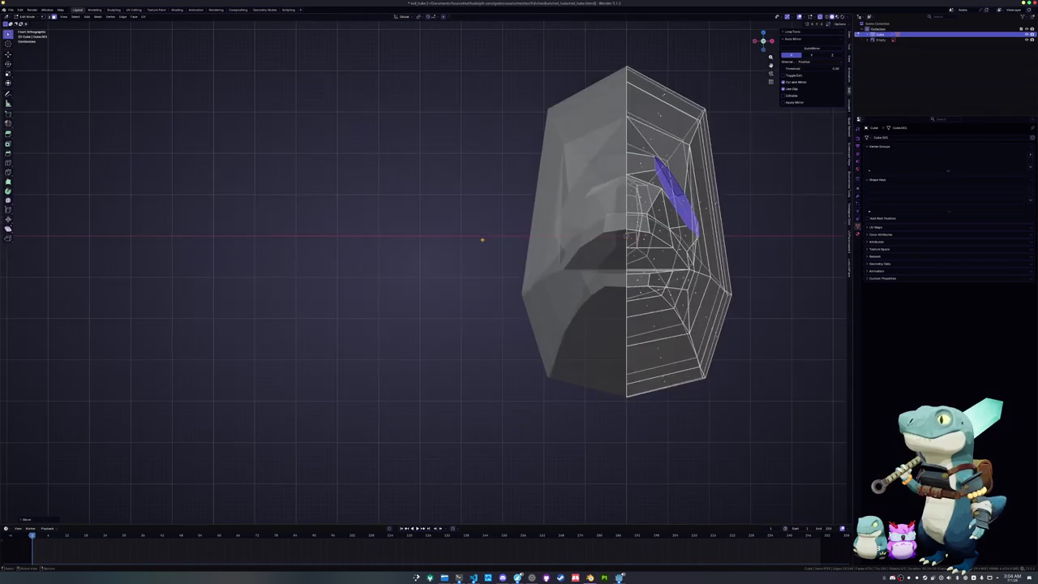
middle_click_drag(600, 211, 766, 184)
key("r")
key("Escape")
mouse_move(760, 192)
middle_mouse_down()
mouse_move(717, 214)
mouse_move(588, 210)
mouse_move(609, 211)
middle_mouse_up()
scroll(588, 211, "up", 3)
scroll(588, 211, "down", 3)
key("KP_3")
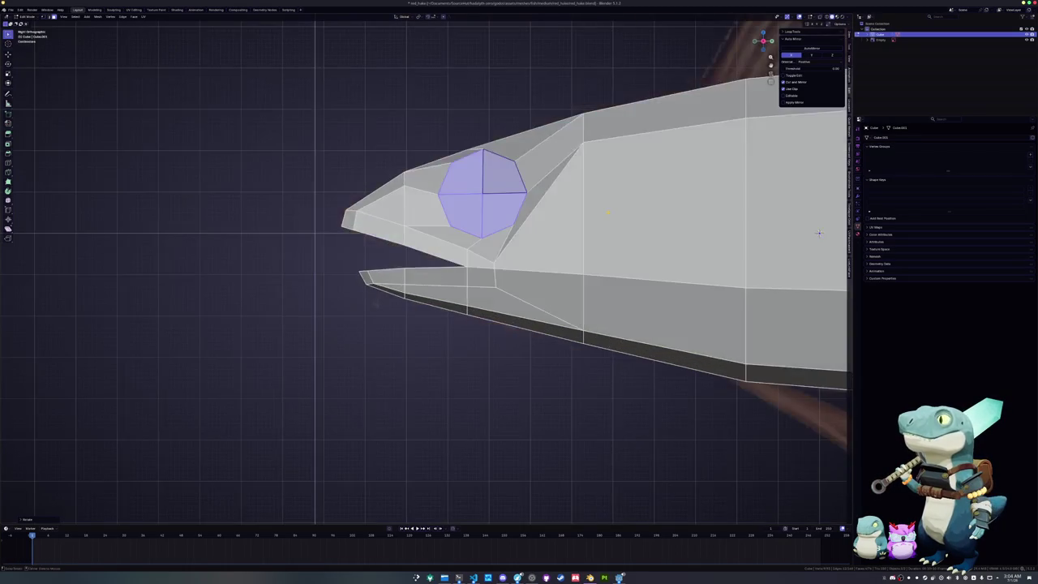
key("alt+z")
scroll(566, 262, "up", 4)
scroll(566, 261, "down", 2)
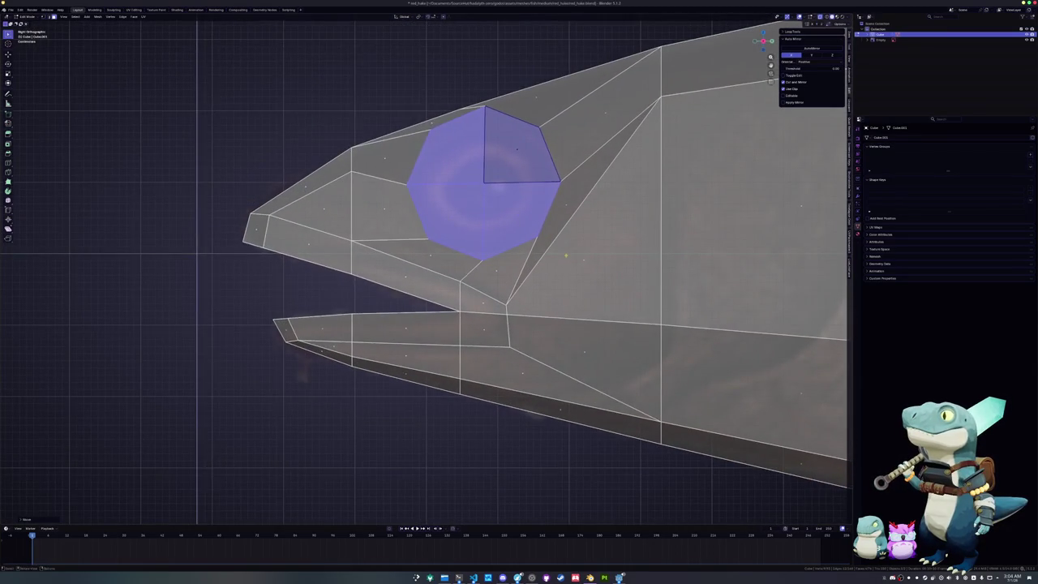
mouse_move(565, 262)
middle_mouse_down()
mouse_move(506, 265)
mouse_move(510, 309)
middle_mouse_up()
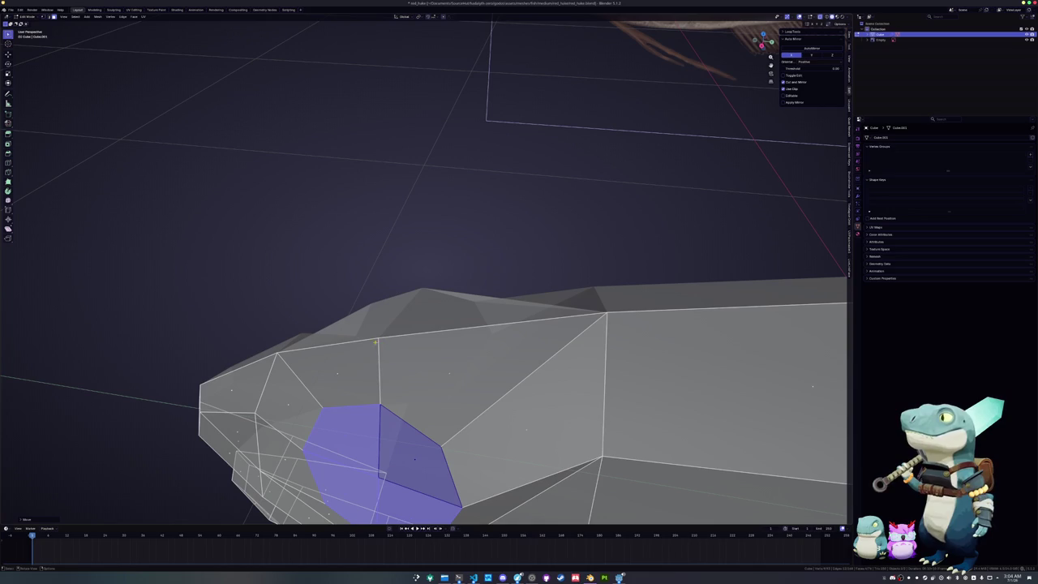
- Slide the vertex above the eye along its edge into a better position
left_click(378, 339)
key("shift+v")
left_click(394, 337)
mouse_move(393, 336)
middle_mouse_down()
mouse_move(676, 235)
mouse_move(629, 291)
middle_mouse_up()
left_click(405, 315)
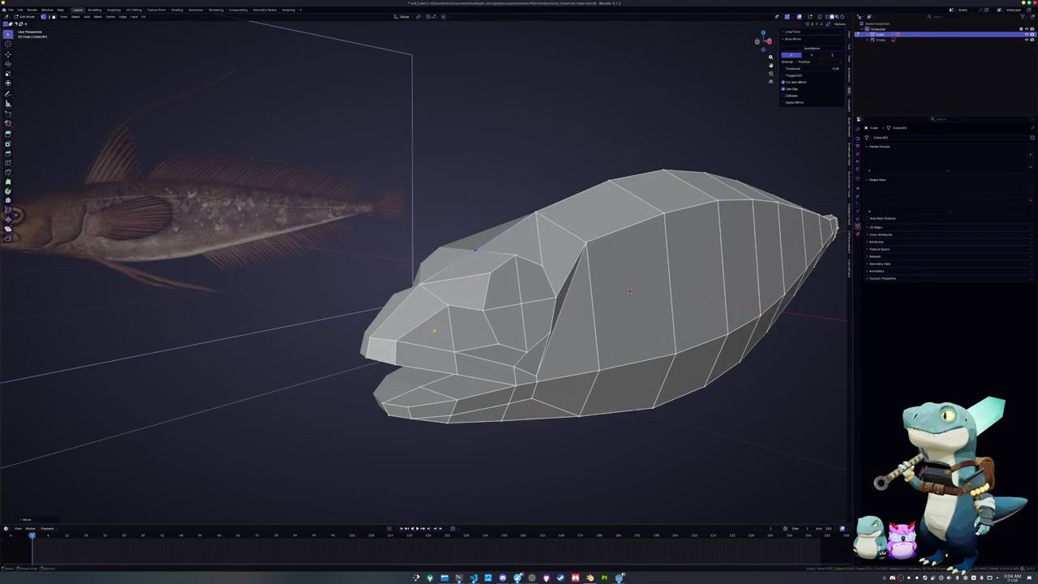
middle_click_drag(405, 315, 456, 314)
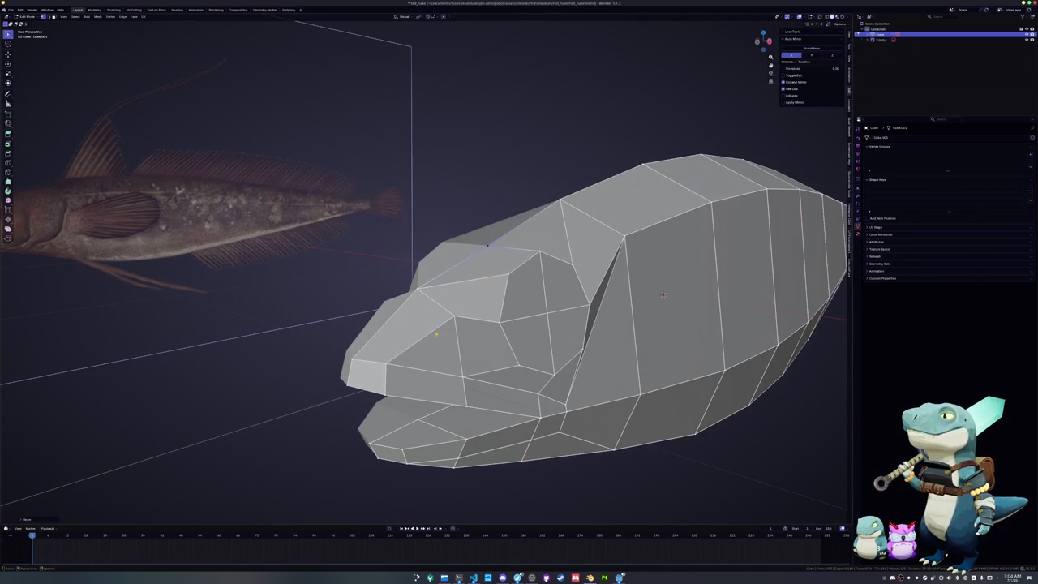
middle_click_drag(456, 313, 457, 290)
- Knife-cut new edges at a head vertex and dissolve two stray edges beside the eye
left_click(452, 294)
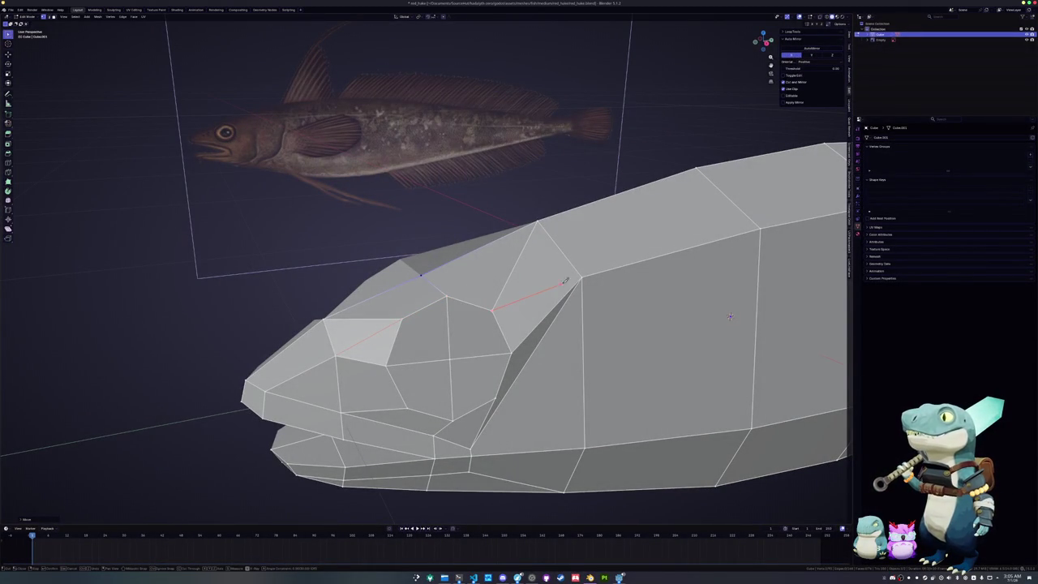
key("Return")
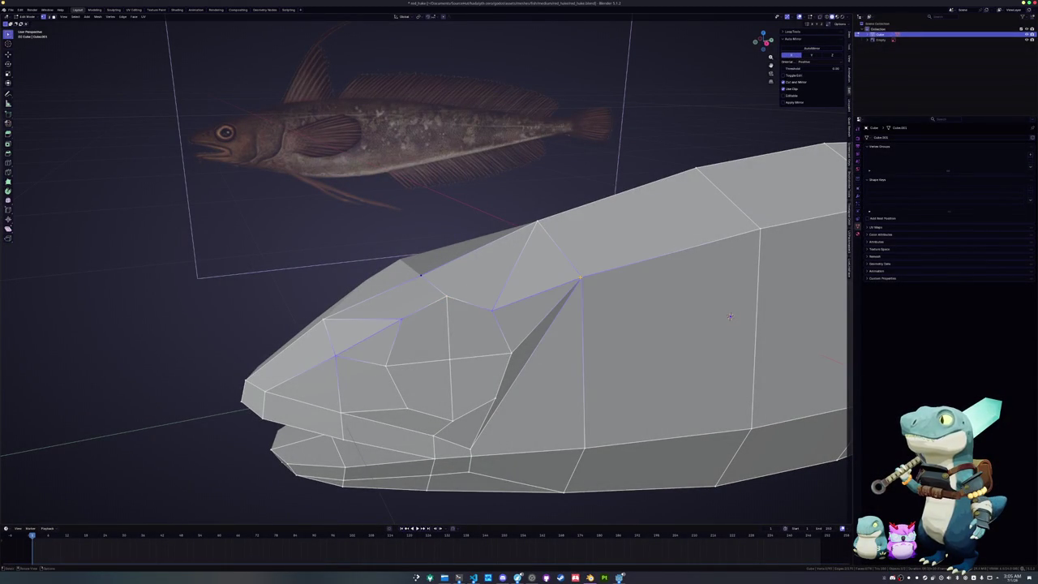
middle_click_drag(729, 316, 724, 312)
left_click(373, 327)
key("x")
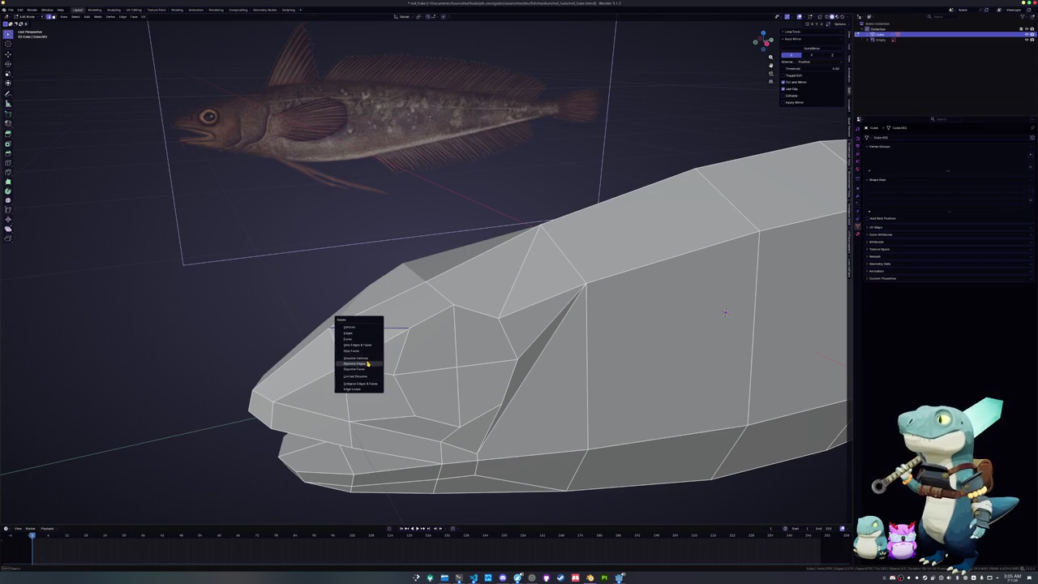
left_click(368, 364)
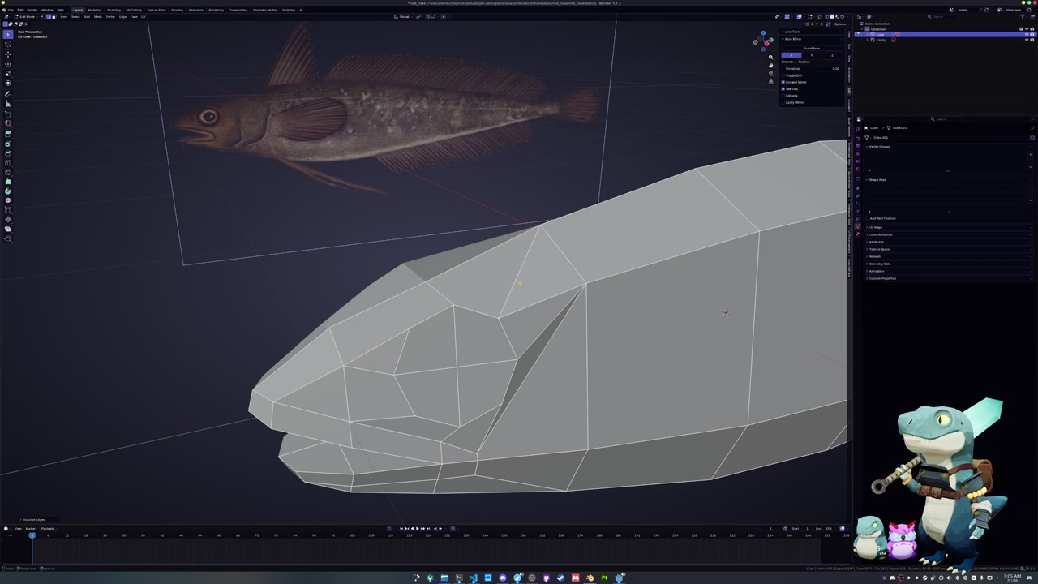
key("x")
left_click(520, 284)
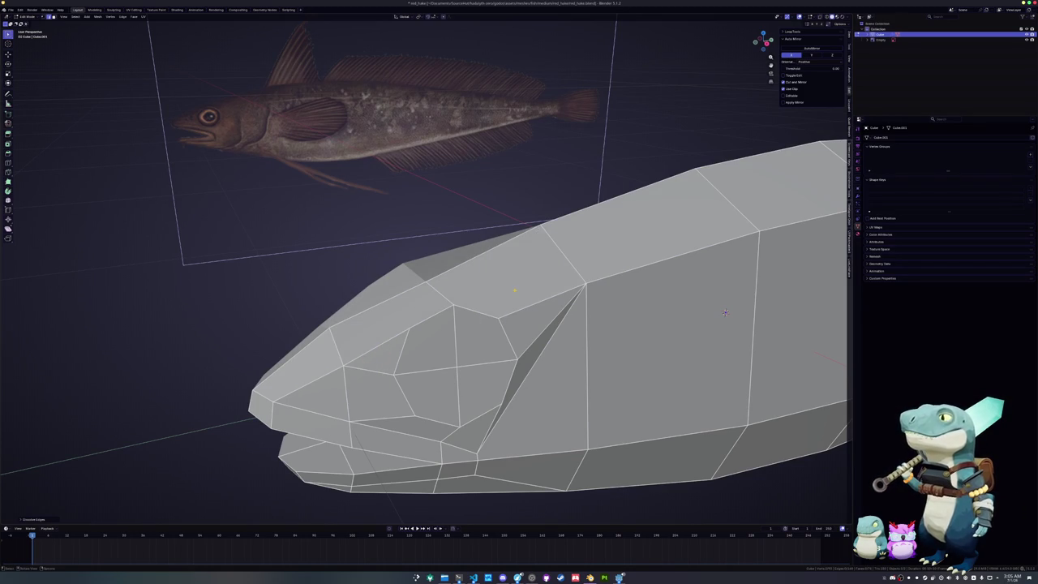
- Knife-cut a new edge across the top of the head
middle_click_drag(520, 283, 505, 297)
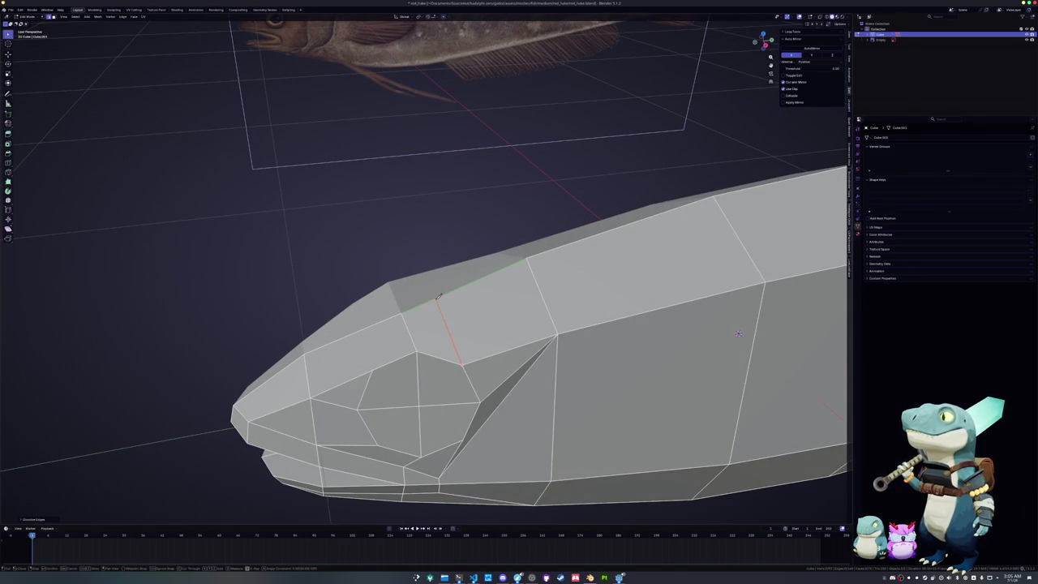
left_click(365, 326)
key("Return")
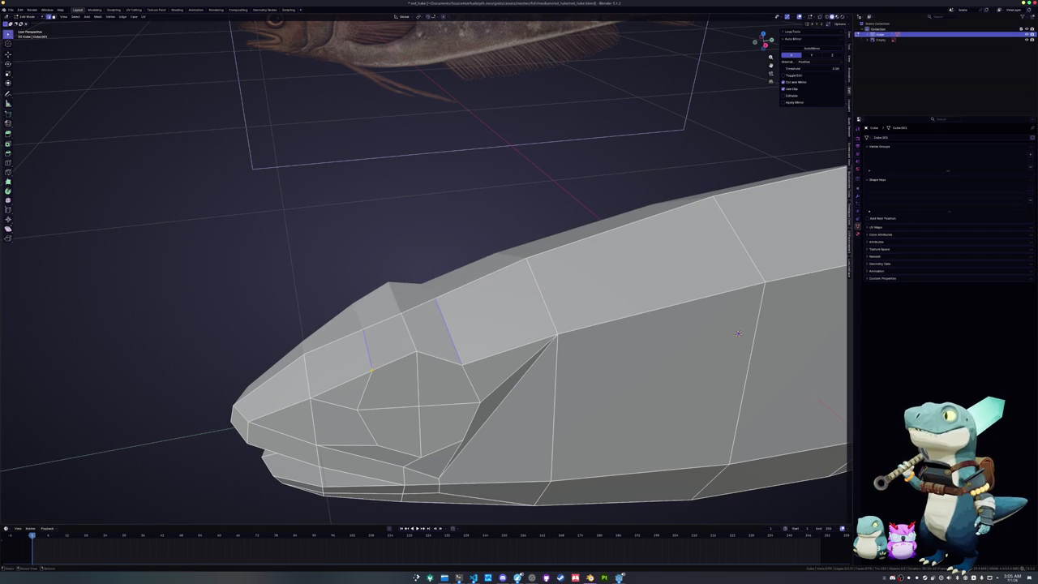
mouse_move(737, 332)
middle_mouse_down()
mouse_move(764, 391)
mouse_move(761, 352)
middle_mouse_up()
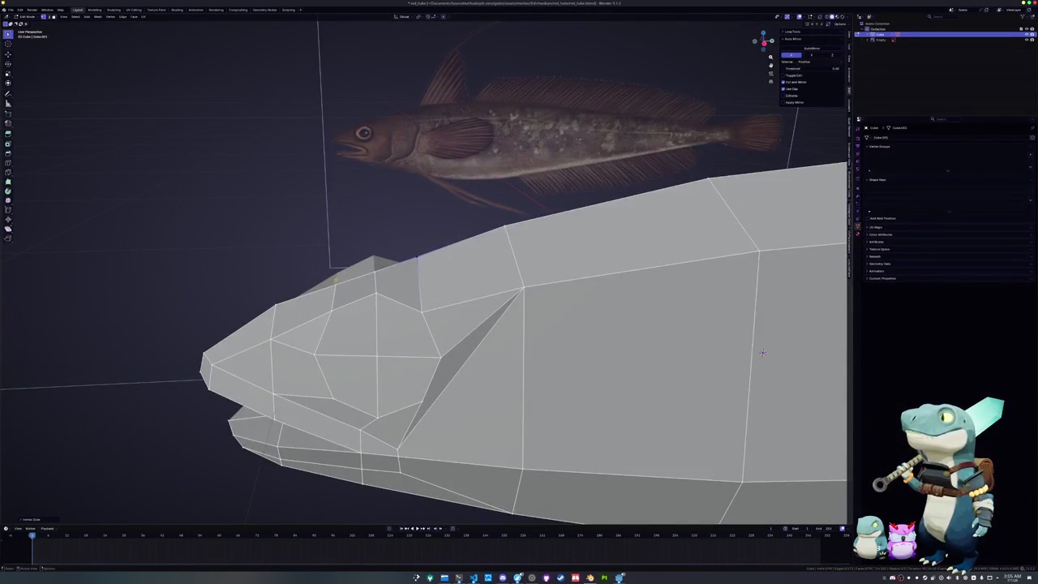
middle_click_drag(761, 352, 747, 334)
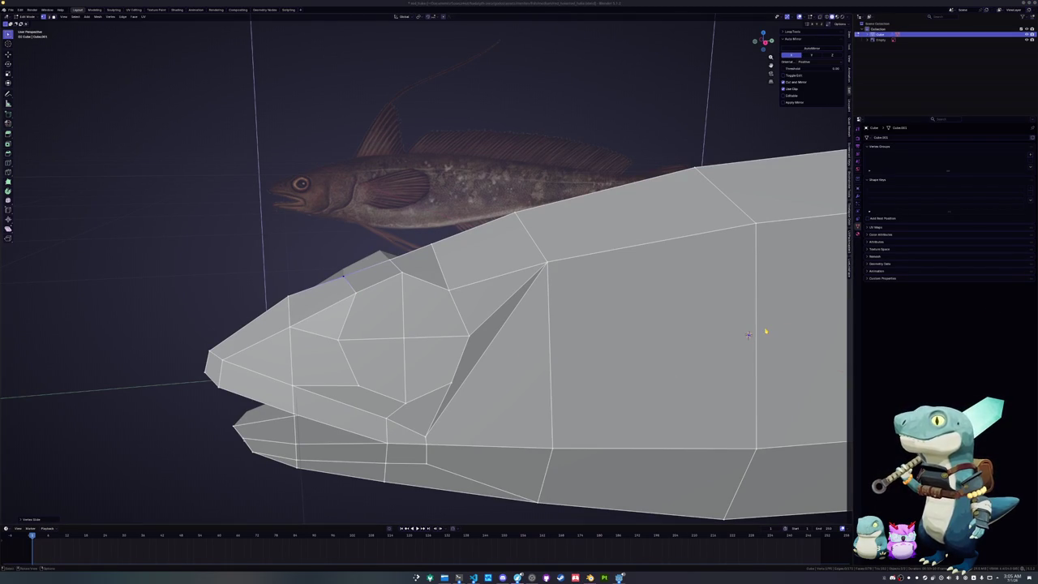
middle_click_drag(378, 239, 325, 270)
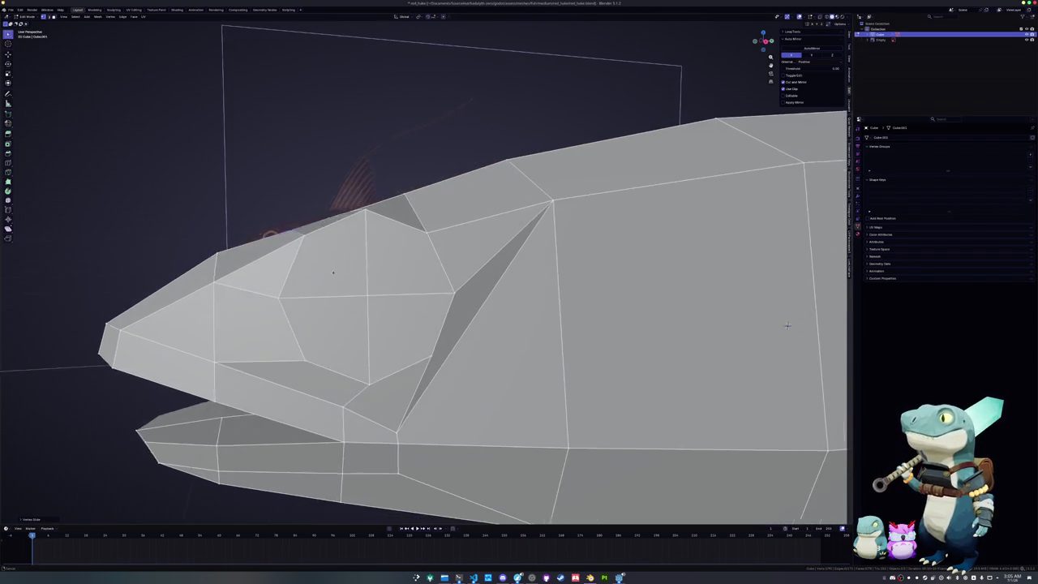
- Switch to edge select and dissolve the diagonal edge strip on the head
key("2")
right_click(404, 307)
left_click(401, 304)
middle_click_drag(401, 304, 405, 312)
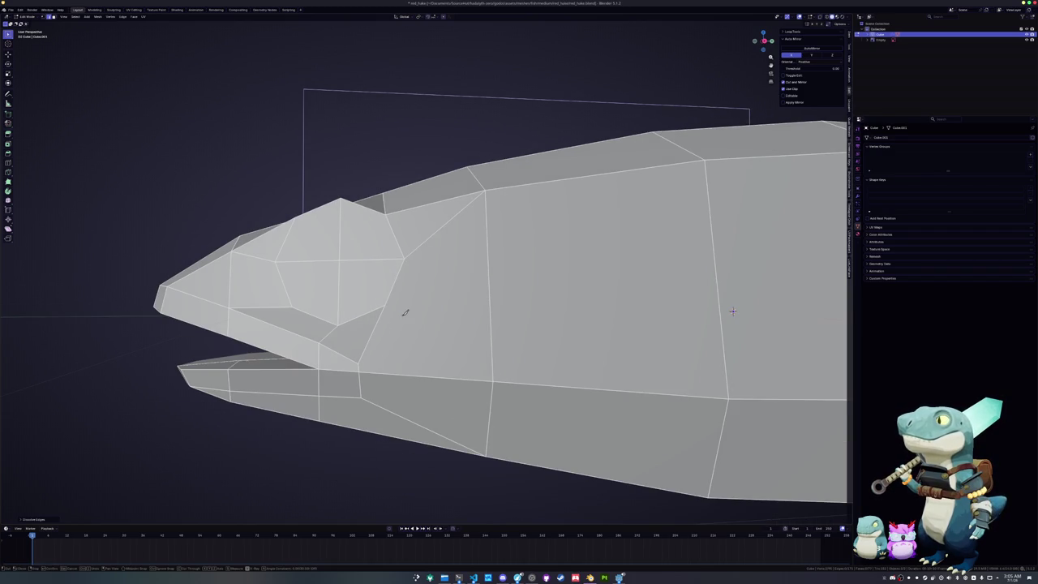
- Knife-cut a line from the head top down to the jaw, then return to side view
left_click(359, 362)
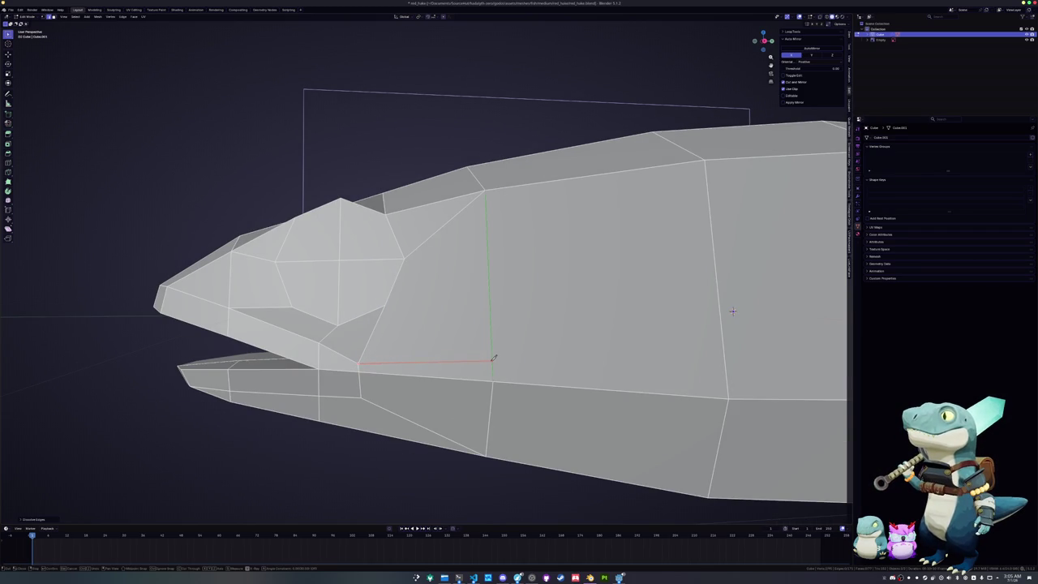
left_click(492, 359)
mouse_move(492, 359)
middle_mouse_down()
mouse_move(396, 349)
mouse_move(431, 347)
middle_mouse_up()
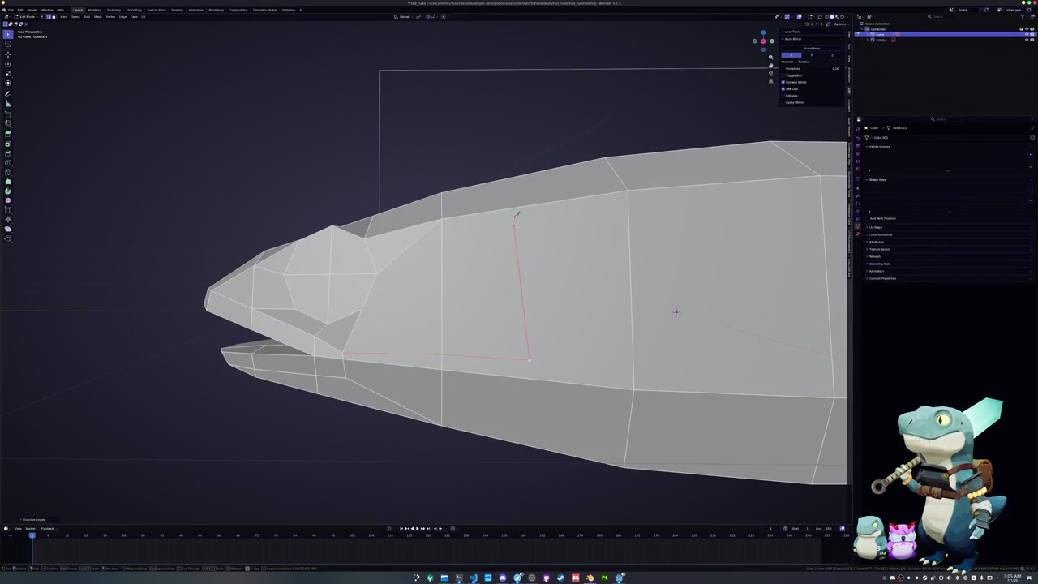
left_click(523, 103)
left_click(530, 356)
left_click(635, 389)
key("Return")
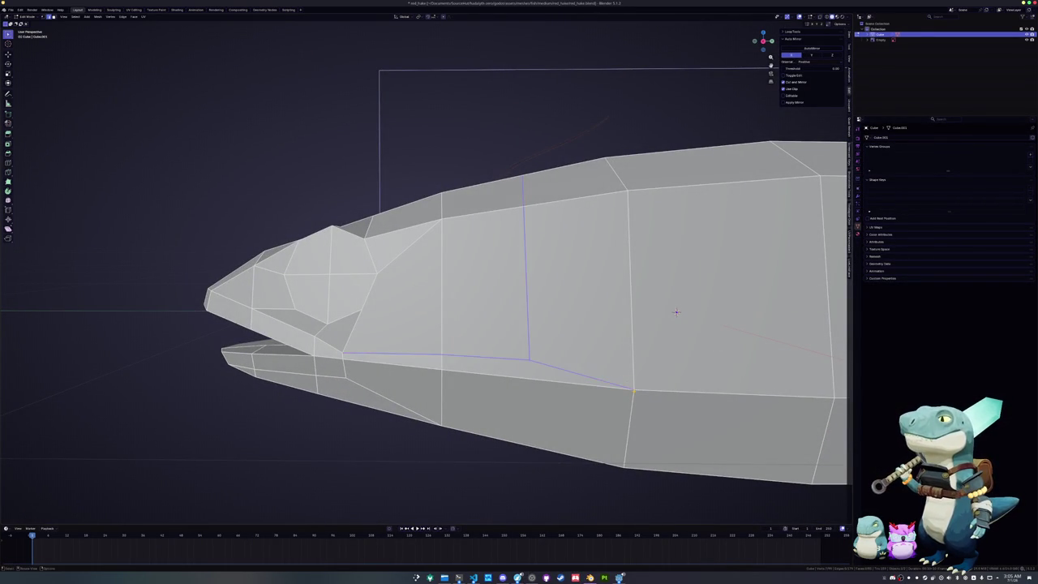
key("KP_1")
key("KP_3")
scroll(637, 301, "up", 1)
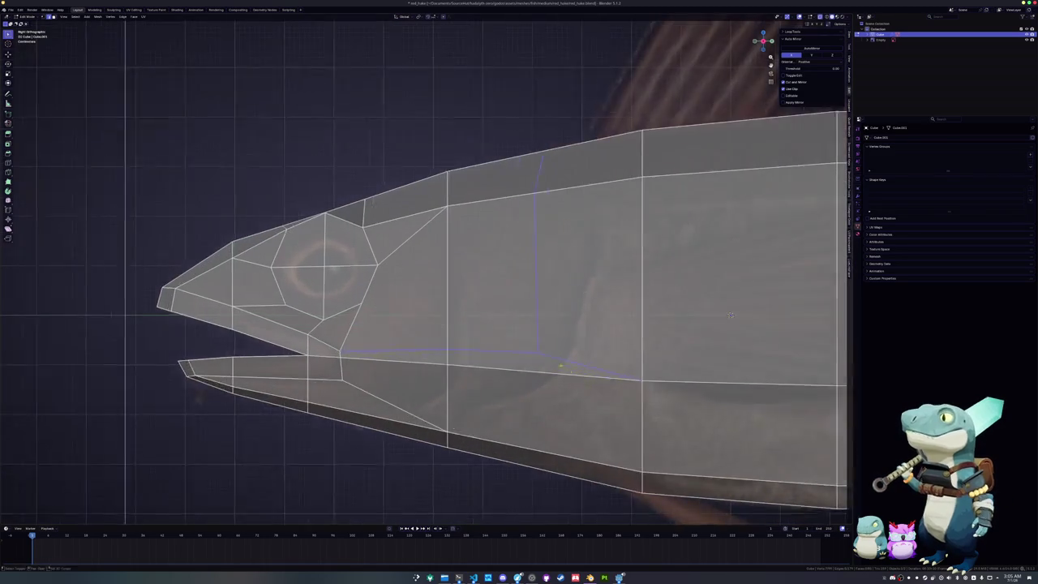
- Cancel a stray knife cut and dissolve the lower jaw edge
scroll(637, 301, "up", 1)
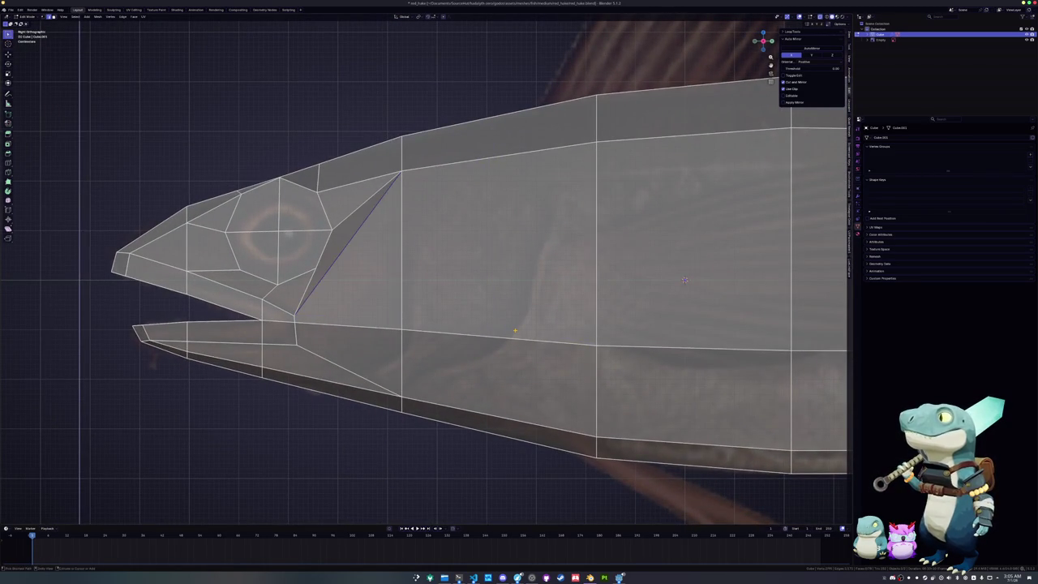
key("k")
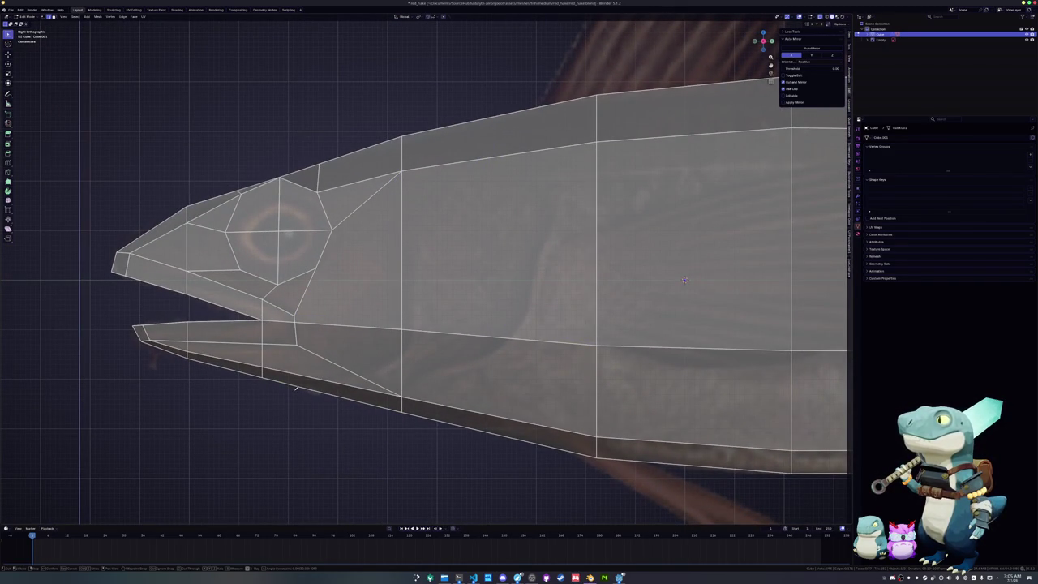
right_click(344, 375)
key("Escape")
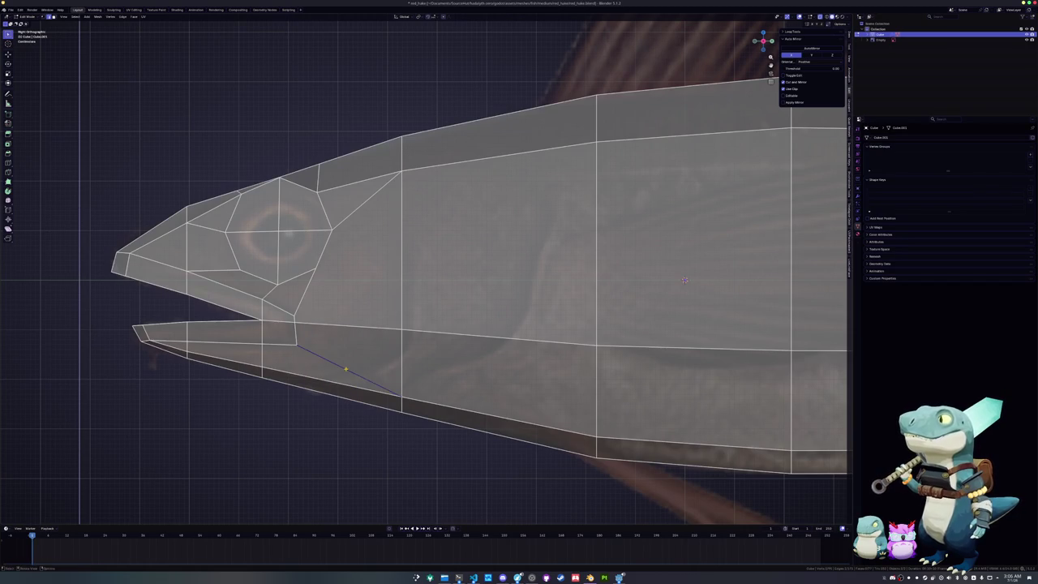
key("x")
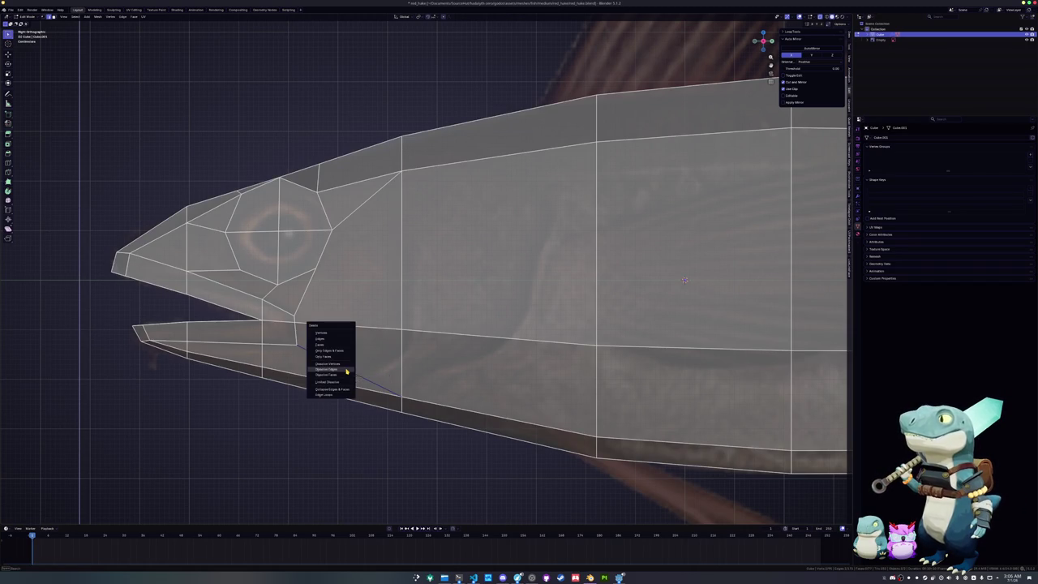
left_click(346, 370)
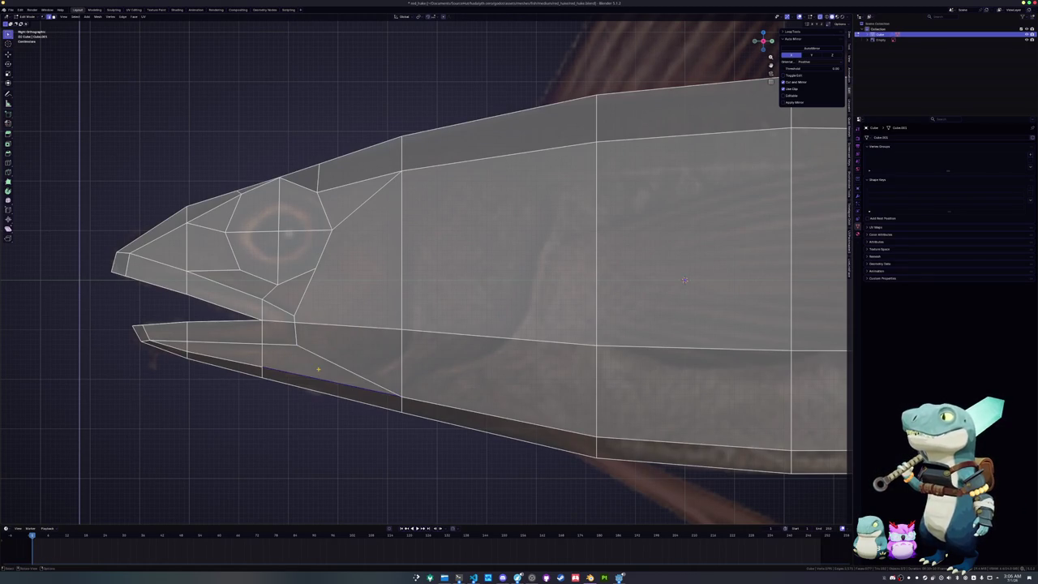
- Knife-cut the curved gill-cover outline from the lower jaw up to the body's top edge
key("k")
left_click(301, 386)
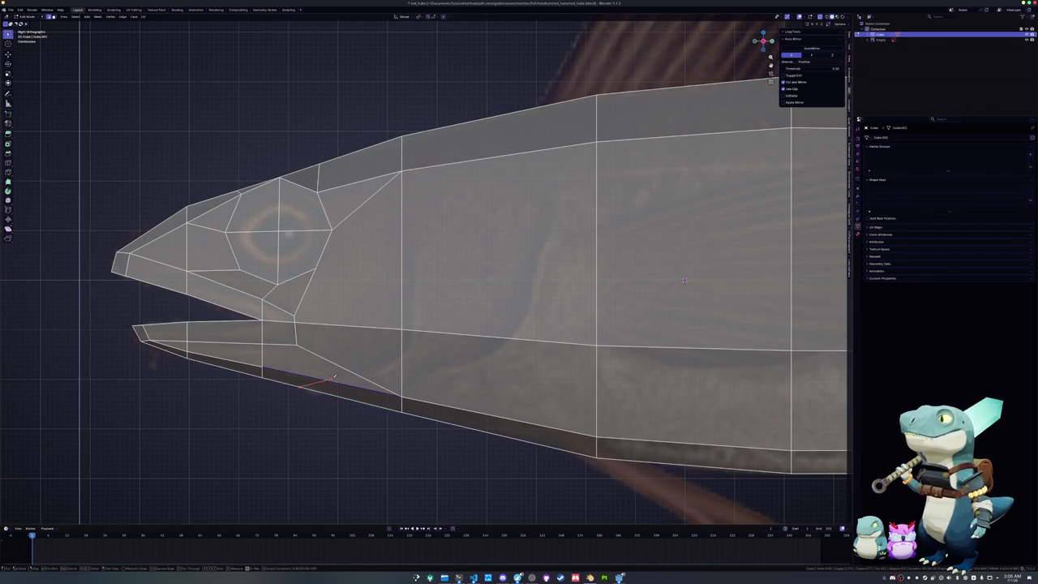
left_click(401, 395)
left_click(441, 366)
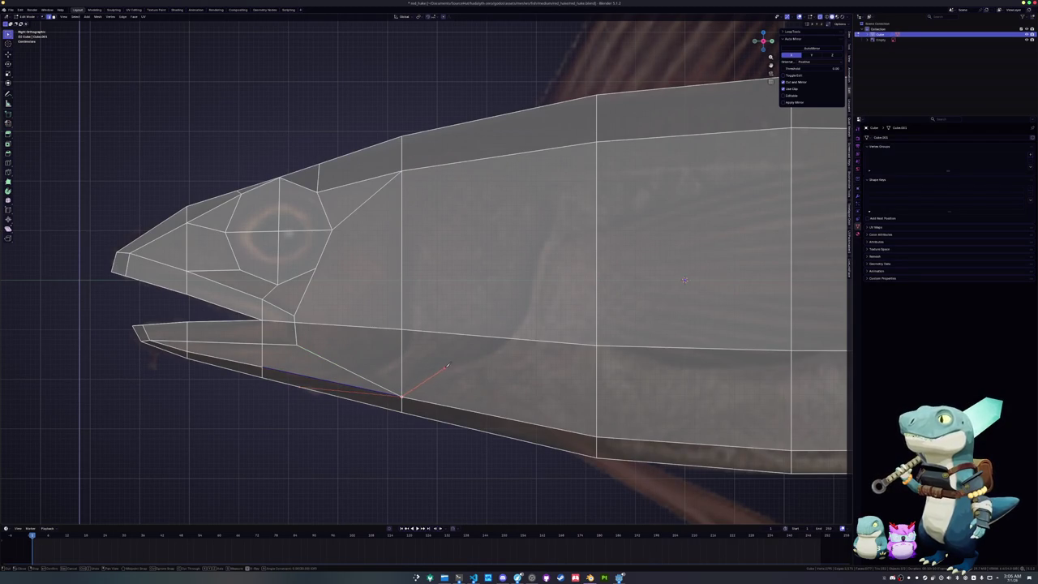
left_click(487, 355)
left_click(510, 338)
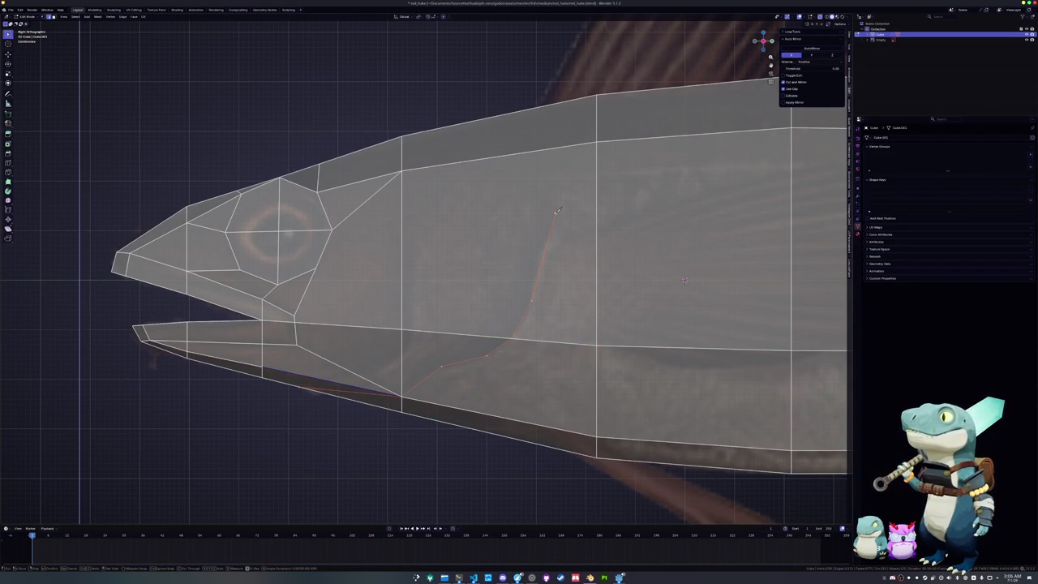
left_click(481, 159)
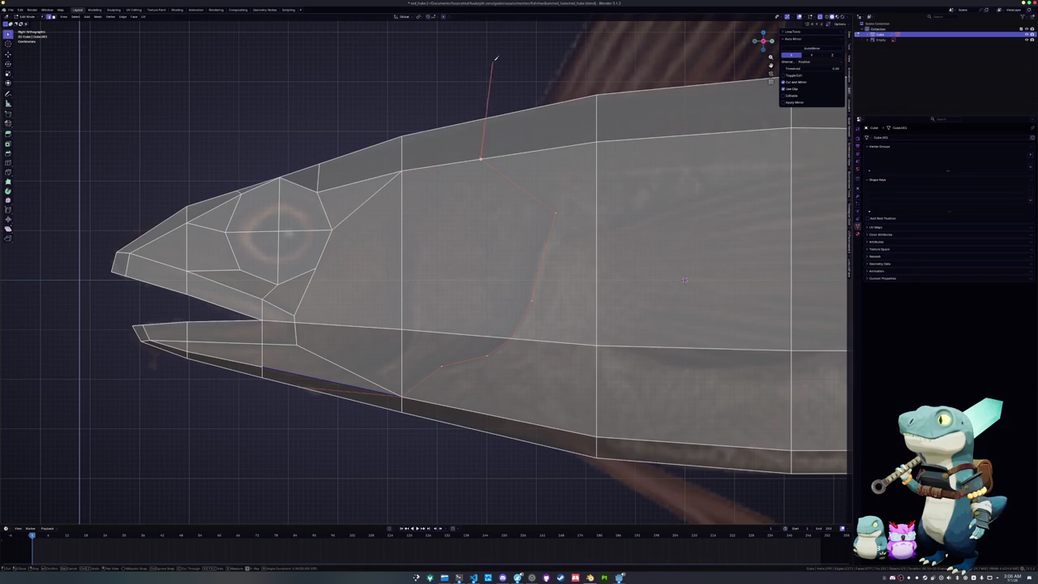
key("Return")
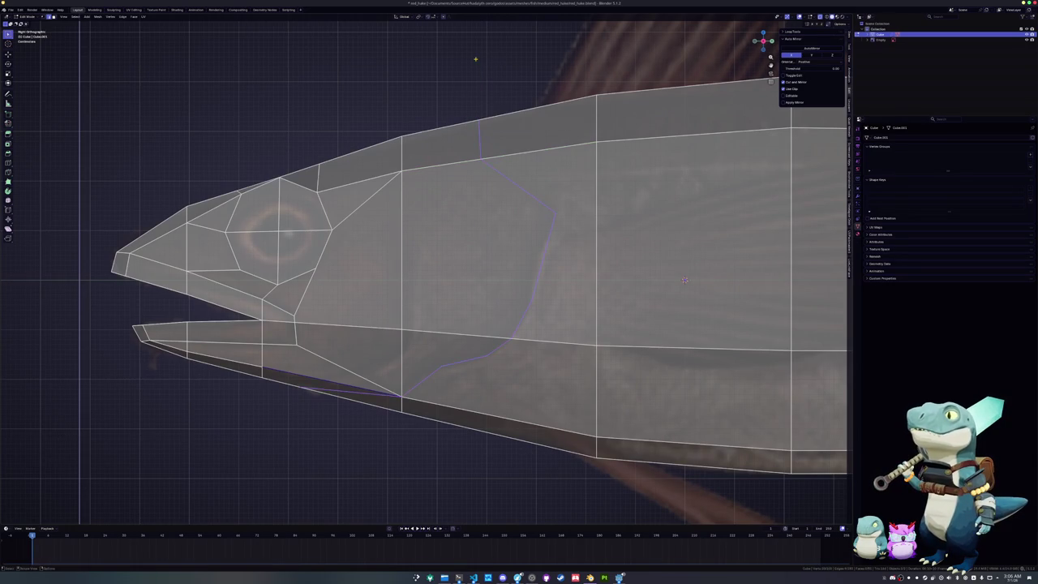
- Add vertical knife cuts behind the gill line reaching the top edge and middle edge
key("ctrl+KP_Add")
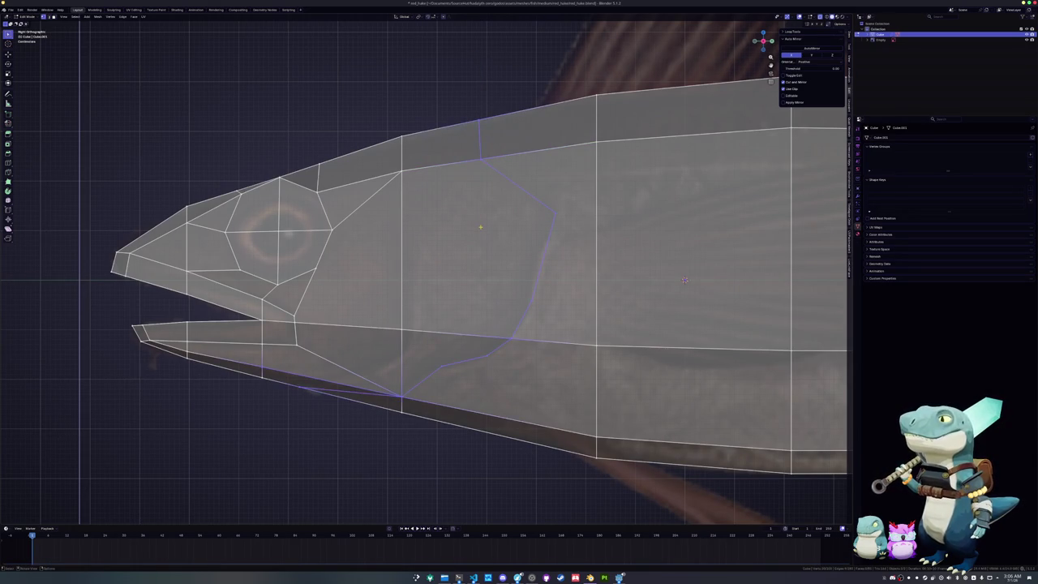
middle_click_drag(521, 274, 578, 261, "shift")
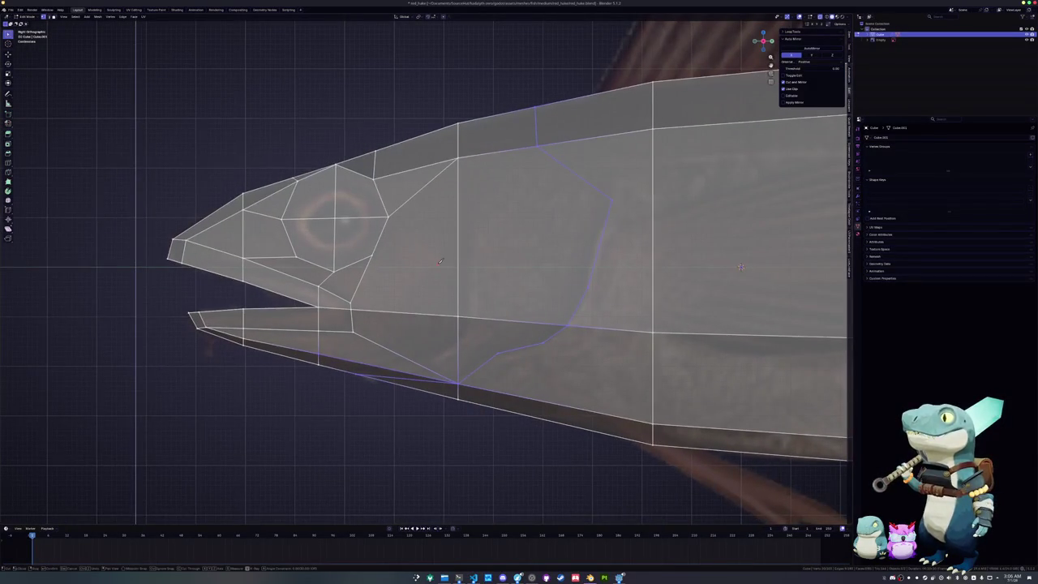
left_click(612, 198)
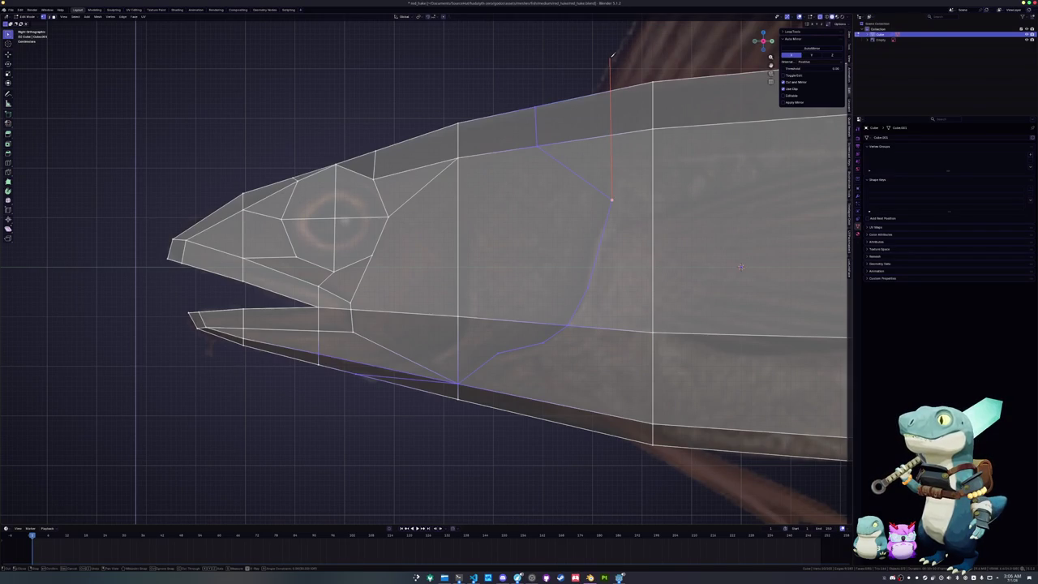
left_click(611, 94)
left_click(592, 286)
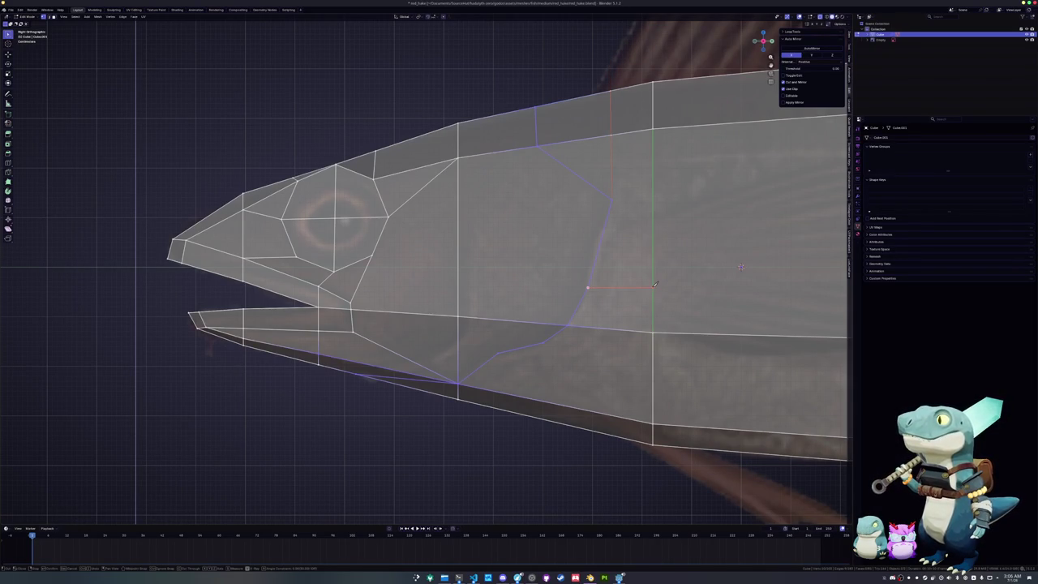
left_click(653, 285)
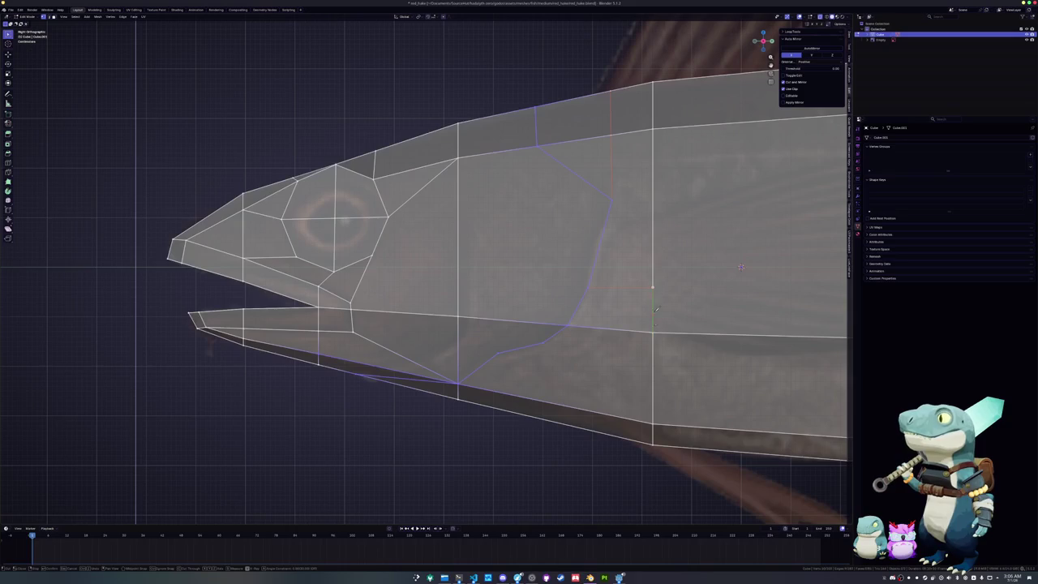
left_click(654, 199)
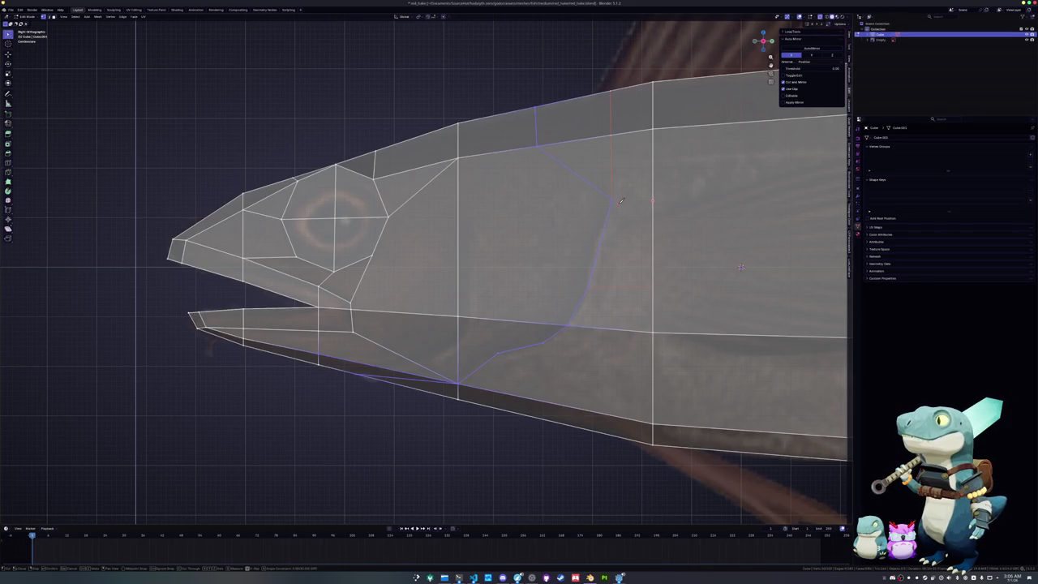
key("Return")
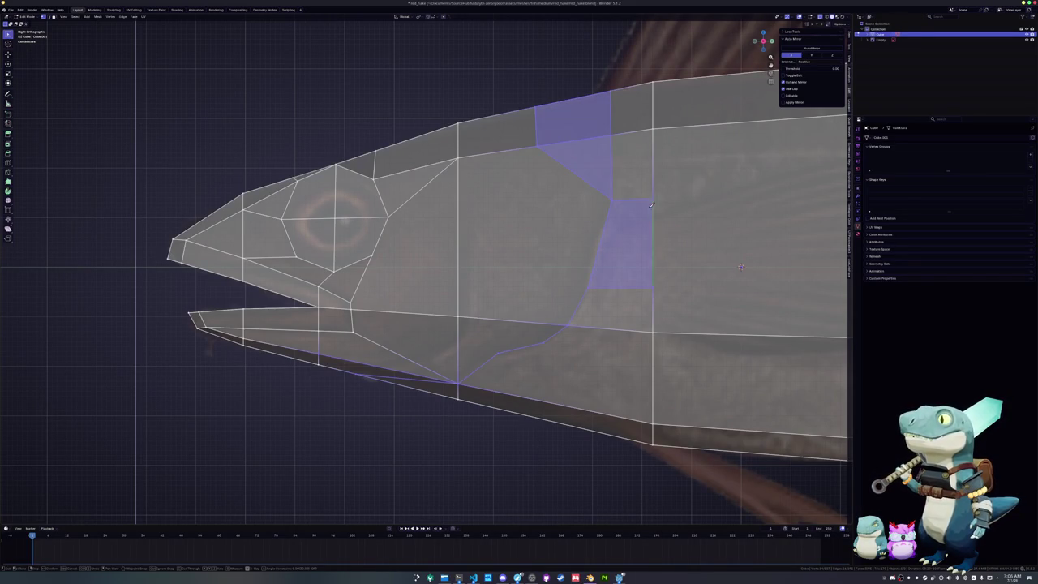
- Commit the pending belly cuts after undoing a misplaced point, then select the diagonal jaw edge
middle_click_drag(558, 339, 552, 269, "shift")
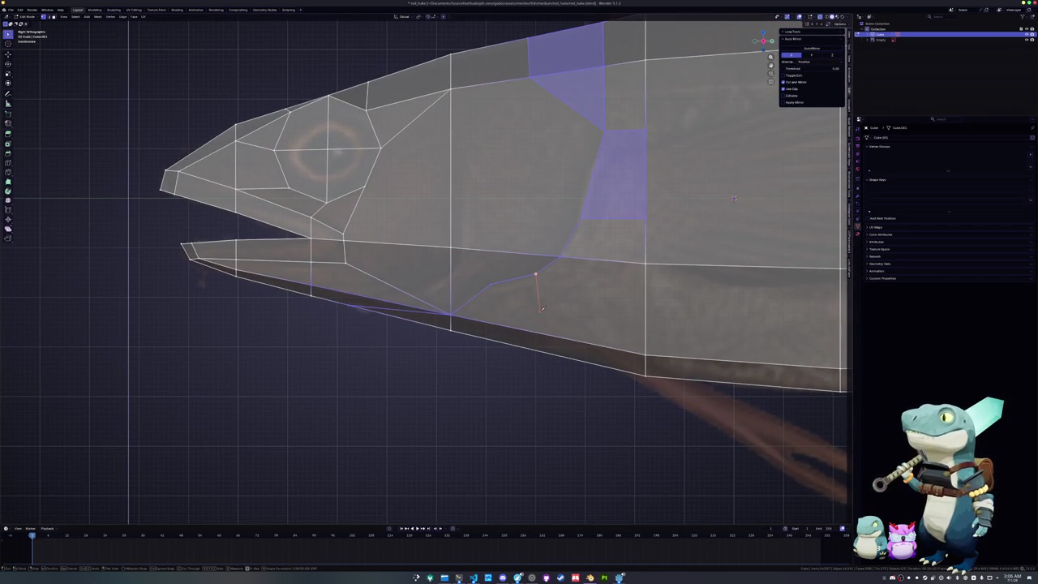
left_click(535, 446)
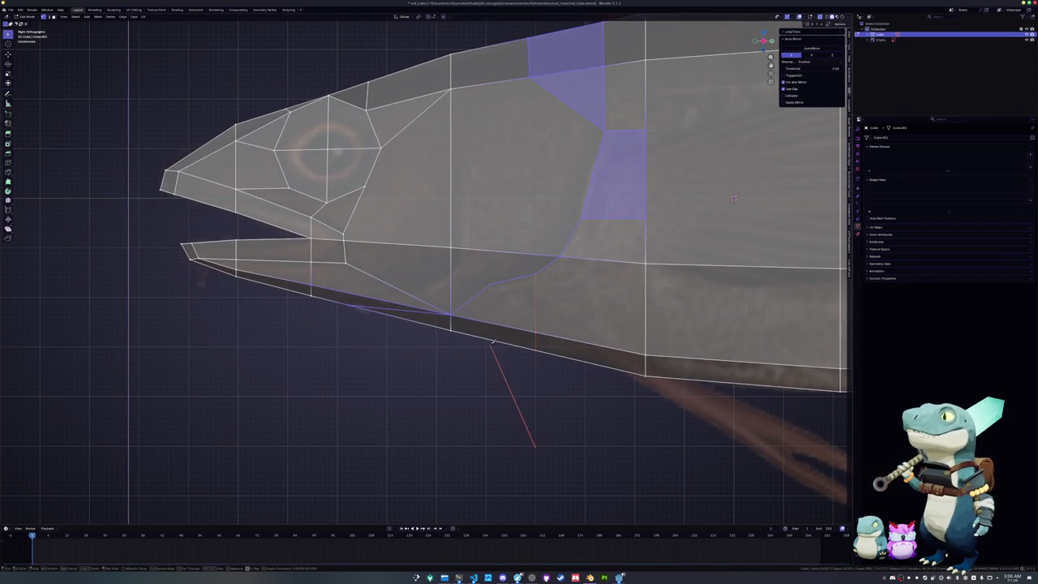
key("ctrl+z")
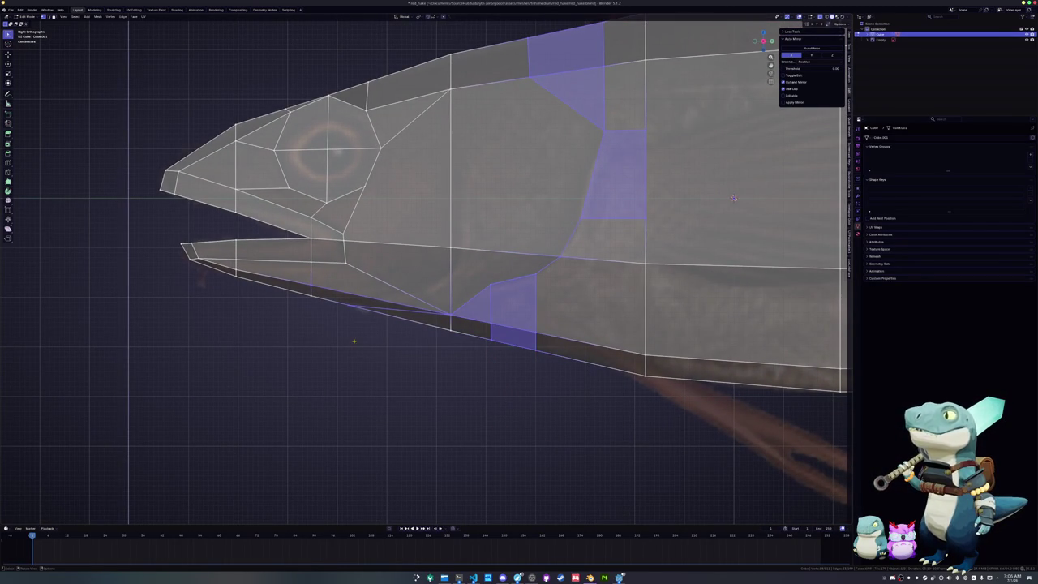
key("Return")
left_click(410, 293)
middle_click_drag(410, 293, 469, 290, "shift")
- Dissolve the horizontal edge on the fish's body
key("x")
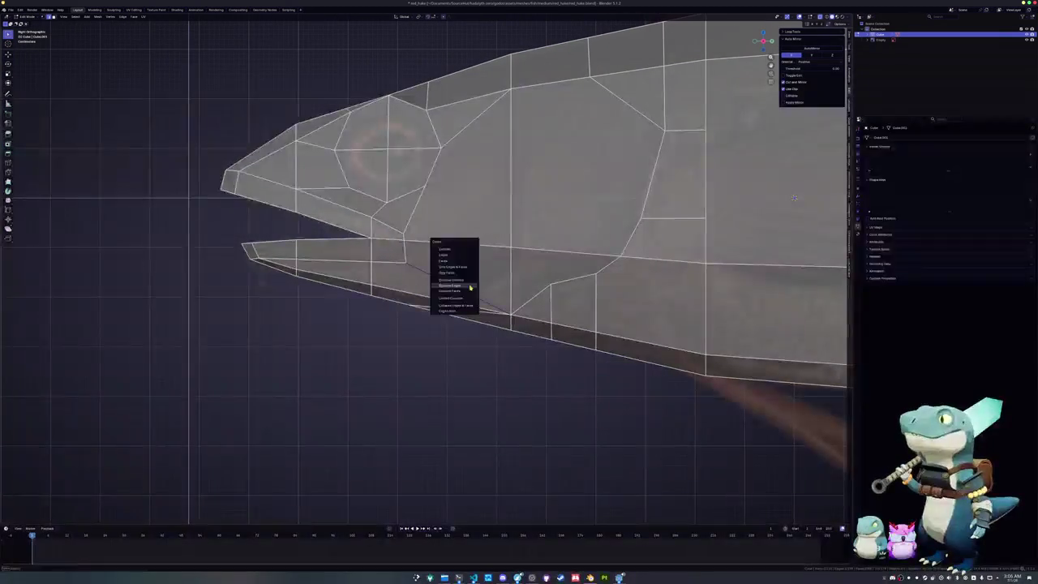
key("Escape")
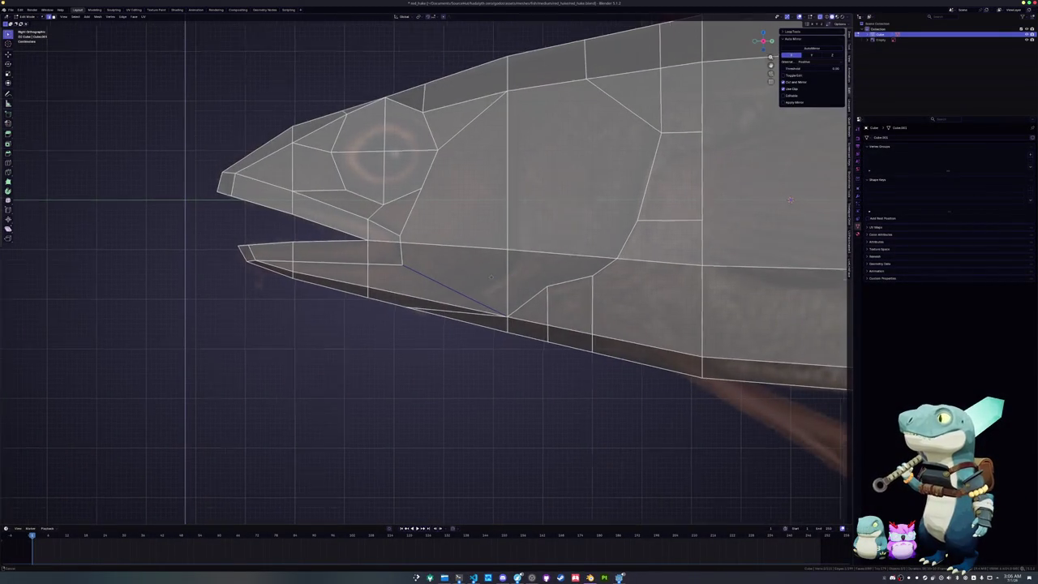
middle_click_drag(497, 284, 396, 356, "shift")
middle_click_drag(577, 298, 479, 302, "shift")
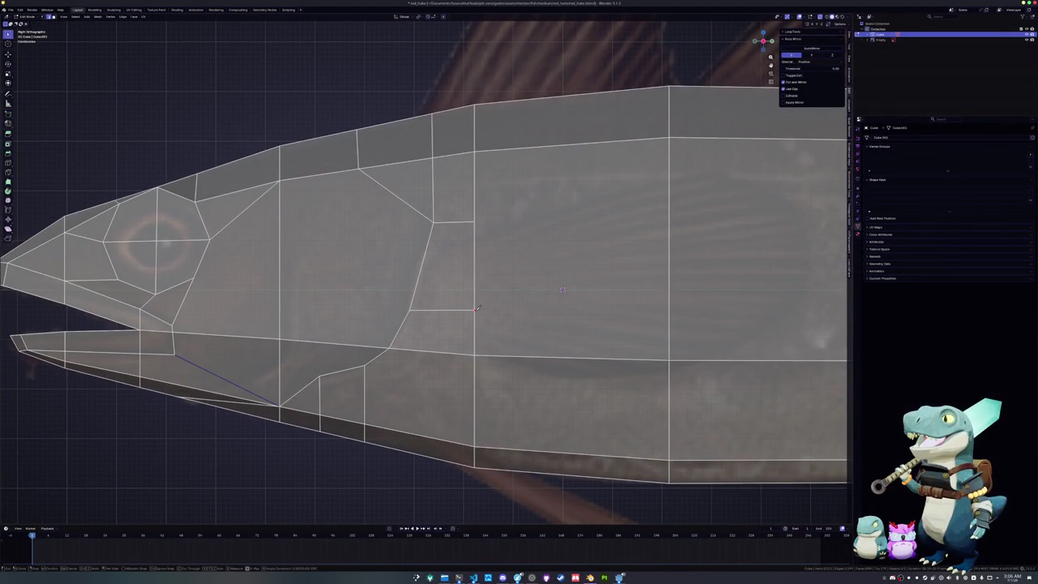
left_click(451, 310)
key("x")
left_click(451, 311)
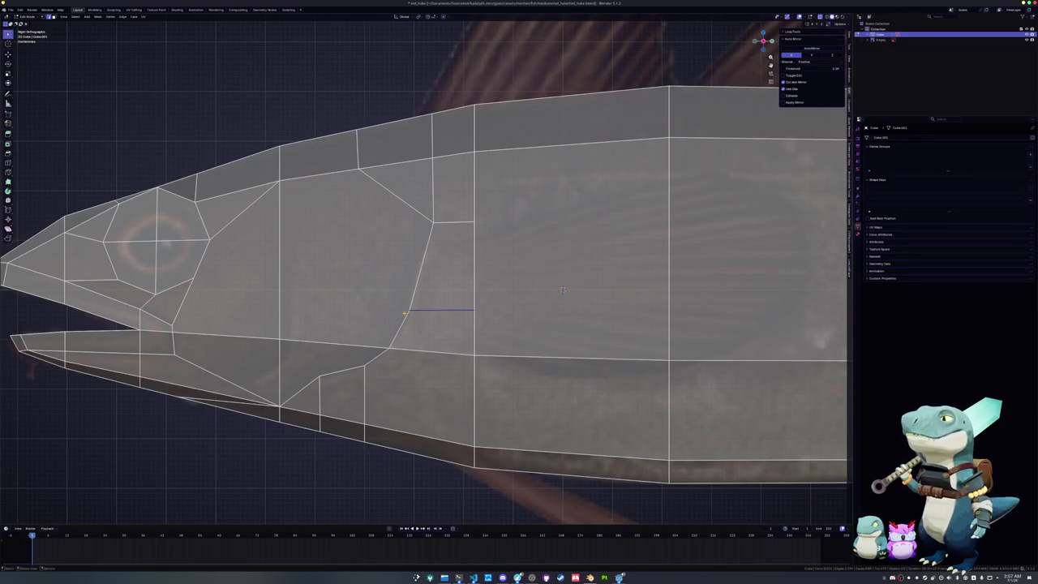
- Knife-cut to the lower vertex, then dissolve another horizontal body edge
key("k")
left_click(475, 355)
key("Return")
left_click(452, 311)
key("x")
left_click(441, 312)
middle_click_drag(451, 311, 410, 352, "shift")
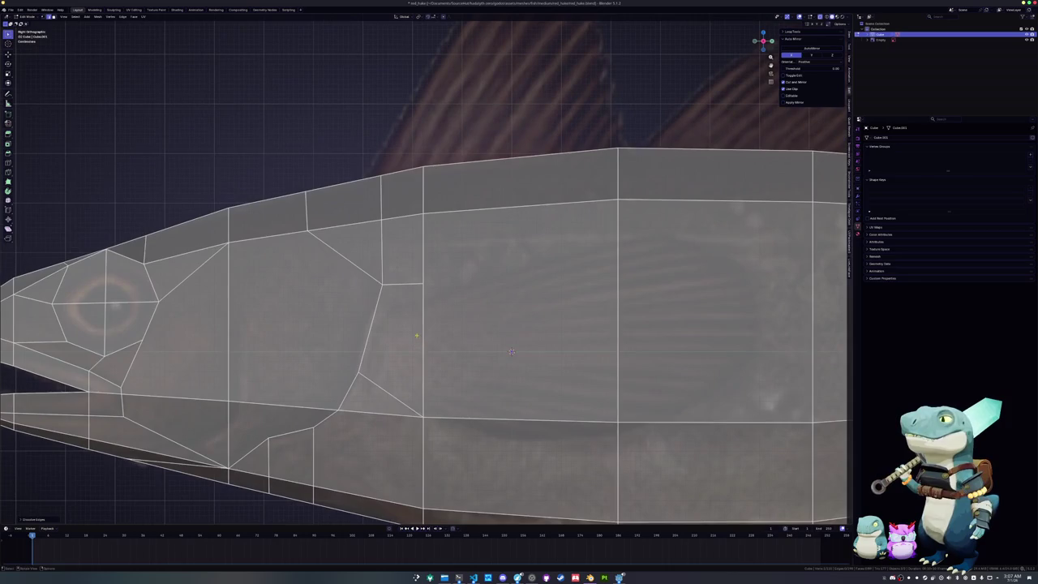
- Knife-cut a new edge starting from a body vertex
key("k")
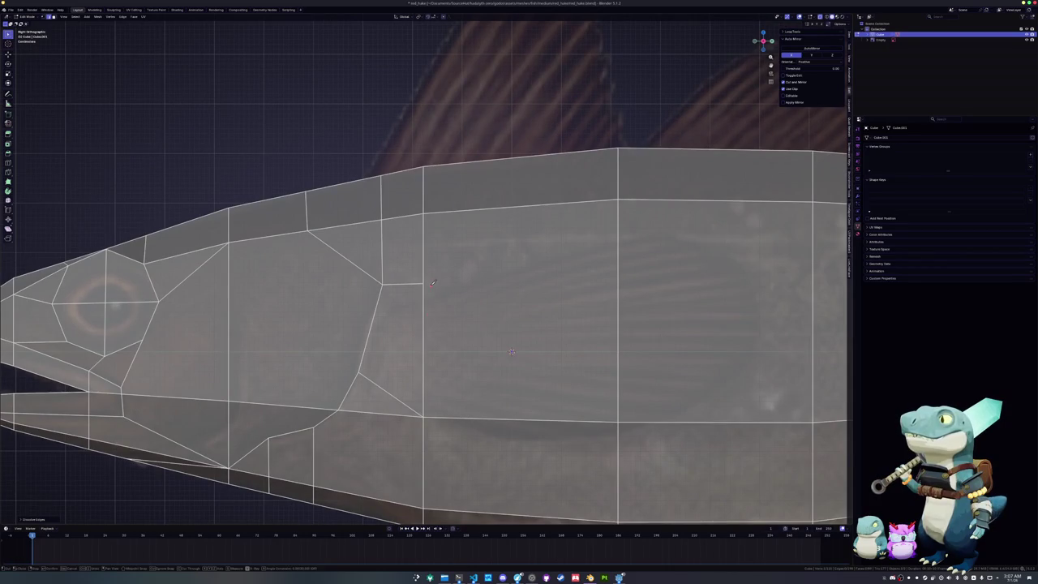
left_click(423, 283)
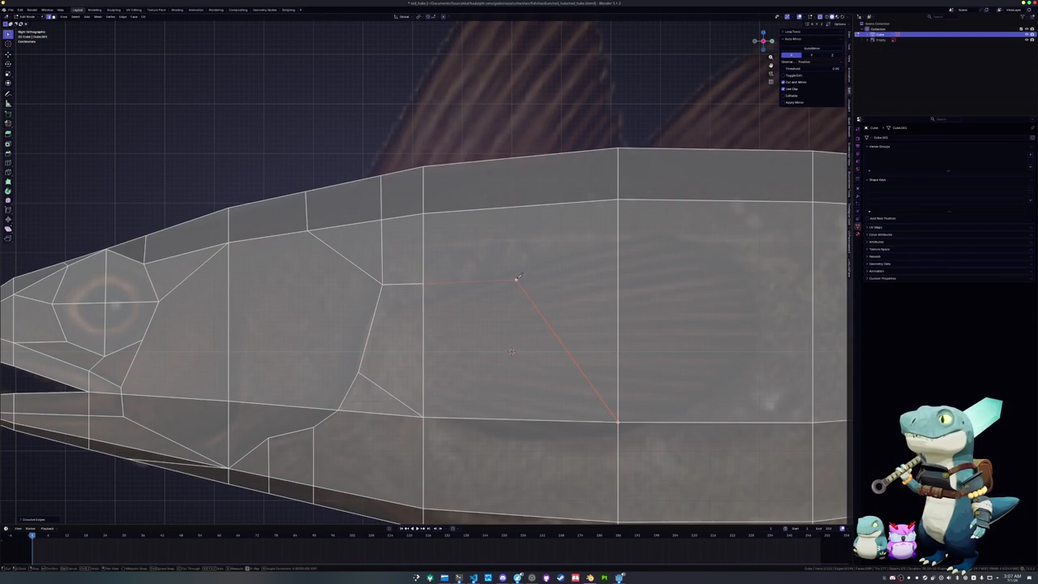
key("Return")
scroll(448, 231, "down", 3)
scroll(454, 306, "up", 1)
scroll(453, 305, "up", 2)
- Slide two short edges of the head into place to match the reference
left_click(457, 278)
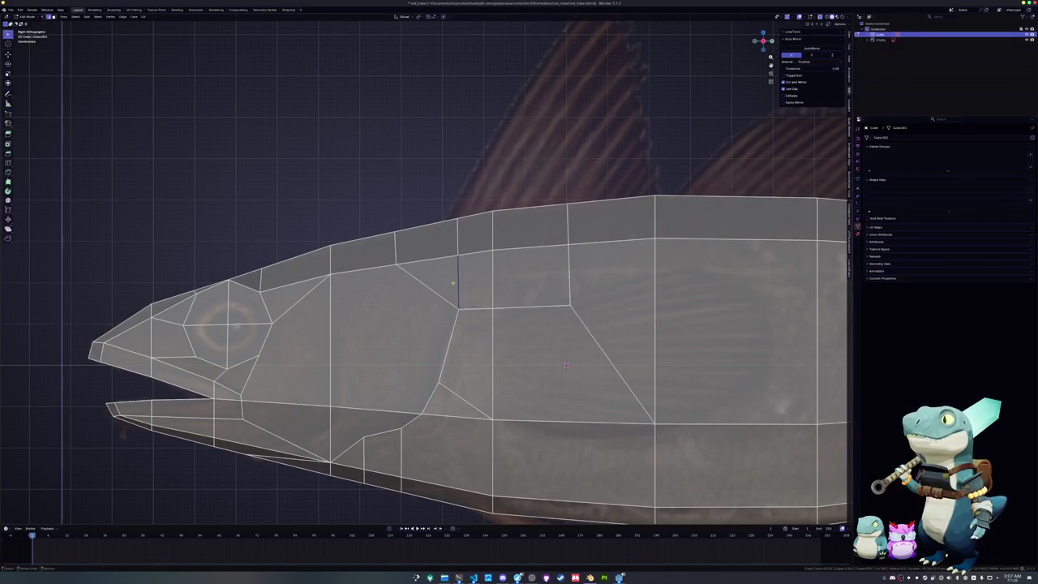
middle_click_drag(427, 287, 469, 273, "shift")
left_click(439, 234)
key("g")
key("g")
left_click(447, 232)
middle_click_drag(422, 429, 479, 351, "shift")
key("g")
key("g")
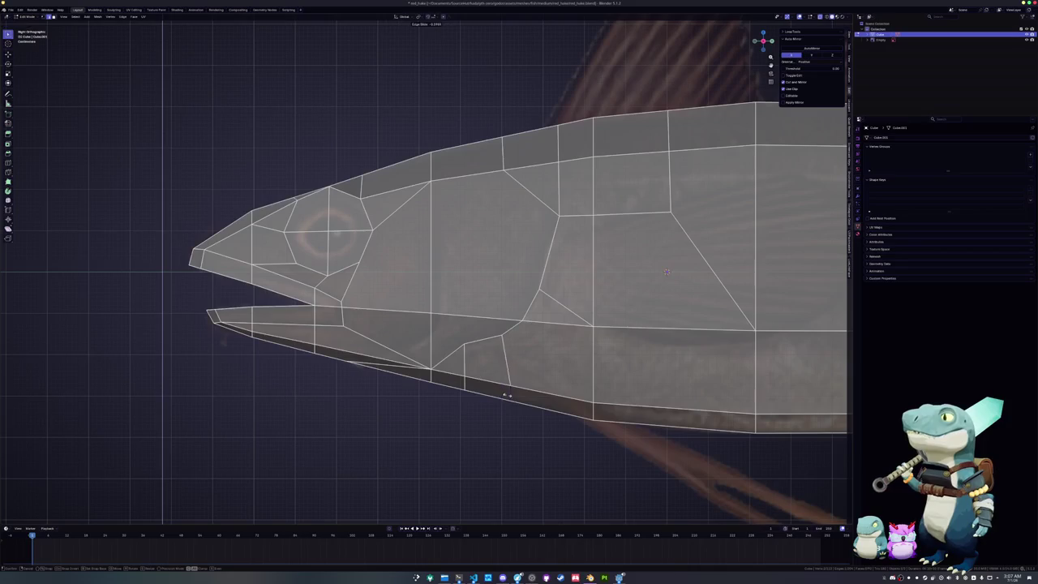
left_click(467, 389)
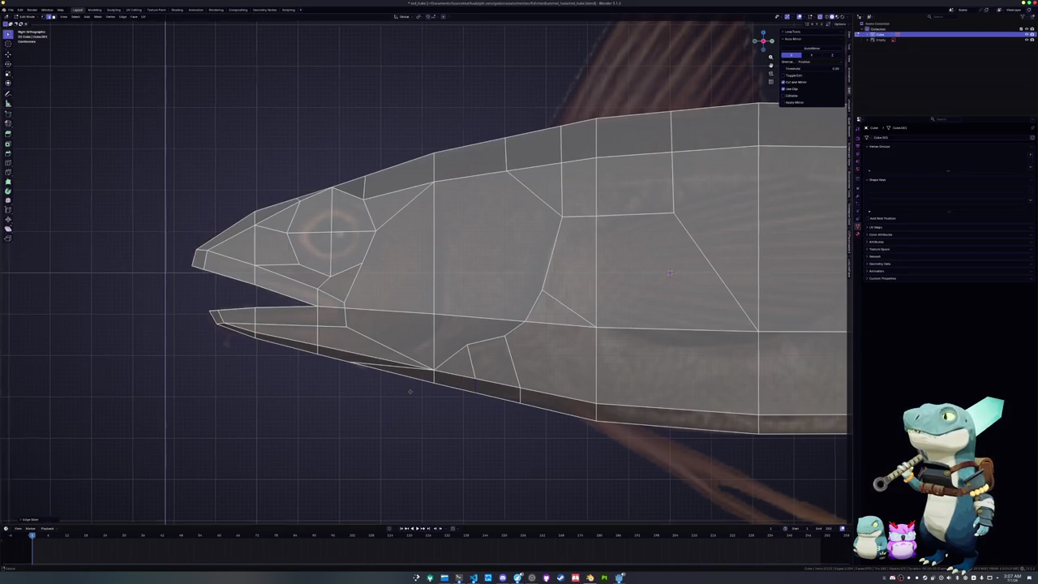
middle_click_drag(390, 325, 462, 389, "shift")
scroll(463, 389, "up", 2)
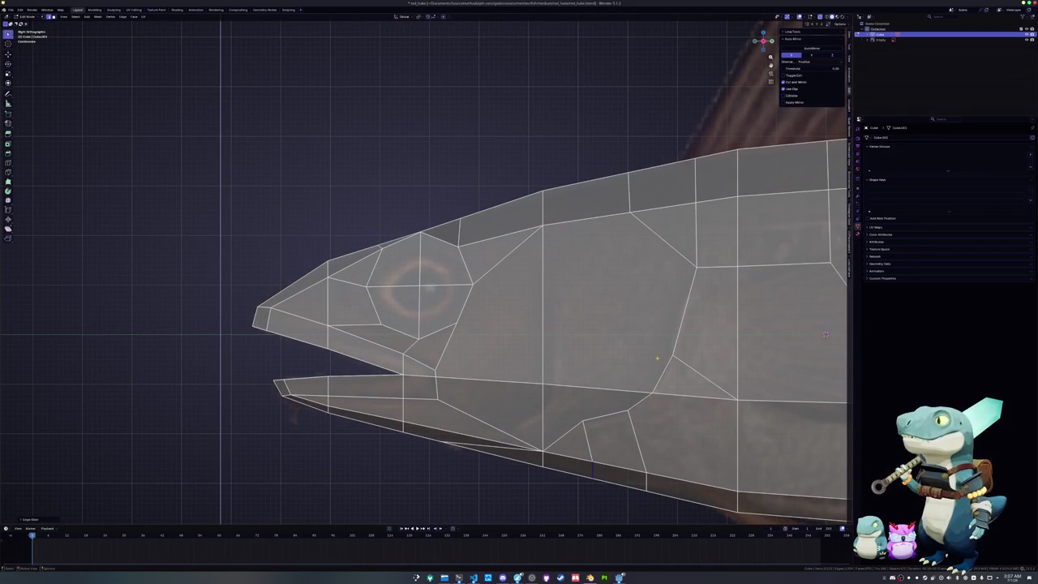
- Knife-cut two vertical edges from the belly up to the top edge
key("k")
middle_click_drag(675, 349, 621, 330, "shift")
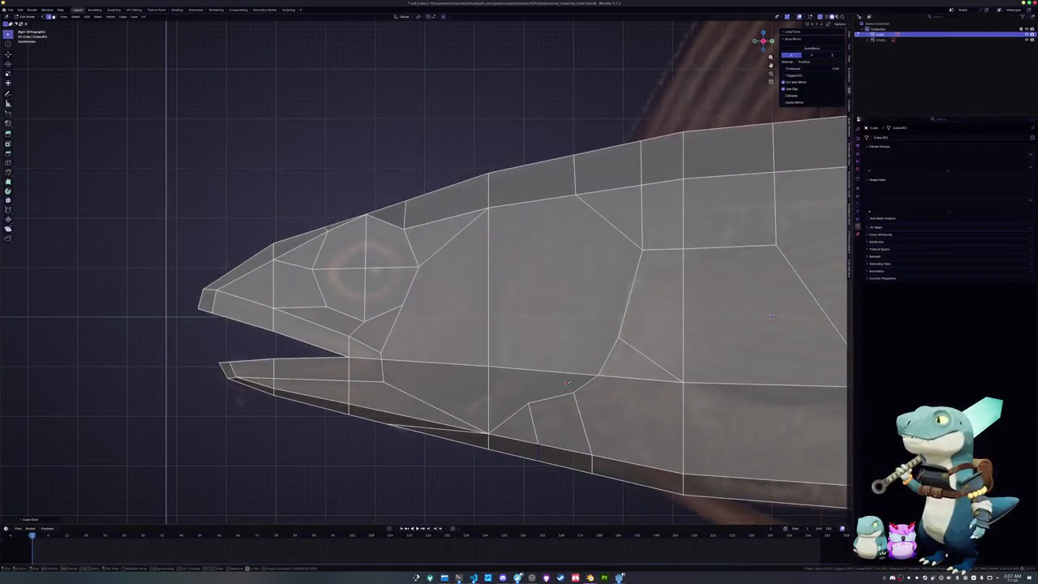
left_click(574, 372)
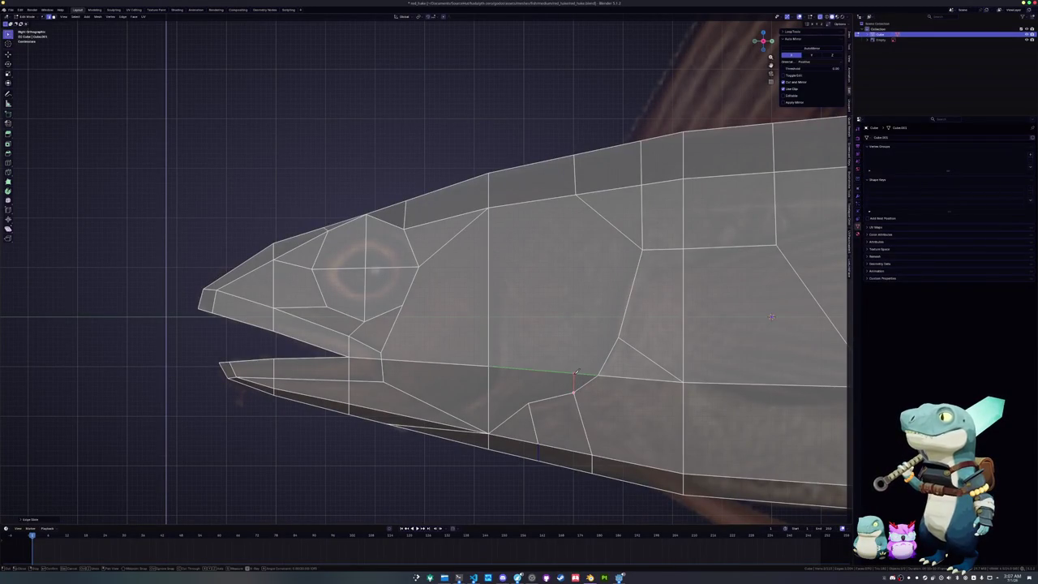
left_click(576, 194)
key("Return")
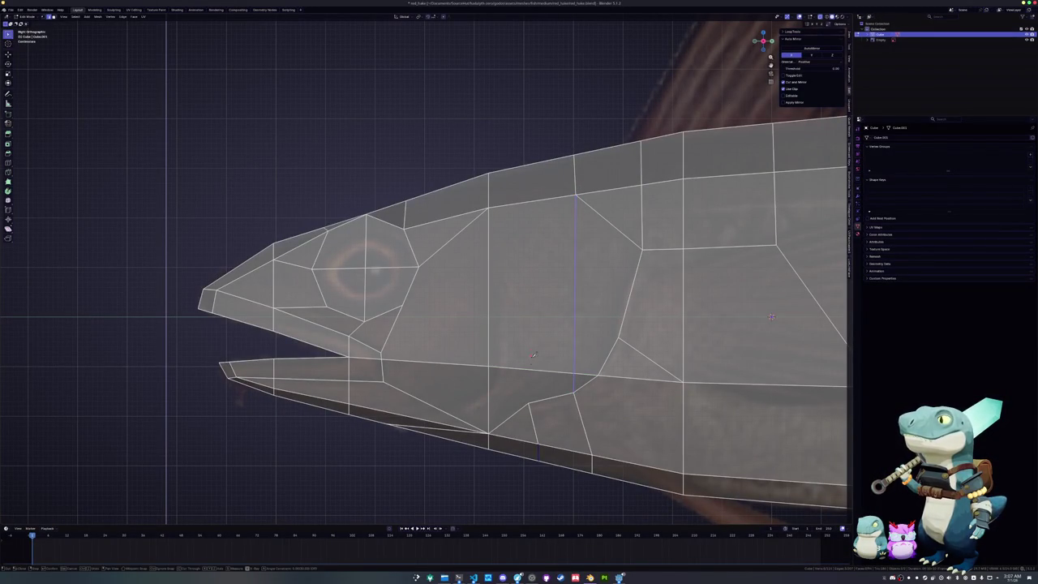
left_click(529, 403)
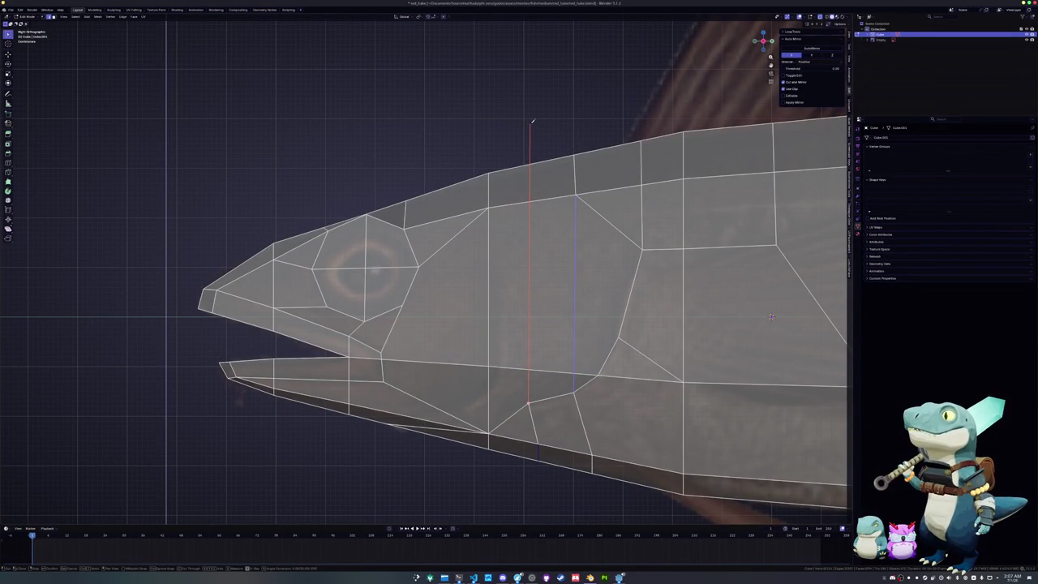
left_click(529, 168)
key("Return")
- Add one more knife cut to a lower vertex, then select only the edge loop behind the head
key("k")
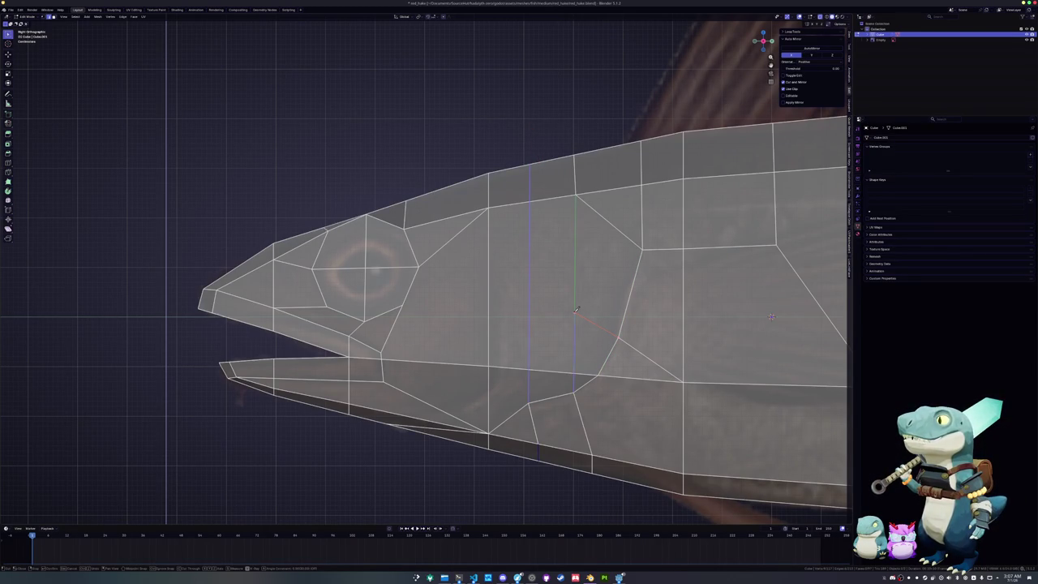
left_click(403, 308)
key("Return")
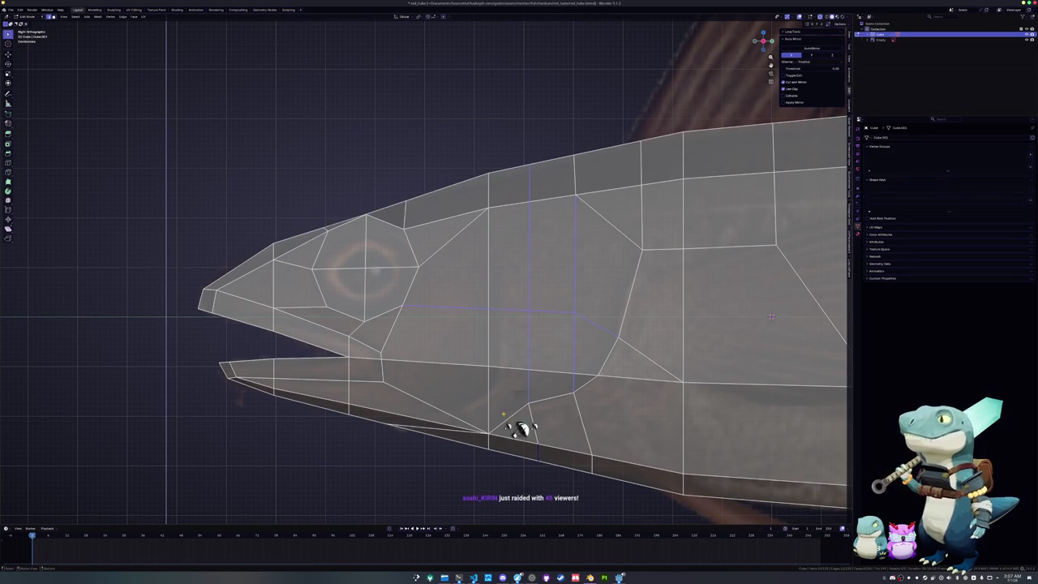
key("alt+a")
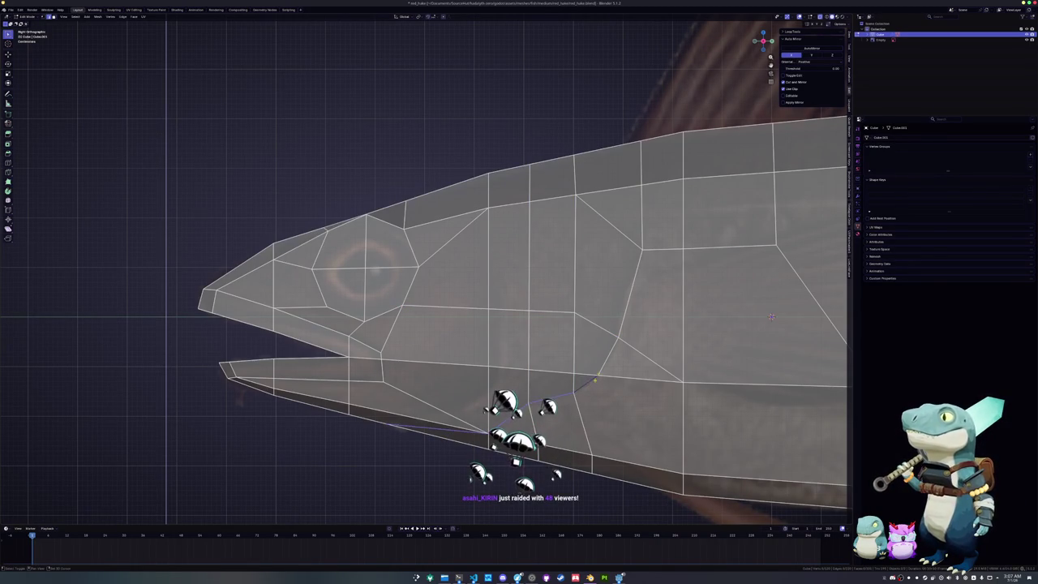
left_click(602, 226, "alt")
- Select the edge loop down the head's side and shift it along the X axis
mouse_move(602, 227)
middle_mouse_down()
mouse_move(622, 295)
mouse_move(625, 240)
middle_mouse_up()
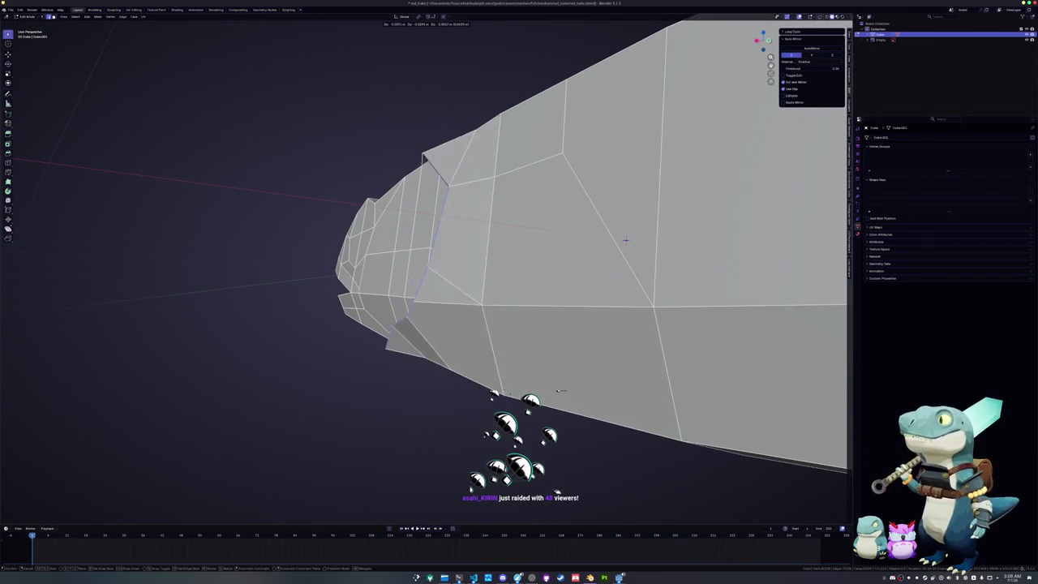
middle_click_drag(625, 240, 706, 379)
left_click(474, 399, "alt")
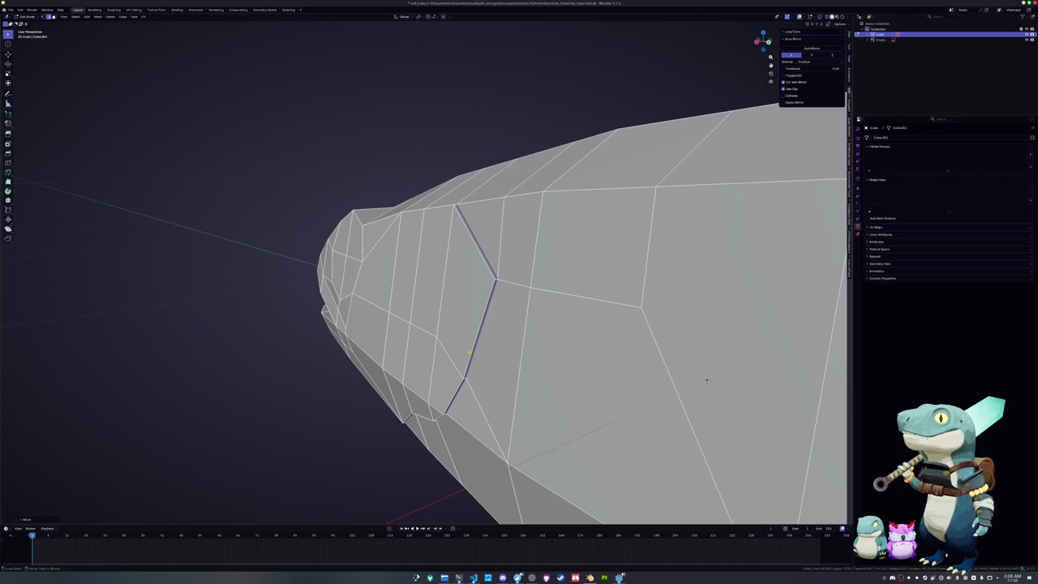
middle_click_drag(706, 379, 672, 324)
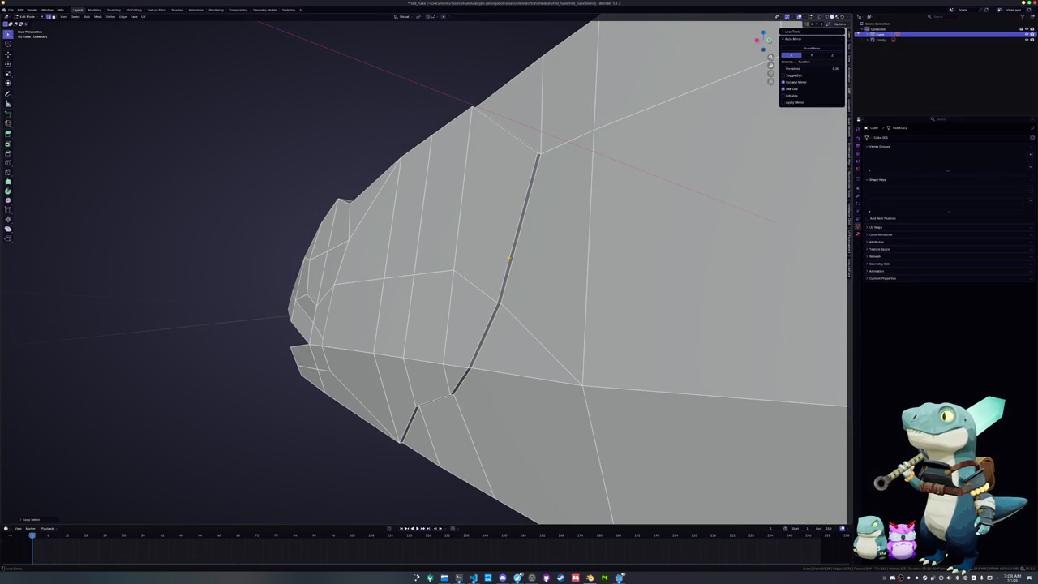
middle_click_drag(497, 286, 446, 273)
key("g")
key("x")
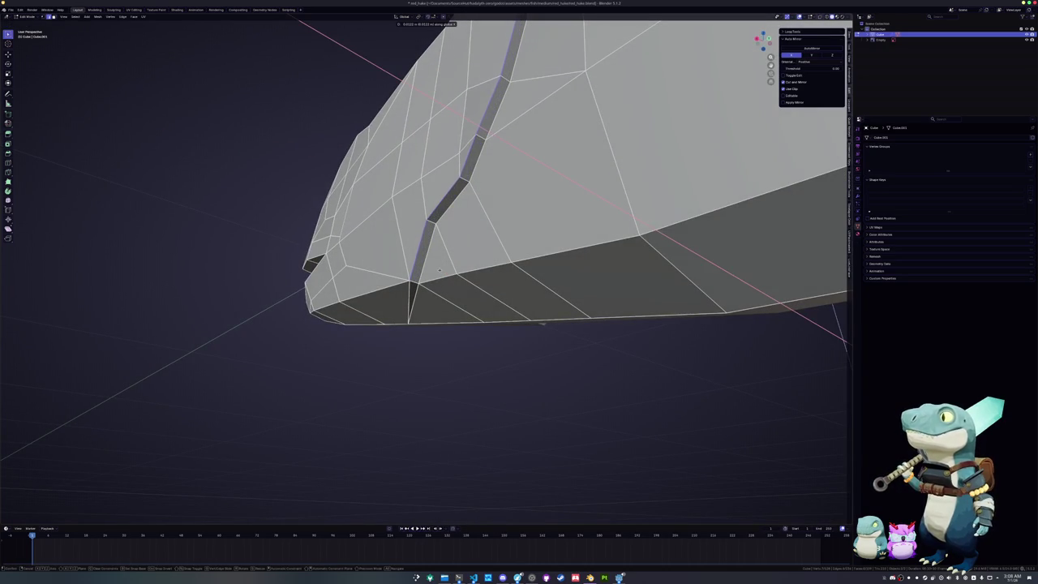
left_click(439, 270)
middle_click_drag(440, 270, 449, 280)
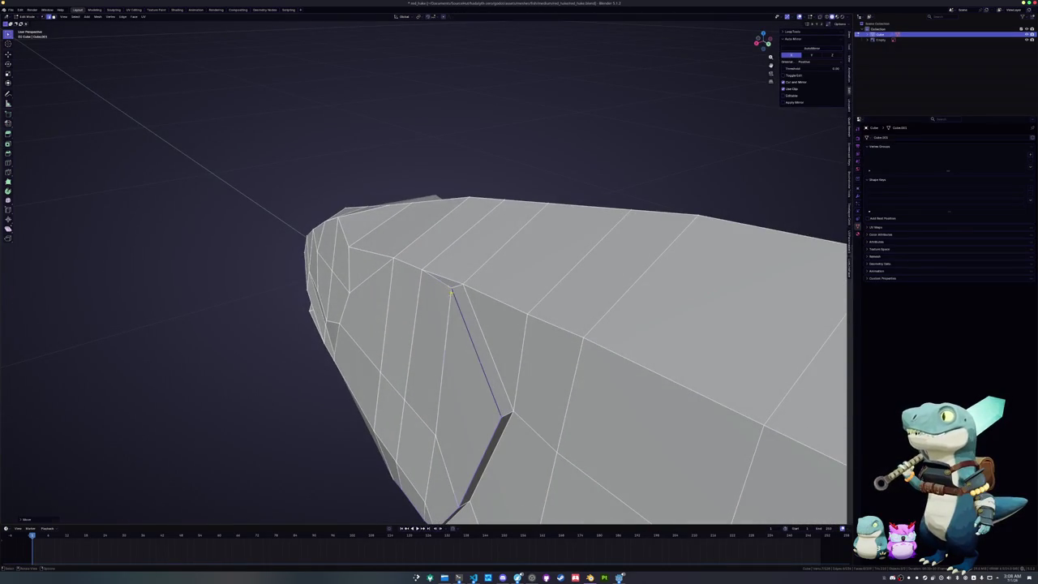
- Merge the vertices at the last selected one and slide a vertex along its edge
key("m")
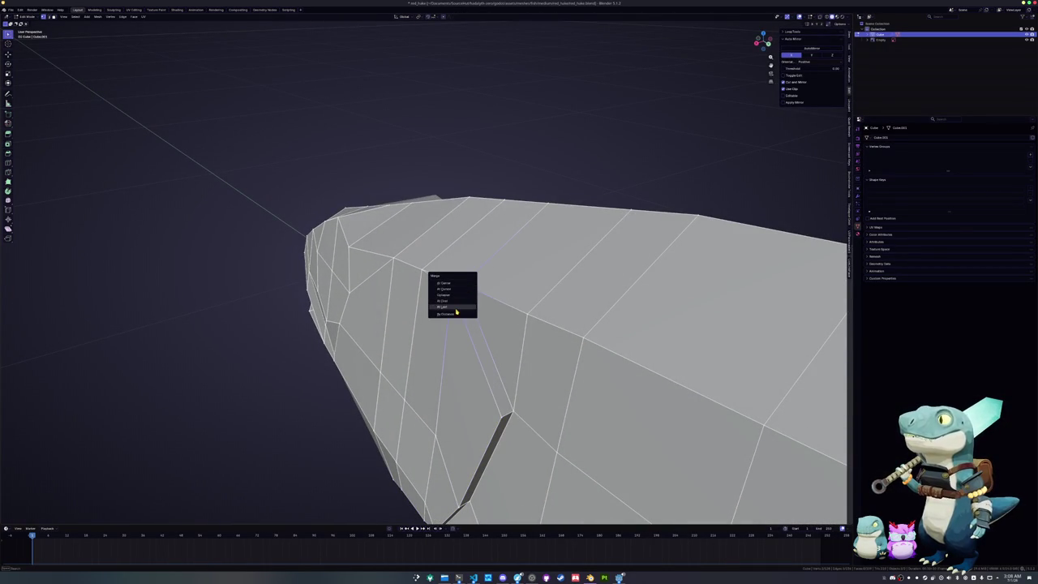
left_click(456, 312)
mouse_move(456, 312)
middle_mouse_down()
mouse_move(416, 233)
mouse_move(352, 279)
middle_mouse_up()
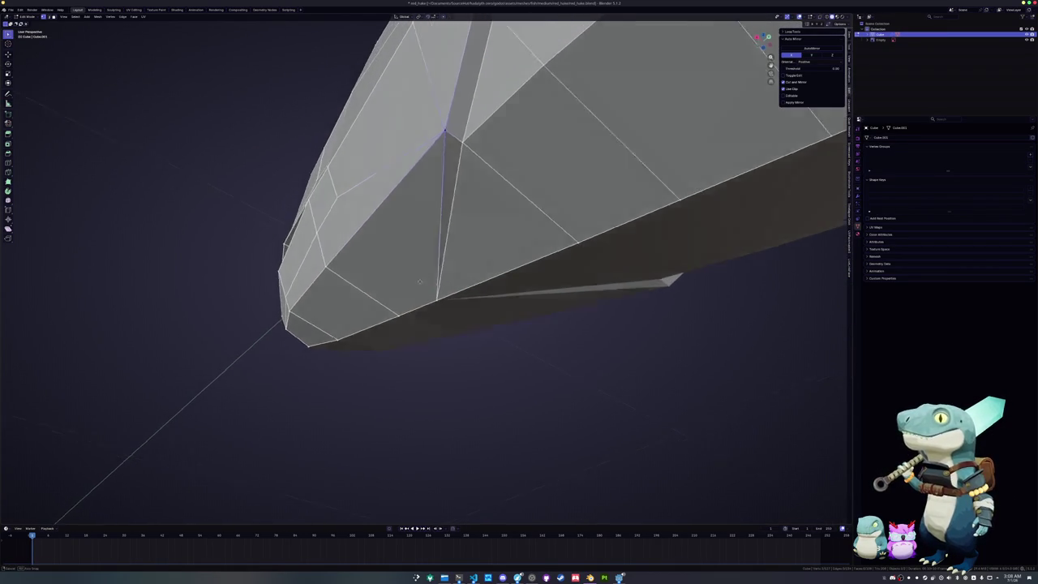
key("shift+v")
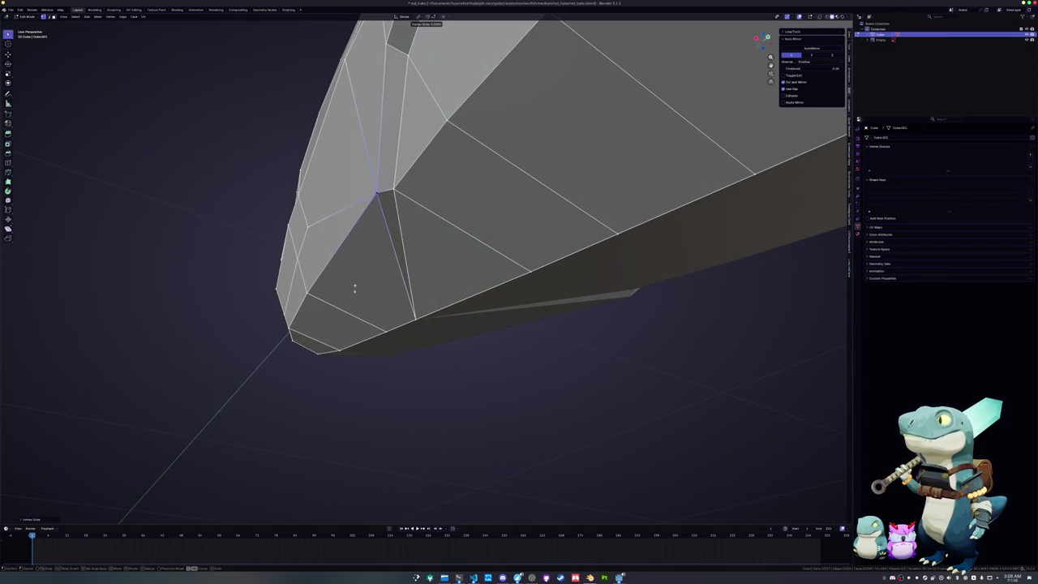
middle_click_drag(352, 289, 351, 302)
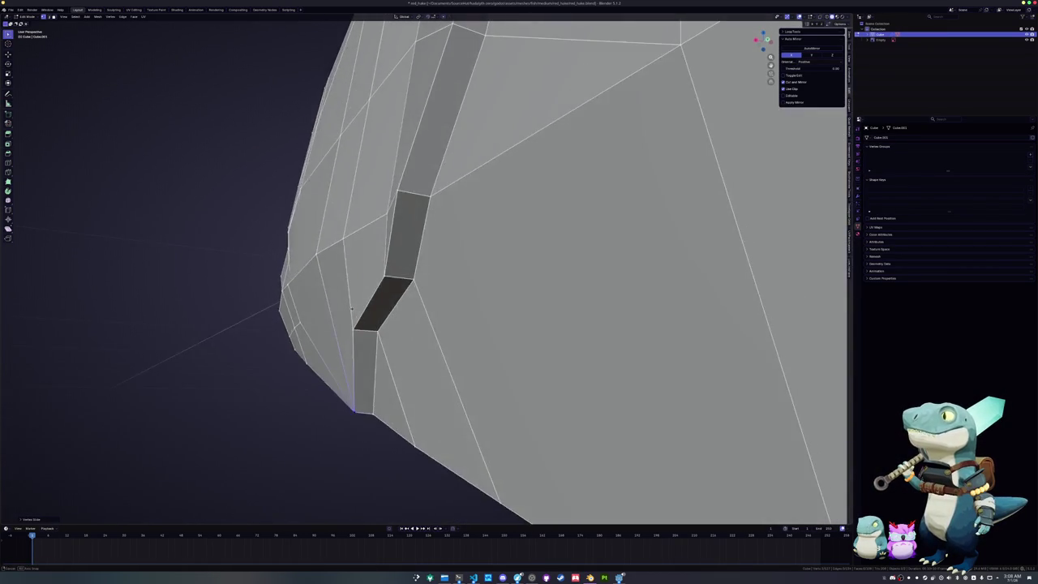
left_click(353, 305)
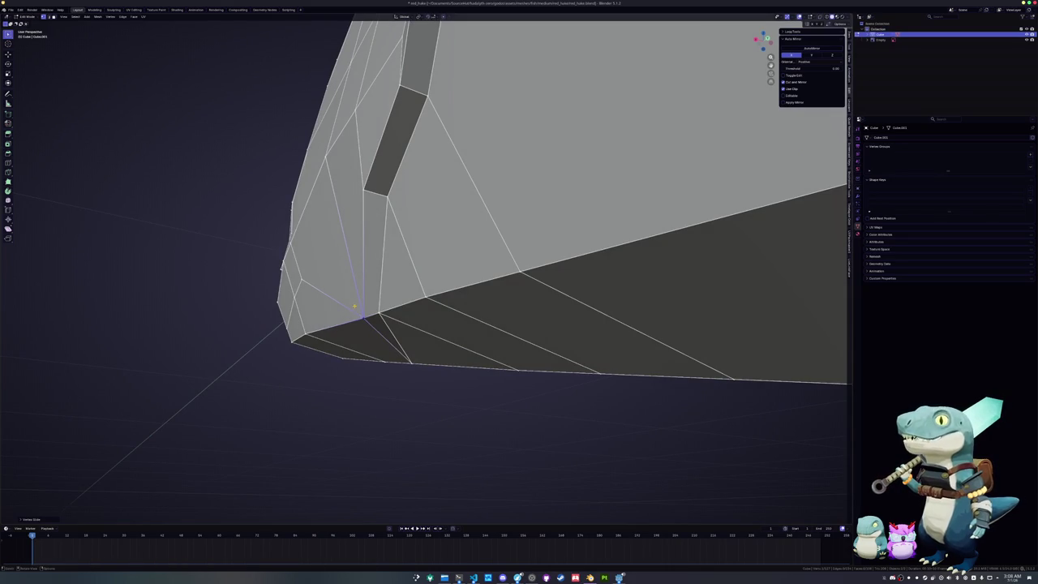
middle_click_drag(353, 304, 490, 365)
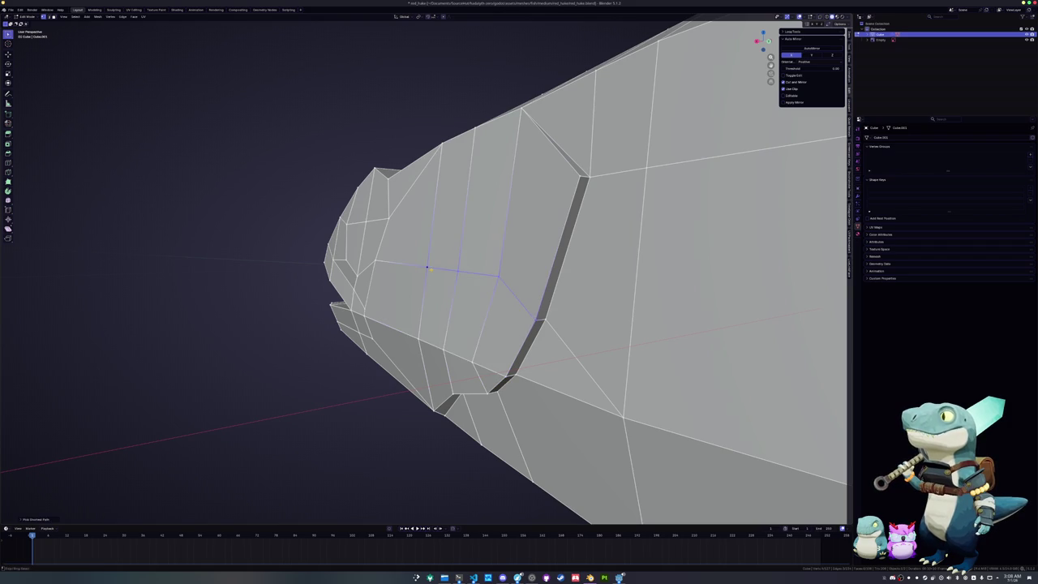
- Shift the selected groove edge twice along the X axis near the head tip
mouse_move(434, 313)
middle_mouse_down()
mouse_move(435, 330)
mouse_move(475, 321)
middle_mouse_up()
key("g")
key("x")
left_click(474, 321)
mouse_move(503, 391)
middle_mouse_down()
mouse_move(454, 356)
mouse_move(438, 363)
mouse_move(466, 324)
mouse_move(436, 341)
mouse_move(500, 274)
mouse_move(511, 207)
middle_mouse_up()
key("g")
key("x")
left_click(454, 356)
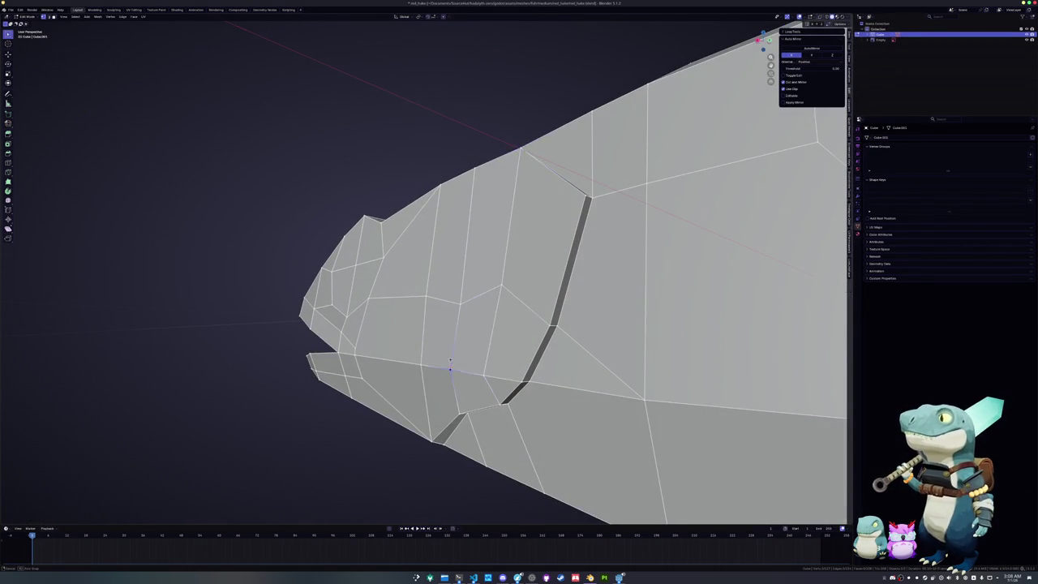
- Select the groove edge path and the vertex under the jaw, and move it along Y
middle_click_drag(449, 363, 466, 221)
left_click(465, 221, "ctrl")
left_click(415, 386)
middle_click_drag(838, 373, 662, 507)
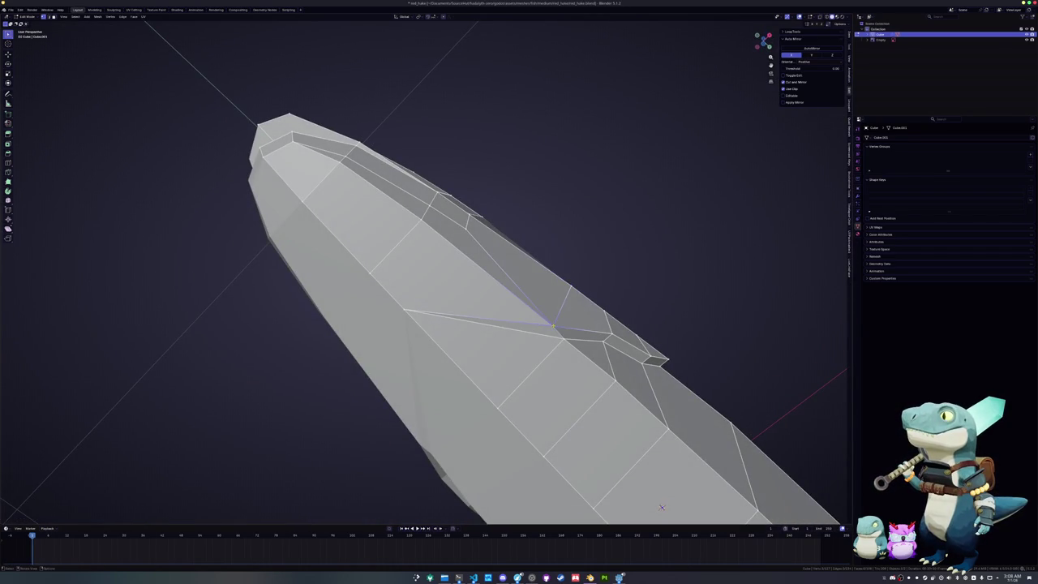
key("g")
key("y")
left_click(661, 507)
- Reposition the jaw vertex along X instead so the groove meets the jaw cleanly
middle_click_drag(662, 507, 402, 337)
key("g")
key("y")
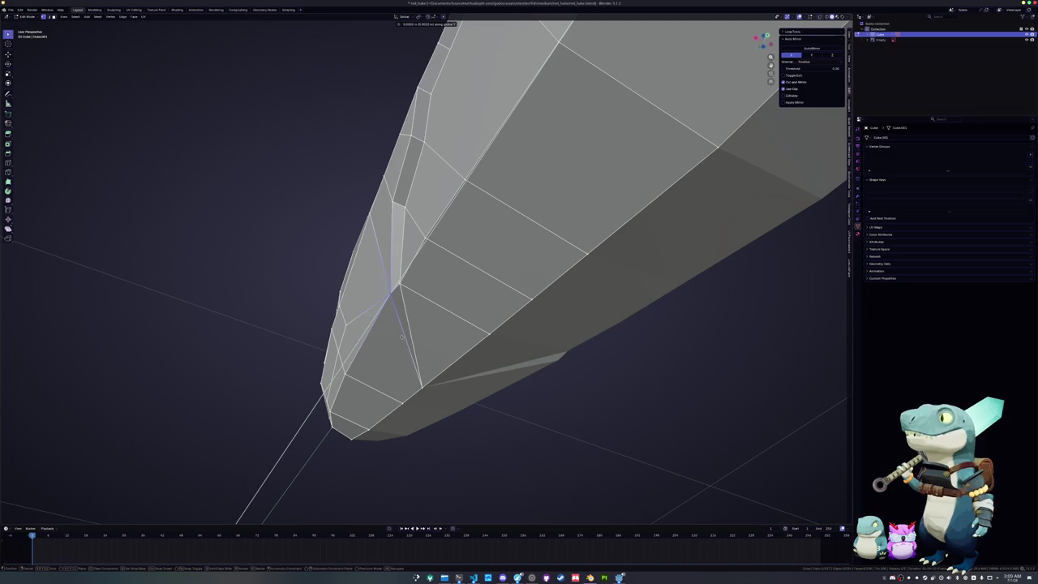
key("Escape")
key("g")
key("x")
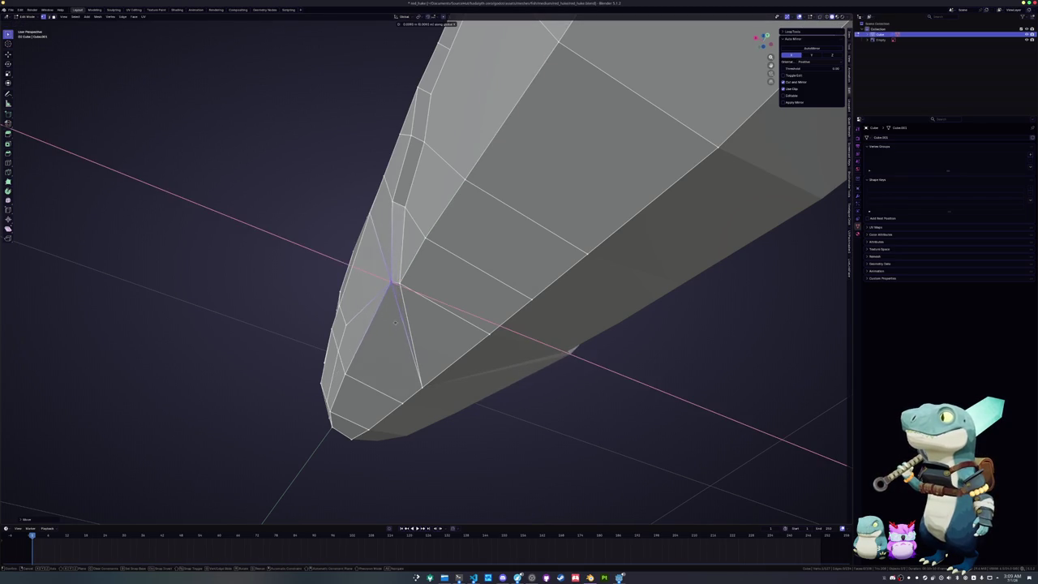
left_click(392, 322)
- From a side view, move the selected belly vertex along Y to close the groove
middle_click_drag(392, 322, 393, 328)
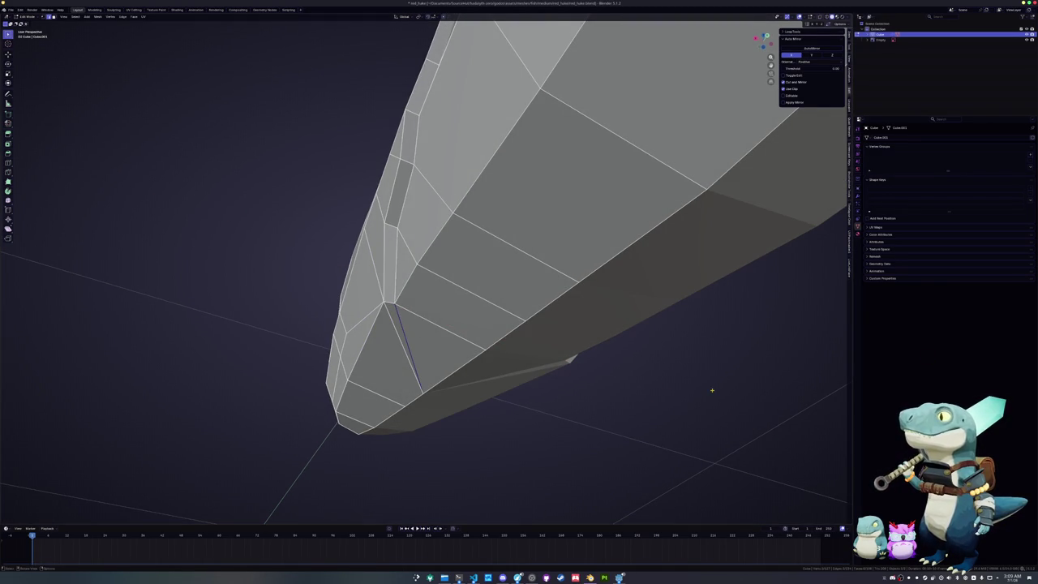
mouse_move(440, 370)
middle_mouse_down()
mouse_move(478, 373)
mouse_move(478, 365)
middle_mouse_up()
mouse_move(519, 260)
middle_mouse_down()
mouse_move(613, 324)
mouse_move(466, 347)
middle_mouse_up()
key("g")
key("y")
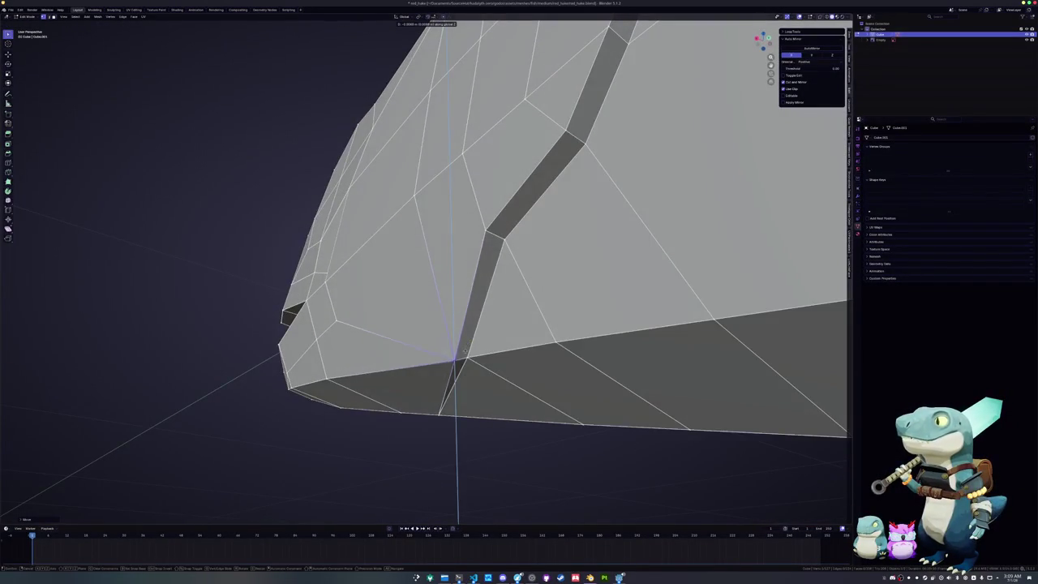
left_click(464, 355)
- Check the shaded head in Object Mode, then return to Edit Mode and pick an eye face
key("Tab")
mouse_move(465, 338)
middle_mouse_down()
mouse_move(453, 322)
mouse_move(719, 323)
mouse_move(596, 233)
mouse_move(567, 243)
middle_mouse_up()
key("Tab")
left_click(478, 288)
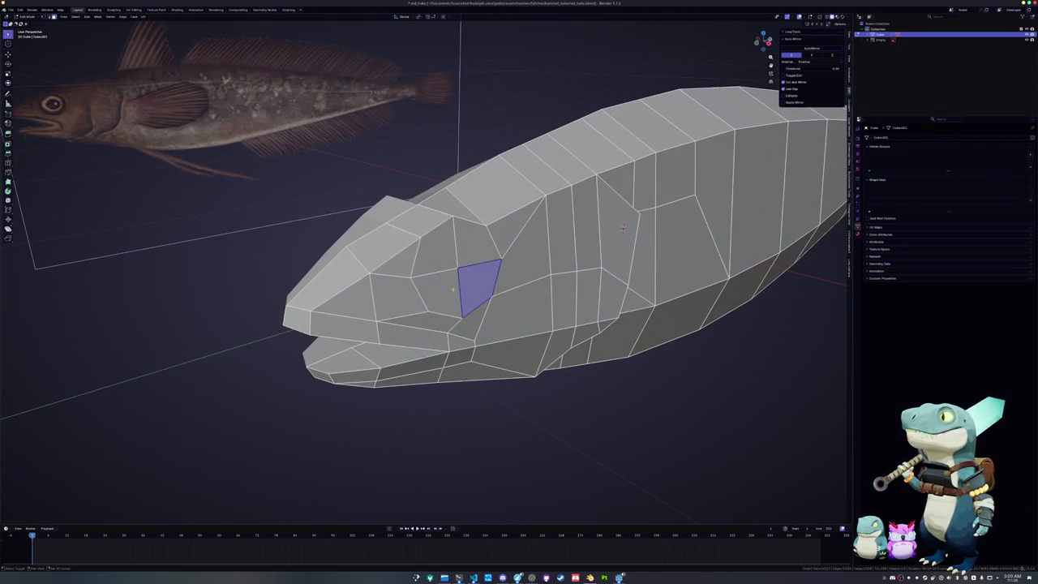
- Select the whole eye and make it a regular octagon in X-ray side view
key("ctrl+KP_Add")
left_click(477, 239, "shift")
key("KP_3")
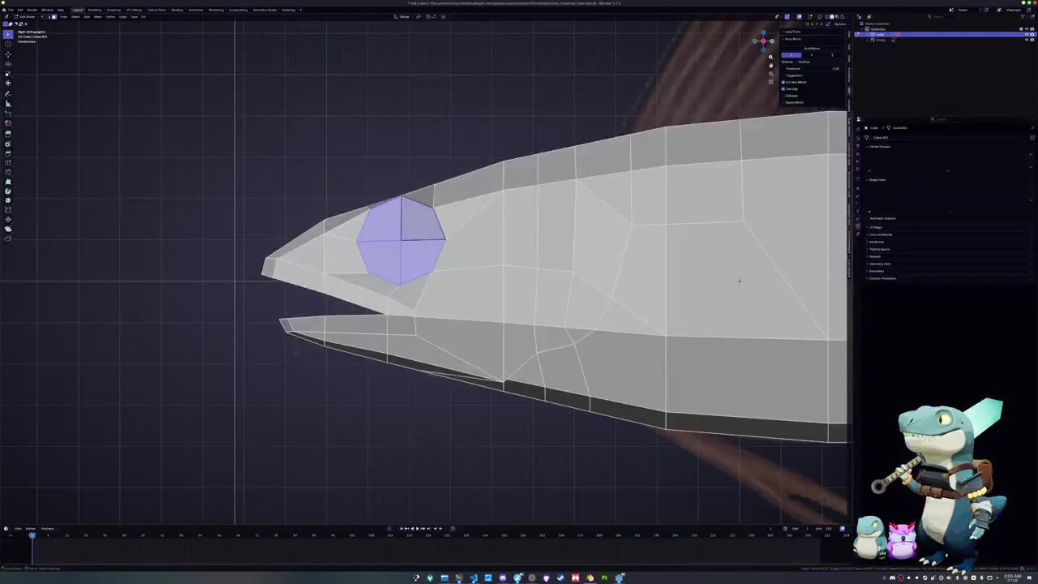
key("alt+z")
scroll(561, 239, "up", 3)
key("s")
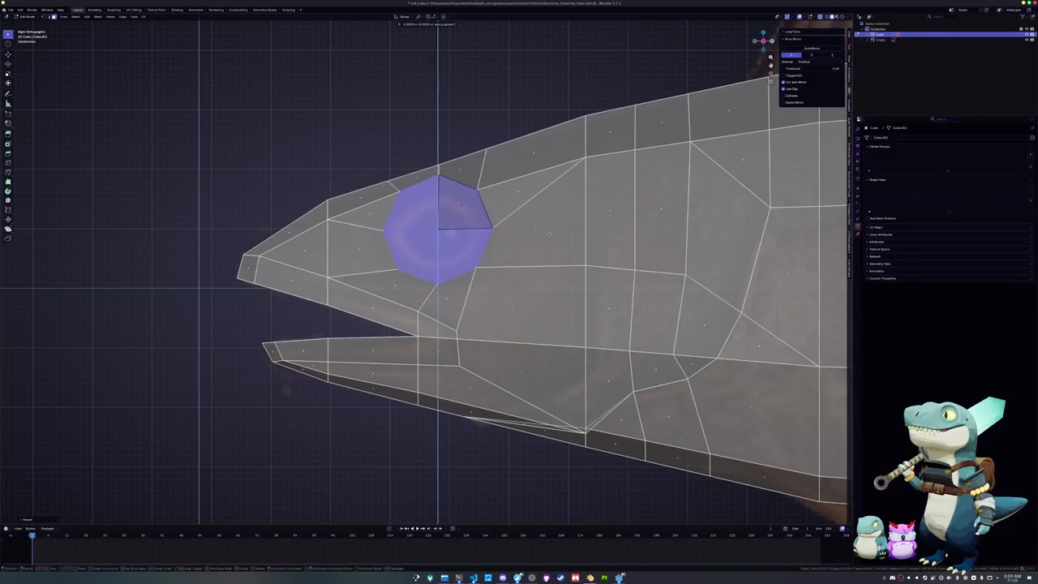
left_click(443, 168)
- Move the edge and vertex above the eye vertically to fit the reference eye
left_click(442, 167)
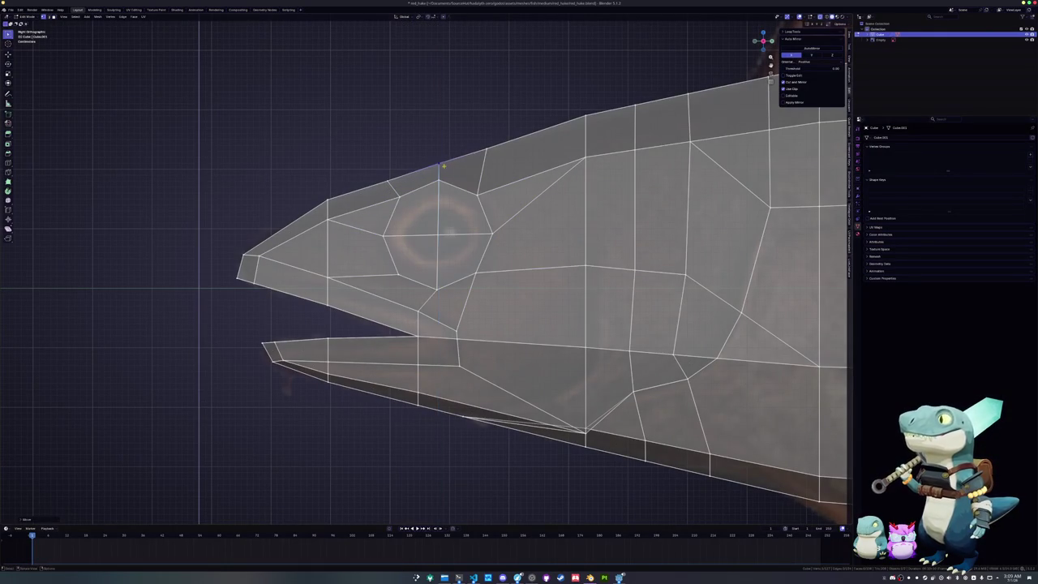
scroll(404, 176, "up", 2)
scroll(403, 175, "up", 1)
key("g")
key("z")
left_click(411, 183)
left_click(484, 149)
key("g")
key("z")
left_click(475, 198)
- Select the four eye quadrant faces and enlarge them slightly with a uniform scale
left_click(452, 275)
left_click(397, 219, "shift")
left_click(398, 276, "shift")
left_click(458, 215, "shift")
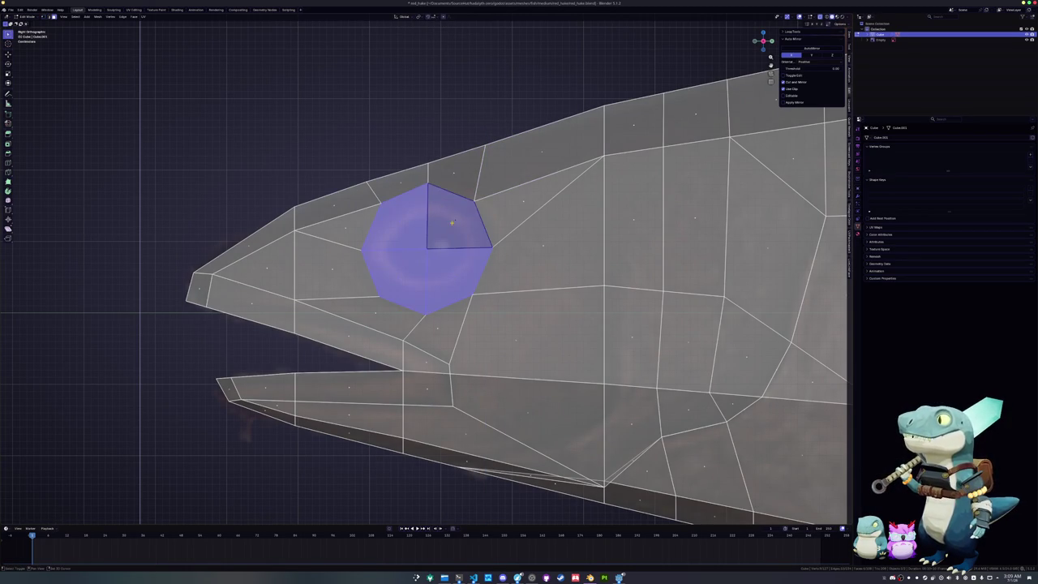
key("s")
key("z")
key("r")
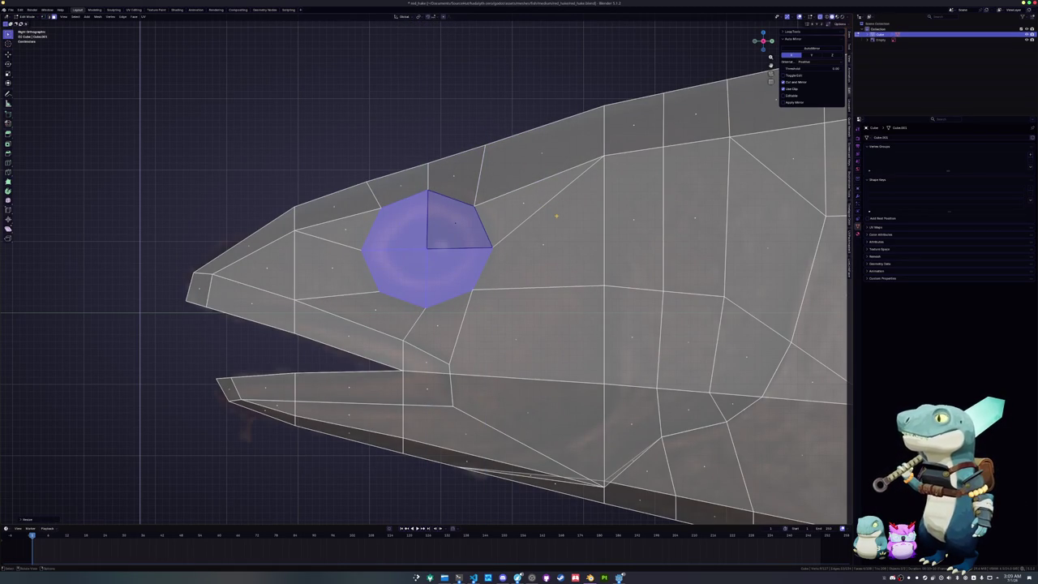
key("s")
left_click(566, 215)
- Glance at the HADALYTH ZERO page in Steam, then return and reselect eye faces
left_click(559, 578)
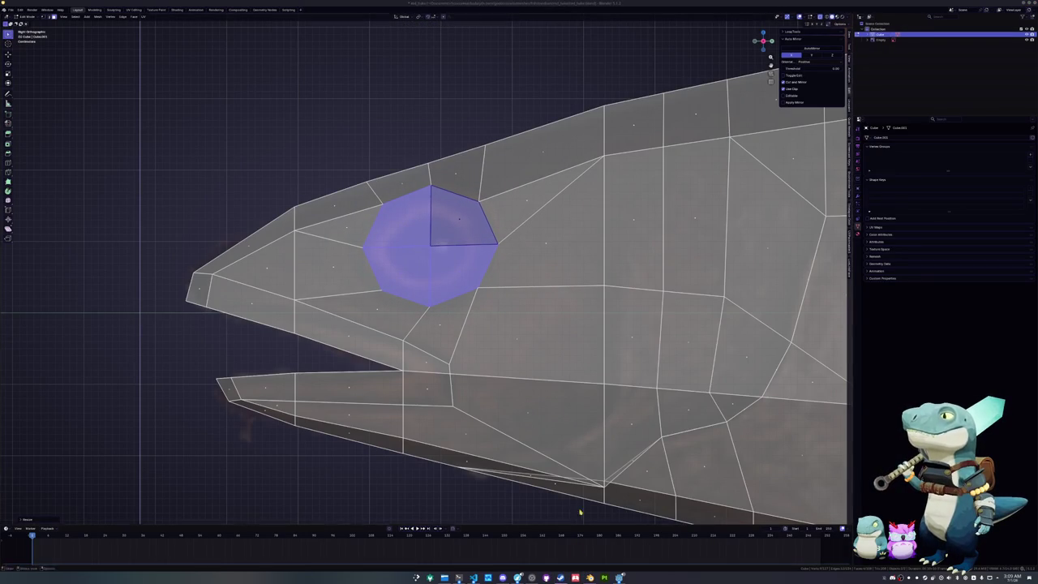
left_click(203, 162)
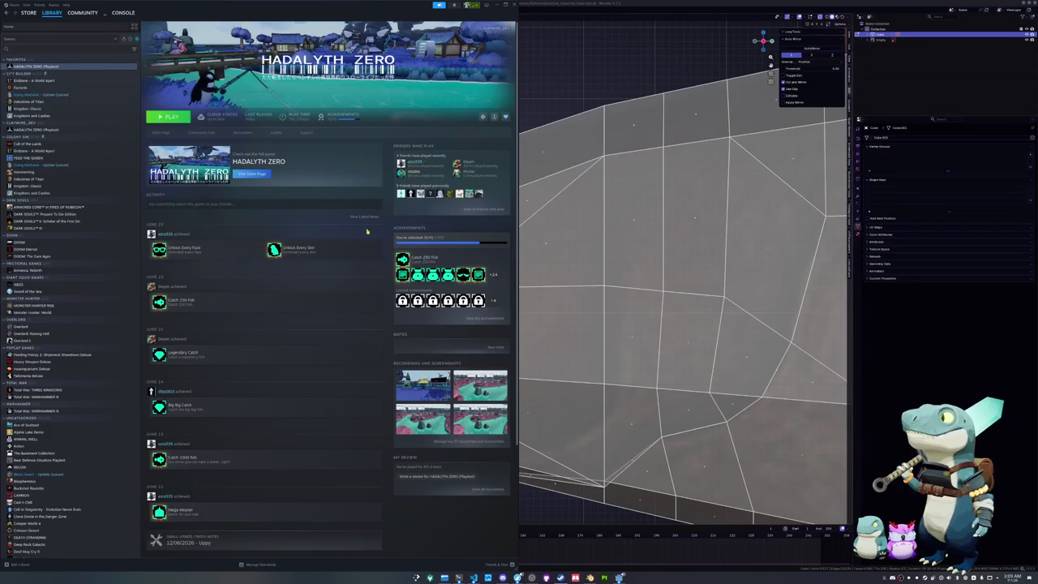
scroll(308, 303, "down", 3)
scroll(306, 305, "down", 1)
scroll(304, 307, "up", 5)
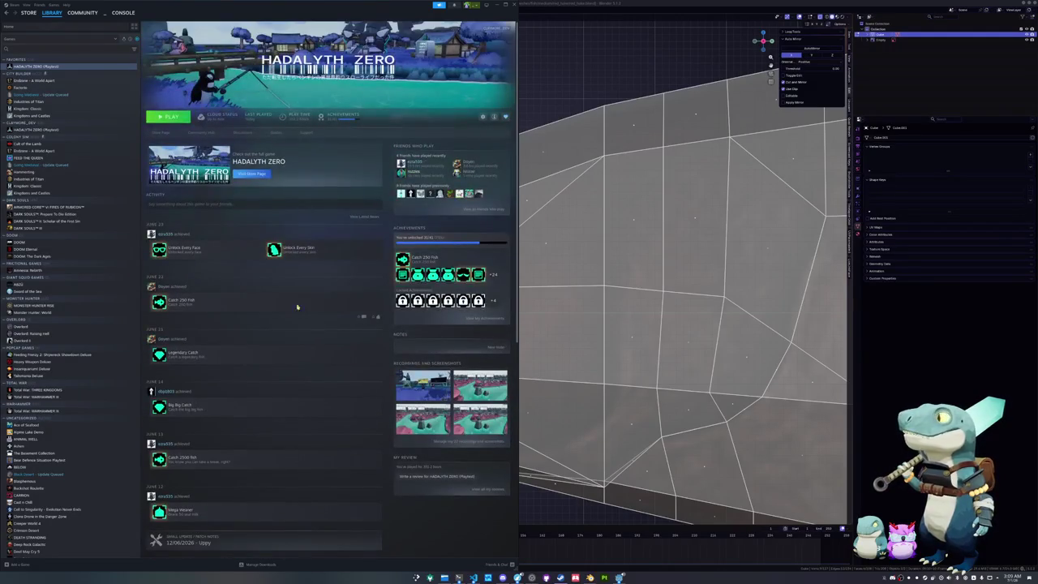
left_click(602, 77)
left_click(463, 271, "shift")
left_click(398, 275, "shift")
- Finish selecting the eye faces and inset them to form a rim
left_click(397, 218, "shift")
left_click(456, 218, "shift")
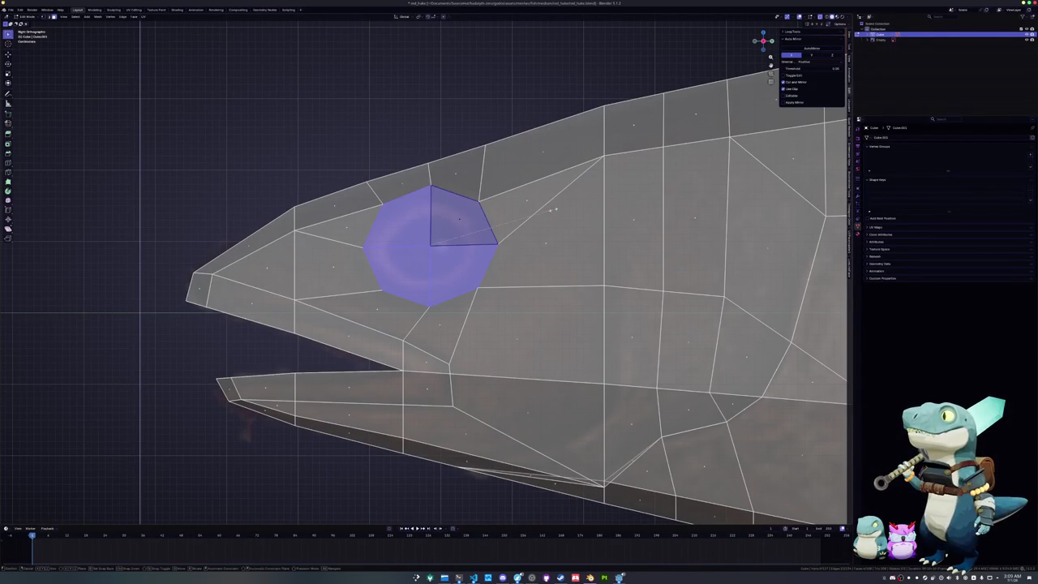
key("i")
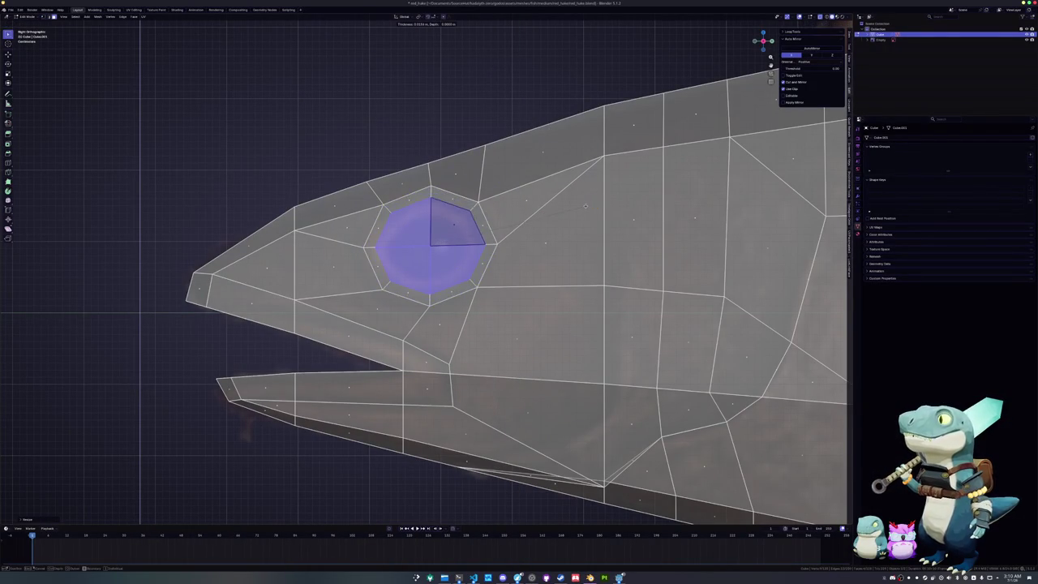
left_click(591, 208)
- Slide a vertex on the upper head and confirm a knife cut across the body faces
mouse_move(591, 208)
middle_mouse_down()
mouse_move(493, 159)
mouse_move(454, 187)
middle_mouse_up()
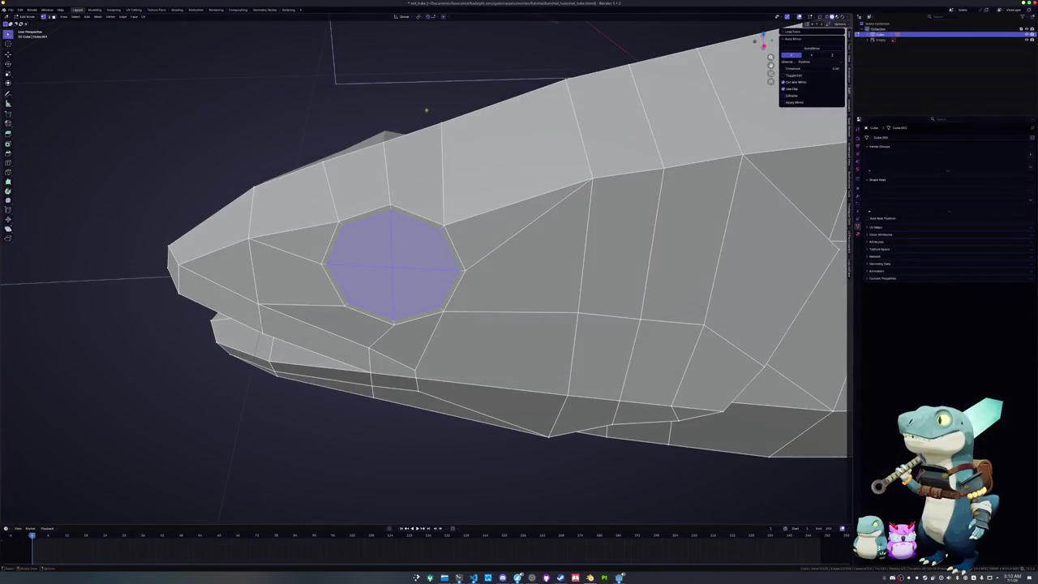
left_click(427, 121)
mouse_move(427, 121)
middle_mouse_down()
mouse_move(808, 269)
mouse_move(603, 272)
mouse_move(553, 169)
mouse_move(498, 146)
middle_mouse_up()
key("g")
key("g")
left_click(809, 269)
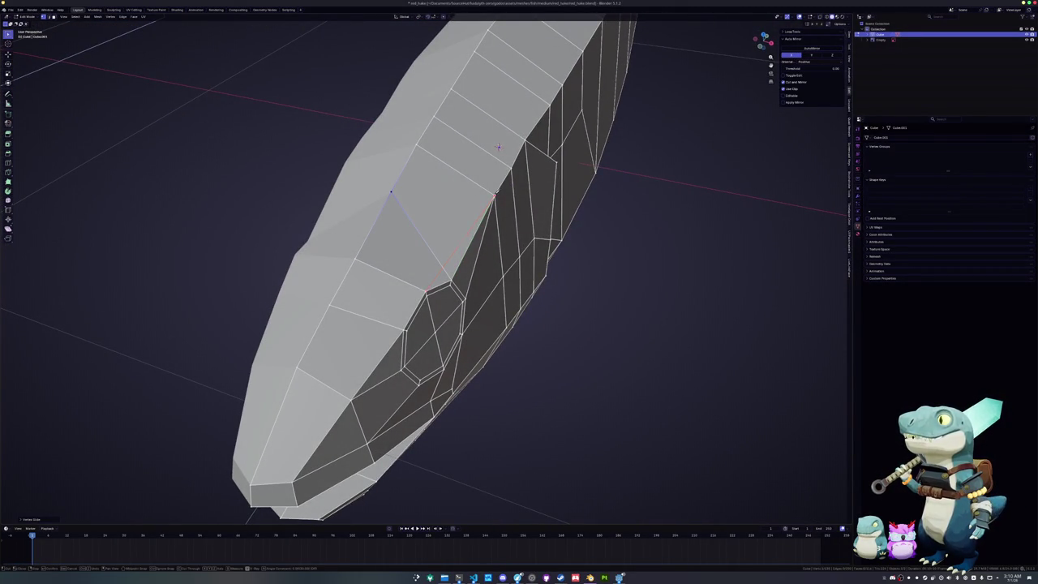
key("Return")
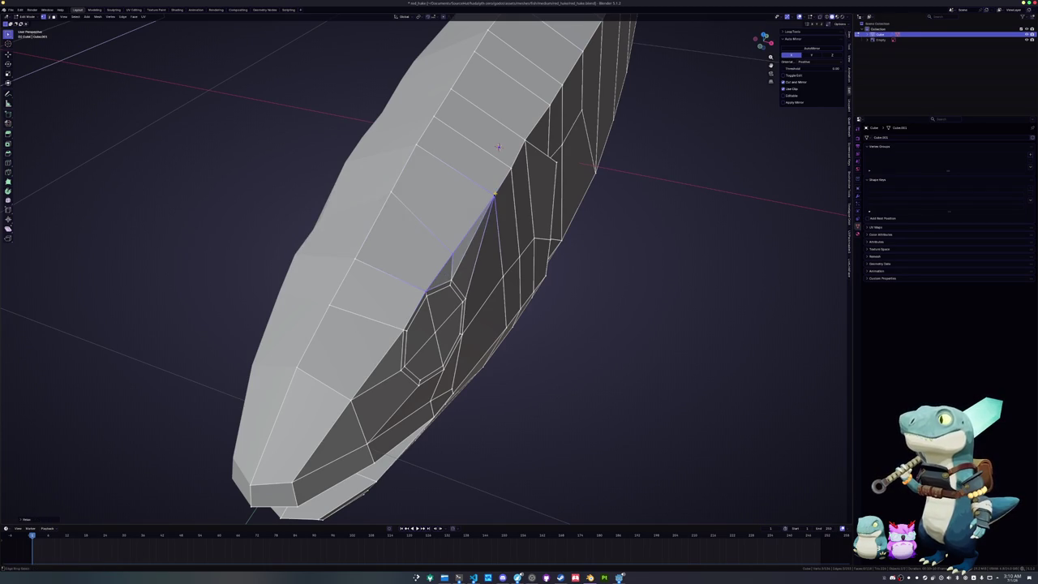
- Select the four eye faces, turn off X-ray, and push them inward along their normals
mouse_move(497, 147)
middle_mouse_down()
mouse_move(592, 205)
mouse_move(630, 212)
mouse_move(301, 220)
mouse_move(311, 208)
mouse_move(371, 209)
middle_mouse_up()
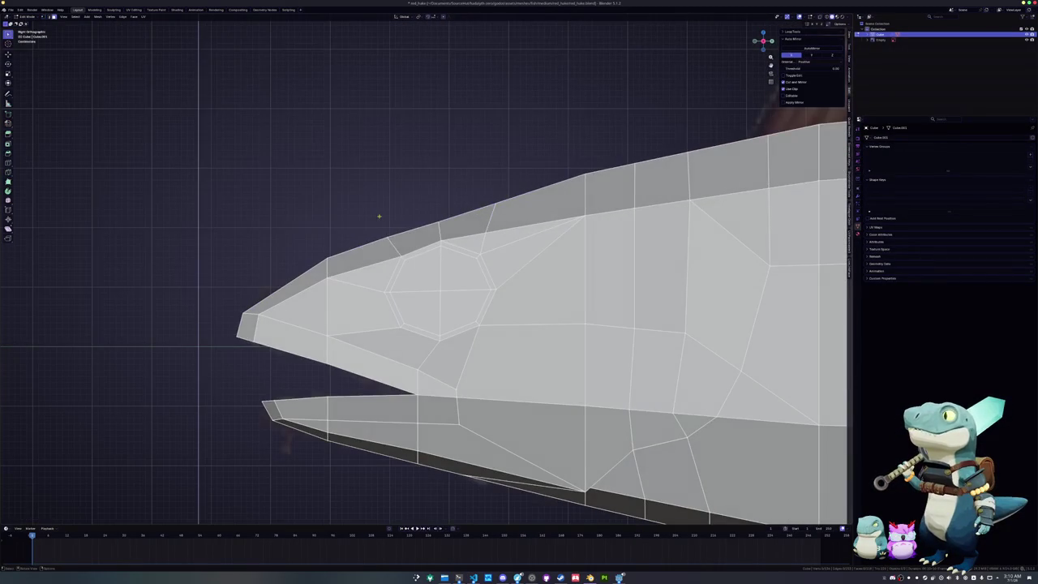
left_click(415, 272)
left_click(468, 272, "shift")
left_click(468, 316, "shift")
left_click(417, 316, "shift")
key("KP_Decimal")
mouse_move(438, 300)
middle_mouse_down()
mouse_move(487, 292)
mouse_move(478, 320)
mouse_move(490, 321)
middle_mouse_up()
key("alt+z")
key("alt+s")
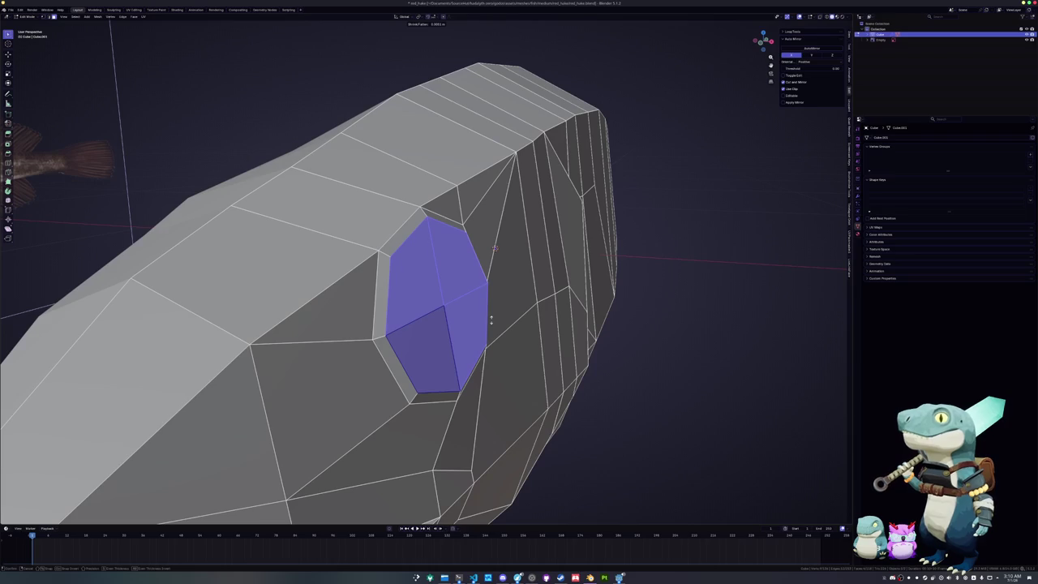
left_click(491, 319)
mouse_move(491, 319)
middle_mouse_down()
mouse_move(498, 300)
mouse_move(551, 287)
middle_mouse_up()
left_click(593, 271)
- Inset a ring around the eye, then extrude and shrink the eye face
key("i")
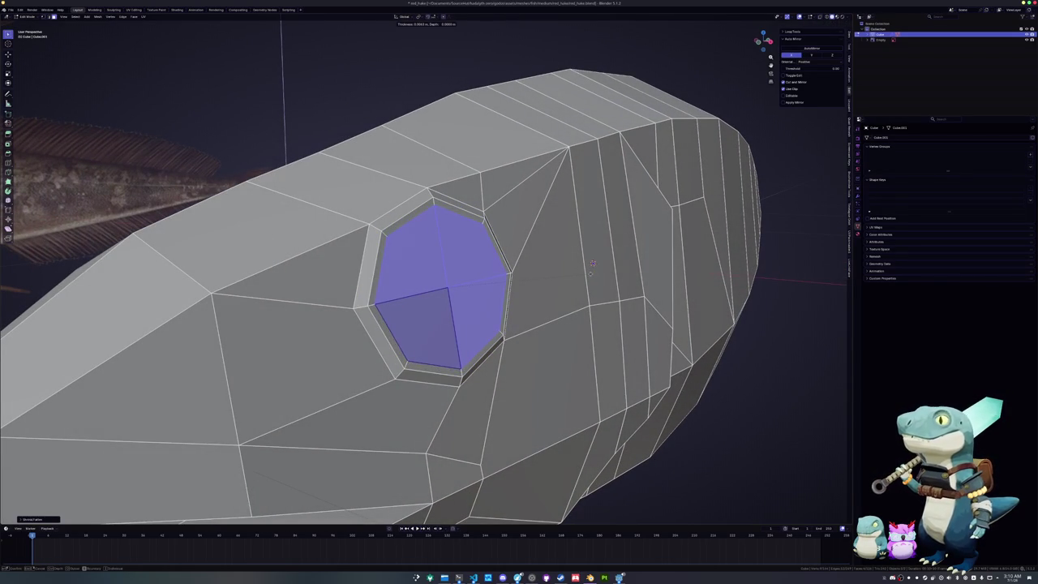
left_click(589, 273)
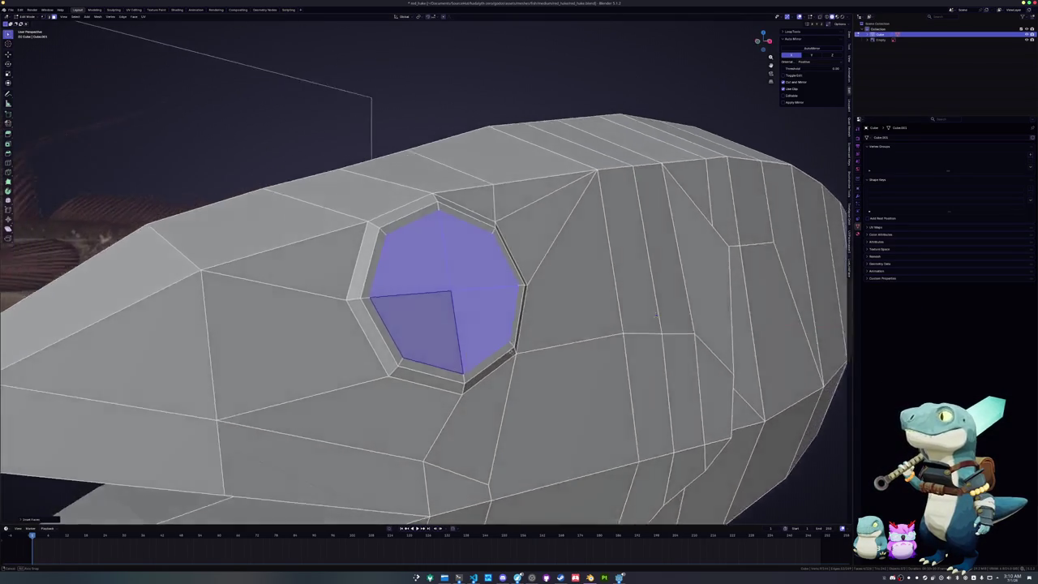
middle_click_drag(521, 360, 518, 359)
key("e")
left_click(519, 358)
key("s")
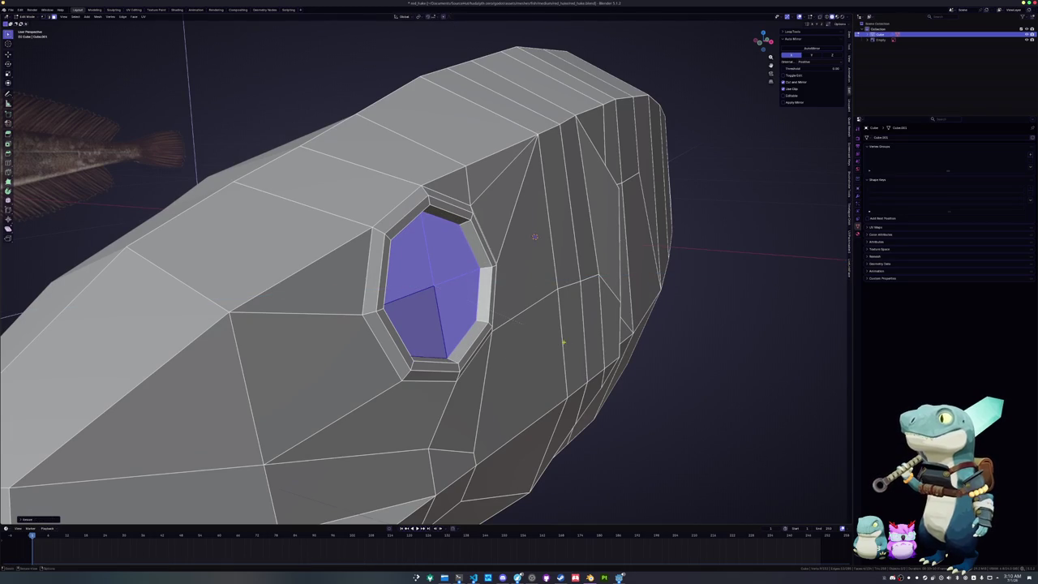
left_click(565, 342)
- Extrude the eye face inward again and scale it down into a small pupil
middle_click_drag(565, 342, 573, 342)
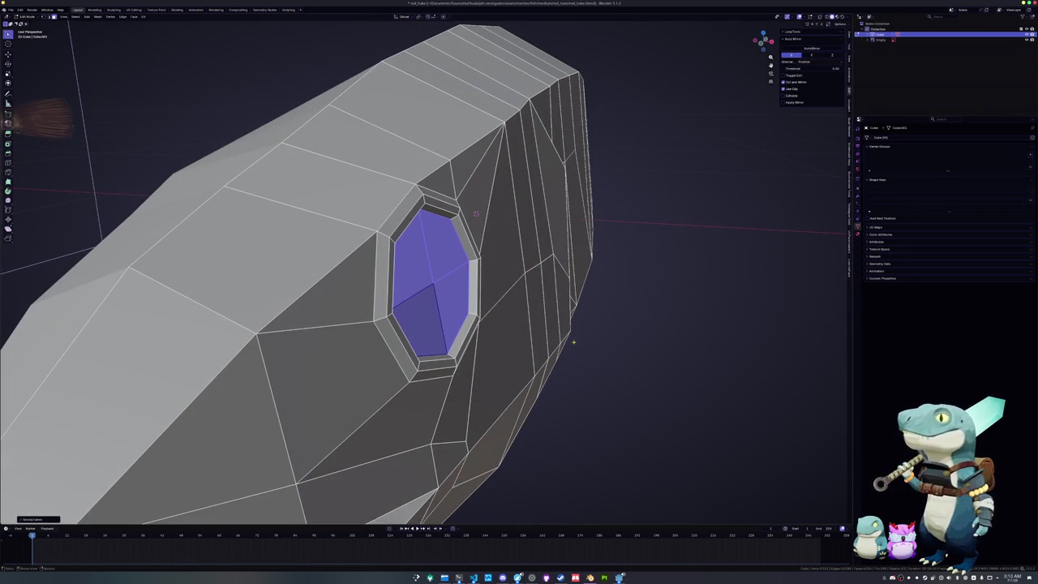
key("e")
left_click(572, 342)
key("s")
middle_click_drag(555, 294, 576, 316)
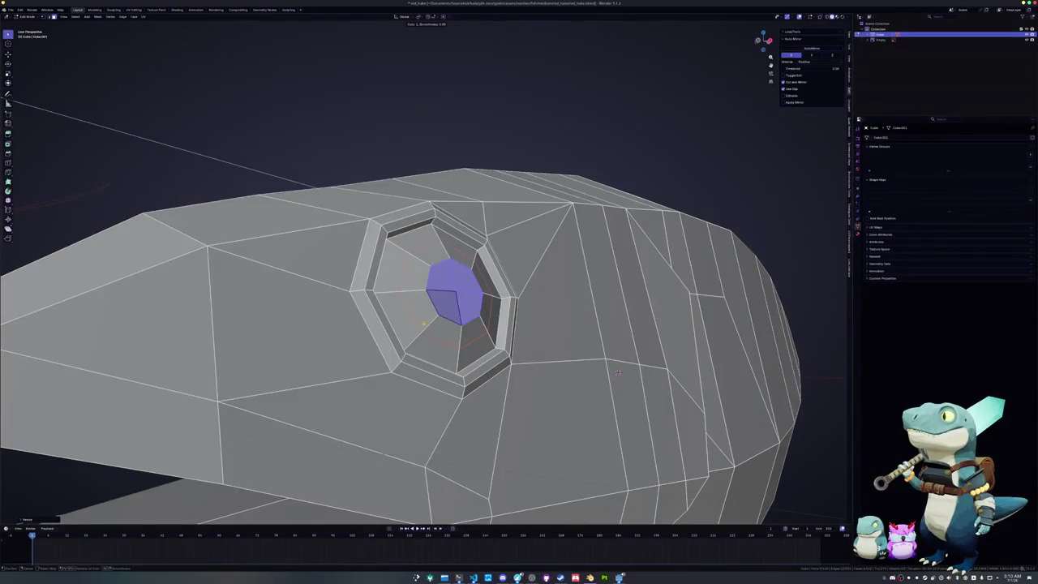
left_click(576, 316)
- Switch to vertex select, cancel a stray move, and return to Object Mode to view the fish
mouse_move(578, 312)
middle_mouse_down()
mouse_move(792, 454)
mouse_move(627, 290)
middle_mouse_up()
key("1")
key("g")
key("Escape")
key("Tab")
middle_click_drag(565, 311, 485, 338)
scroll(484, 338, "down", 3)
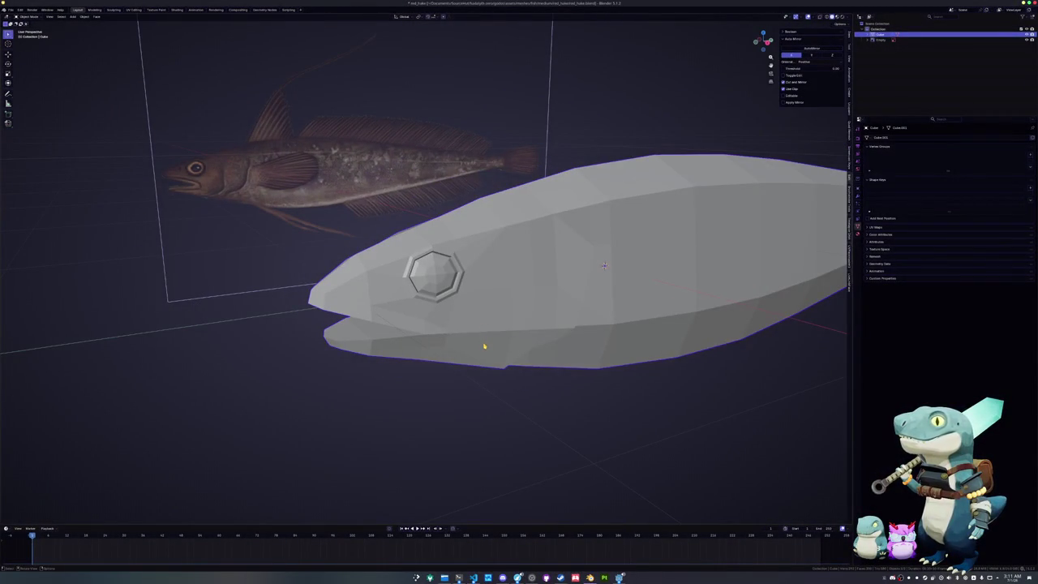
- In see-through side view, box-select the lower and upper jaw face strips, then clear the selection
scroll(483, 346, "up", 2)
key("Tab")
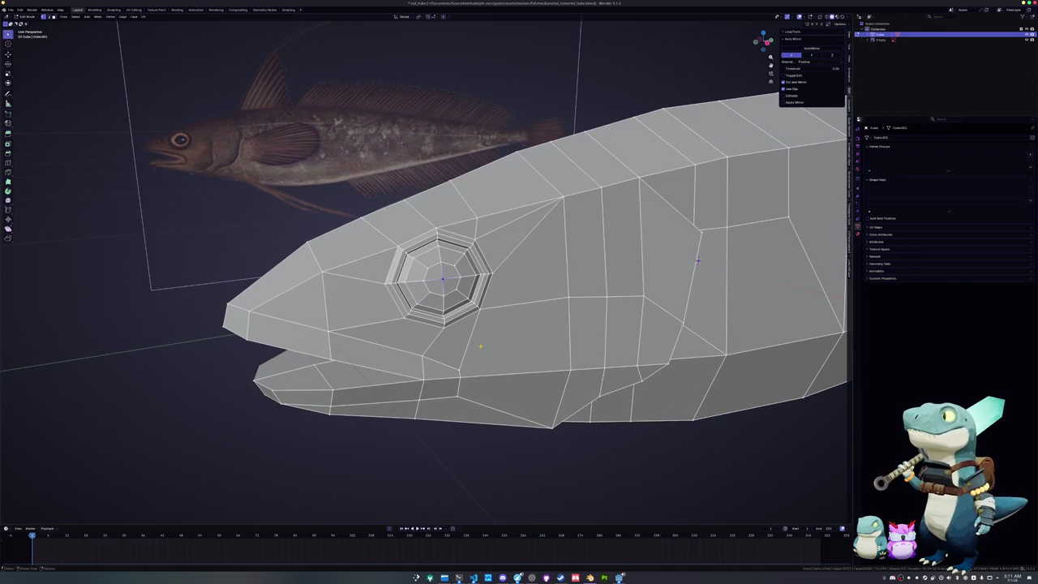
key("KP_3")
key("alt+z")
scroll(480, 347, "down", 1)
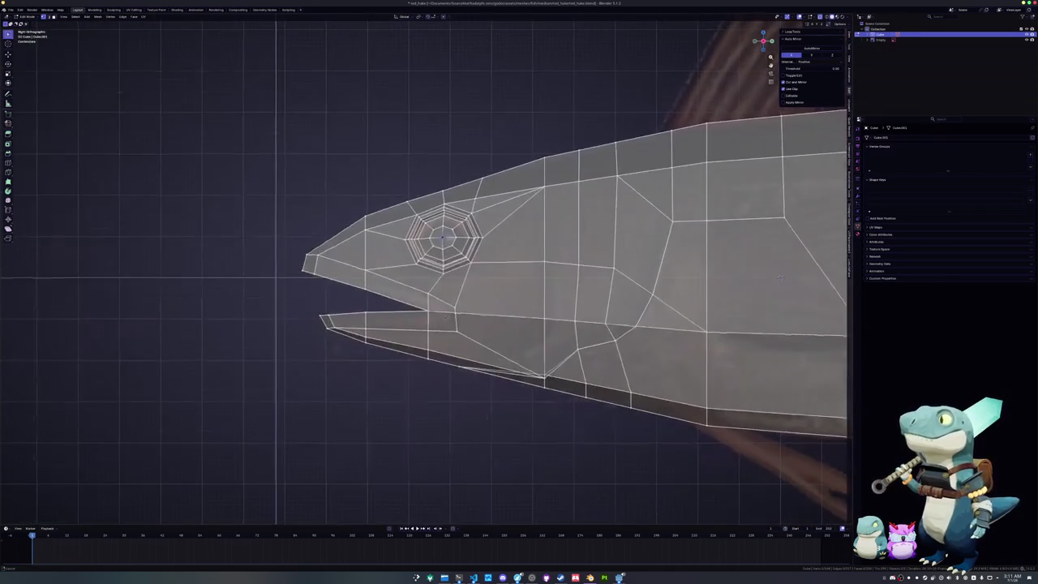
scroll(417, 336, "up", 2)
mouse_move(447, 342)
left_mouse_down()
mouse_move(292, 346)
mouse_move(277, 326)
left_mouse_up()
left_click_drag(259, 264, 451, 321)
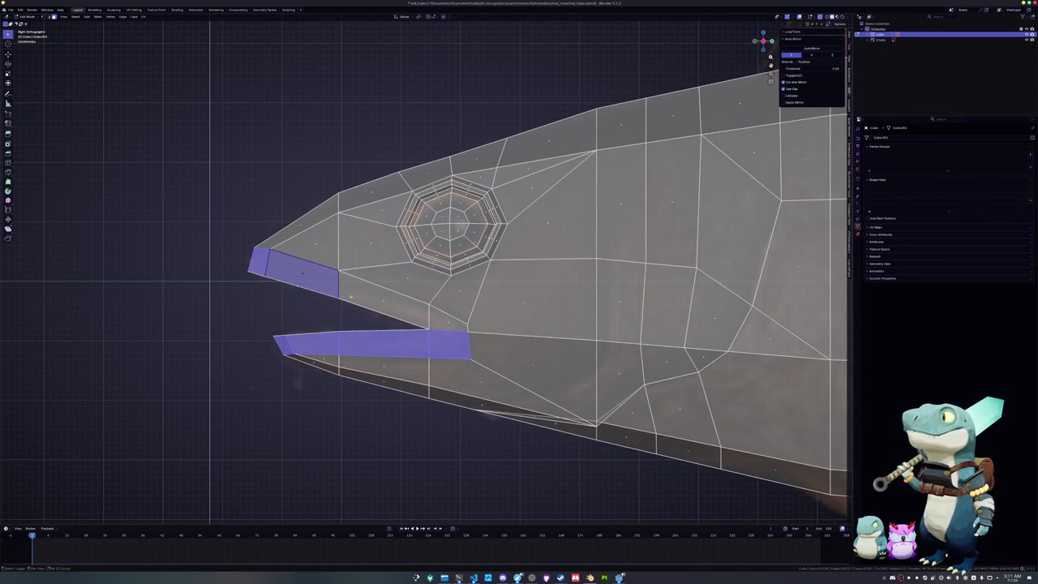
key("alt+z")
mouse_move(450, 321)
middle_mouse_down()
mouse_move(541, 325)
mouse_move(400, 314)
mouse_move(442, 322)
middle_mouse_up()
key("alt+a")
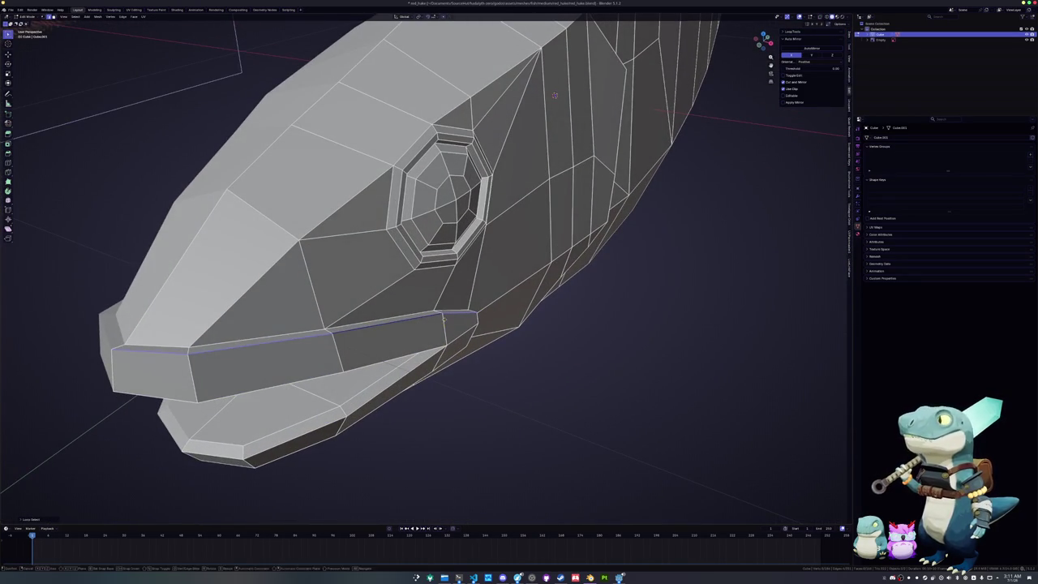
- Edge-slide the upper jaw edge loop to a new position along the surface
left_click(442, 322, "alt")
mouse_move(442, 322)
middle_mouse_down()
mouse_move(376, 287)
mouse_move(459, 324)
mouse_move(460, 301)
mouse_move(399, 318)
mouse_move(466, 310)
middle_mouse_up()
left_click(399, 317, "alt")
key("g")
key("g")
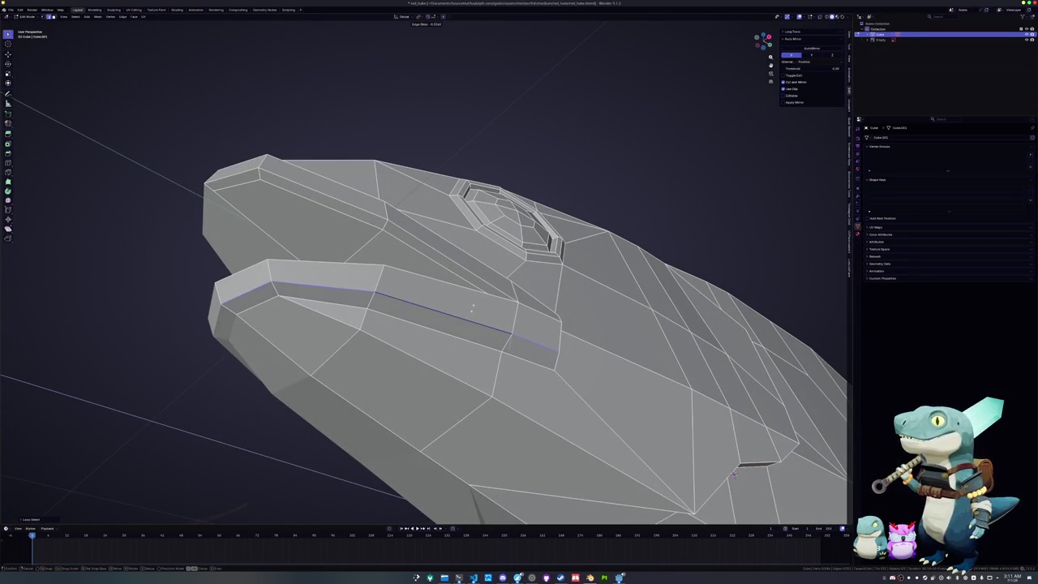
left_click(468, 312)
- Extrude the mouth interior face loop and scale it inward
middle_click_drag(467, 306, 579, 193)
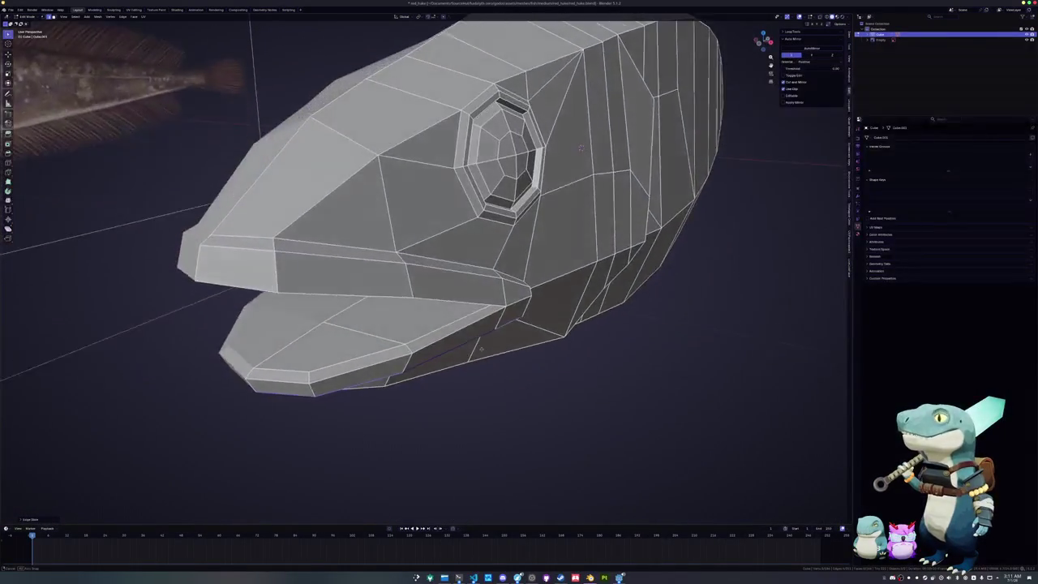
mouse_move(578, 192)
middle_mouse_down()
mouse_move(444, 329)
mouse_move(405, 326)
middle_mouse_up()
scroll(443, 328, "up", 3)
scroll(444, 328, "down", 3)
middle_click_drag(349, 347, 428, 306)
left_click(432, 300, "alt")
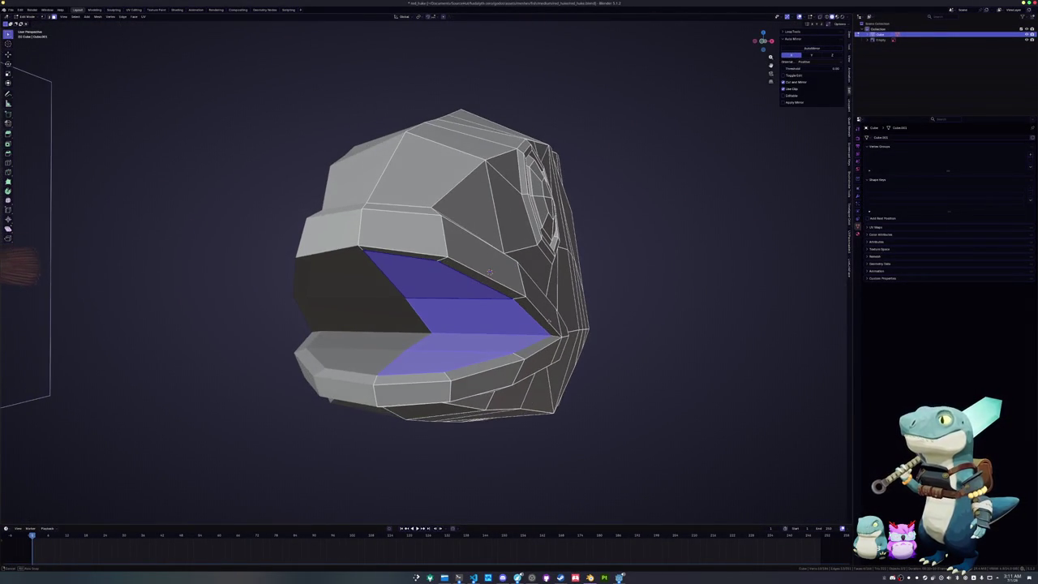
middle_click_drag(488, 272, 695, 287)
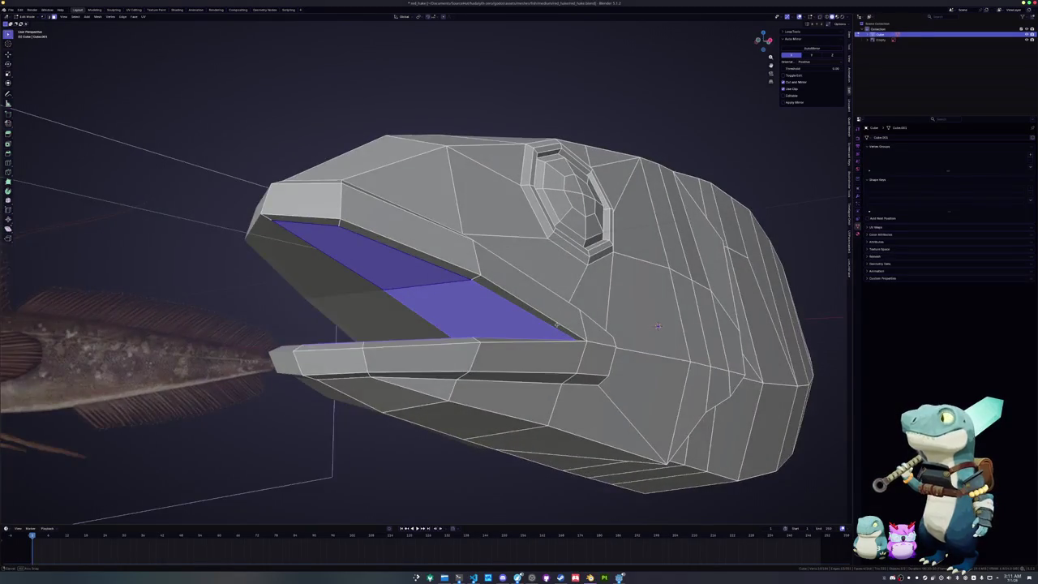
key("e")
key("s")
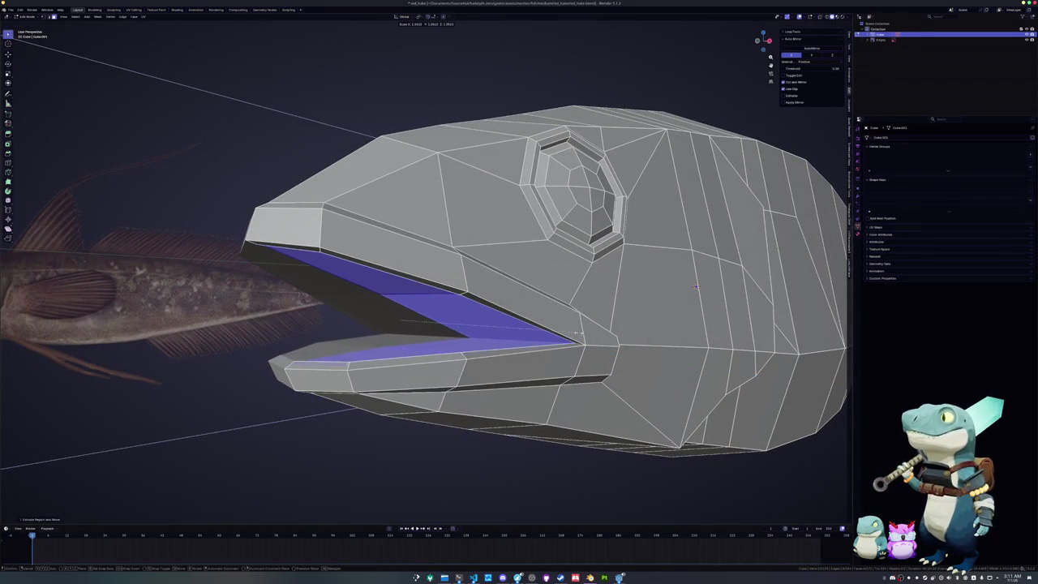
left_click(696, 286)
- Rotate the lower jaw slightly, push the mouth faces along normals, and extrude a recessed lip ring
middle_click_drag(695, 286, 653, 248)
key("r")
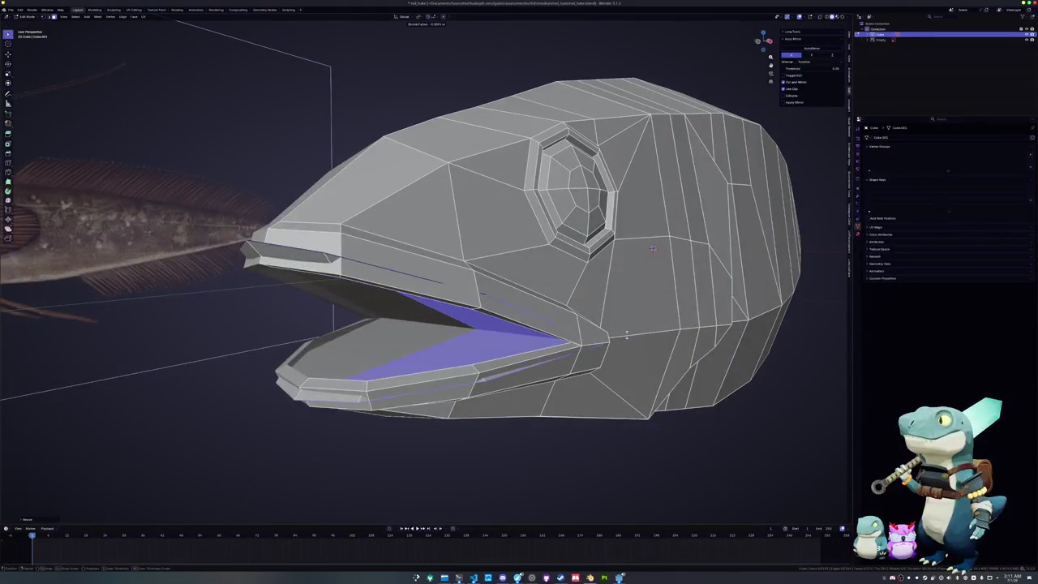
left_click(620, 347)
key("alt+s")
left_click(615, 351)
key("alt+e")
left_click(621, 346)
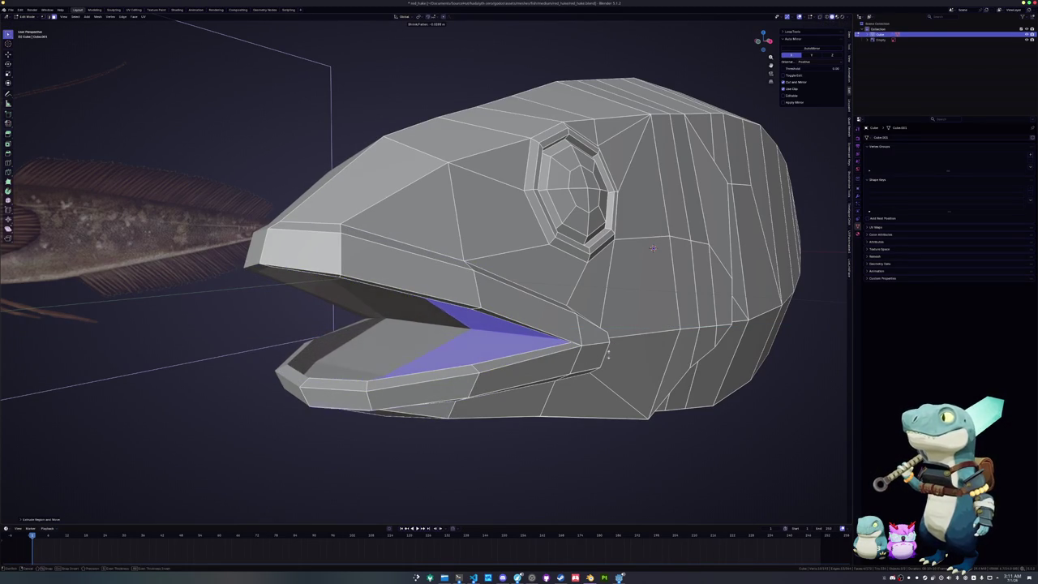
left_click(609, 350)
- Move the selected mouth geometry in side view and slide the mouth edge into place
key("KP_3")
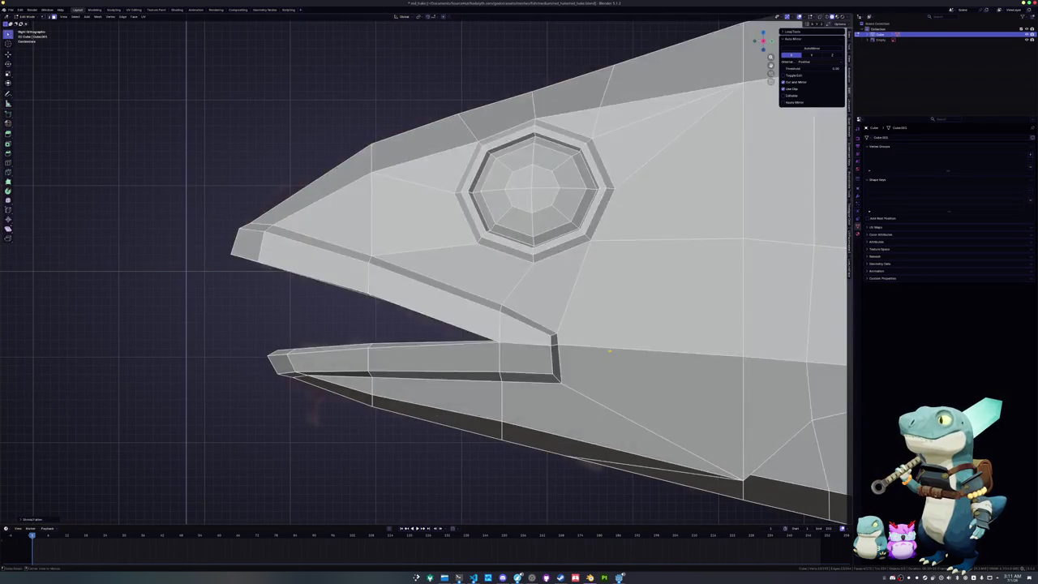
key("alt+z")
key("g")
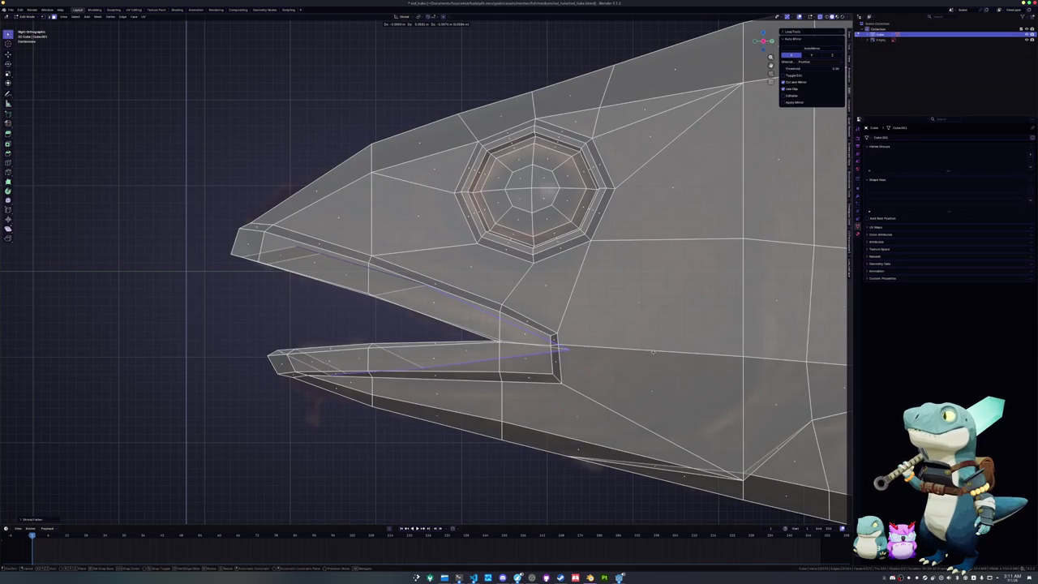
left_click(655, 354)
key("alt+z")
mouse_move(655, 354)
middle_mouse_down()
mouse_move(533, 271)
mouse_move(275, 258)
mouse_move(325, 180)
middle_mouse_up()
key("alt+z")
key("alt+z")
key("g")
key("g")
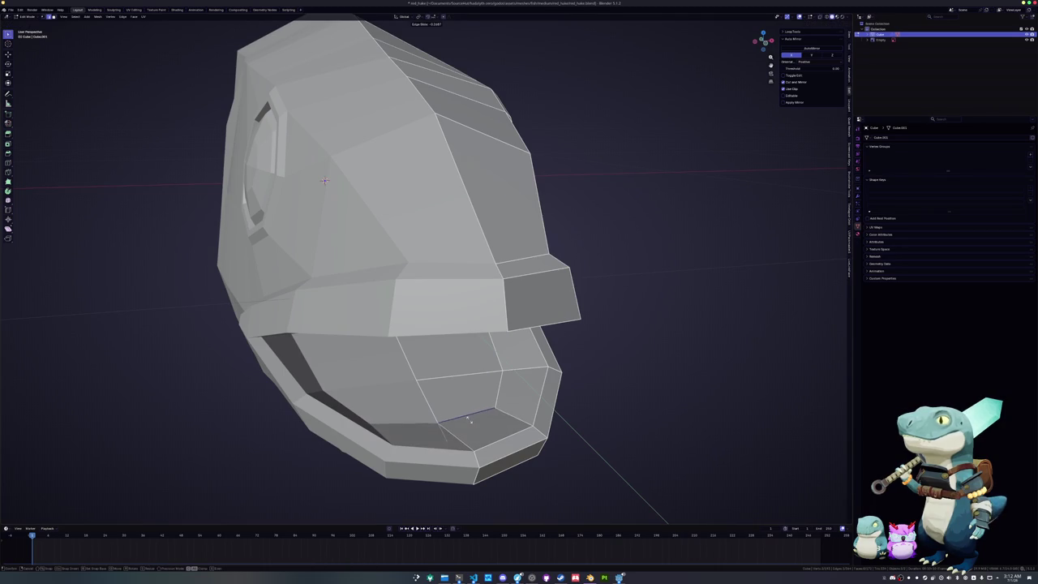
mouse_move(324, 180)
middle_mouse_down()
mouse_move(326, 224)
mouse_move(494, 82)
mouse_move(432, 294)
middle_mouse_up()
- Vertex-slide the lip vertices along their edges to reshape the mouth opening
key("shift+v")
left_click(494, 82)
scroll(474, 389, "up", 1)
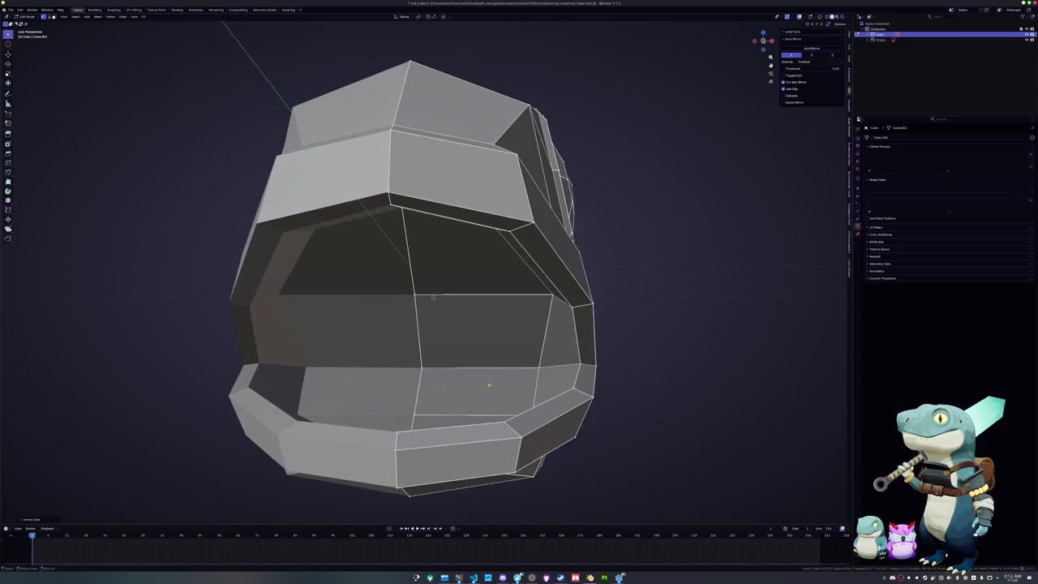
scroll(494, 379, "up", 1)
mouse_move(504, 366)
middle_mouse_down()
mouse_move(475, 375)
mouse_move(493, 365)
middle_mouse_up()
middle_click_drag(519, 307, 498, 324)
key("shift+v")
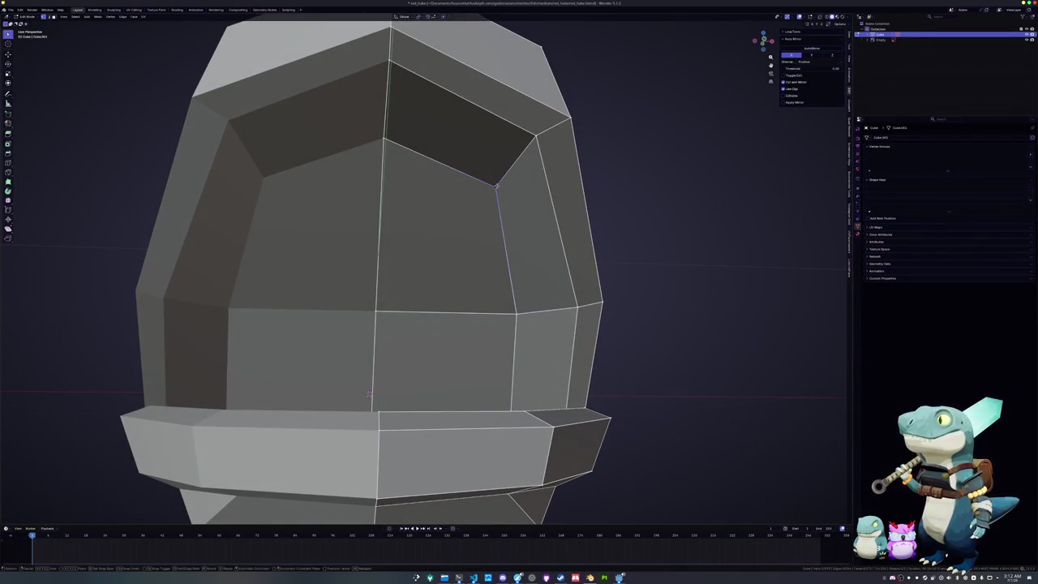
left_click(485, 188)
- Select the upper vertex inside the mouth and flatten the mouth cavity with two vertical scales
left_click(383, 144)
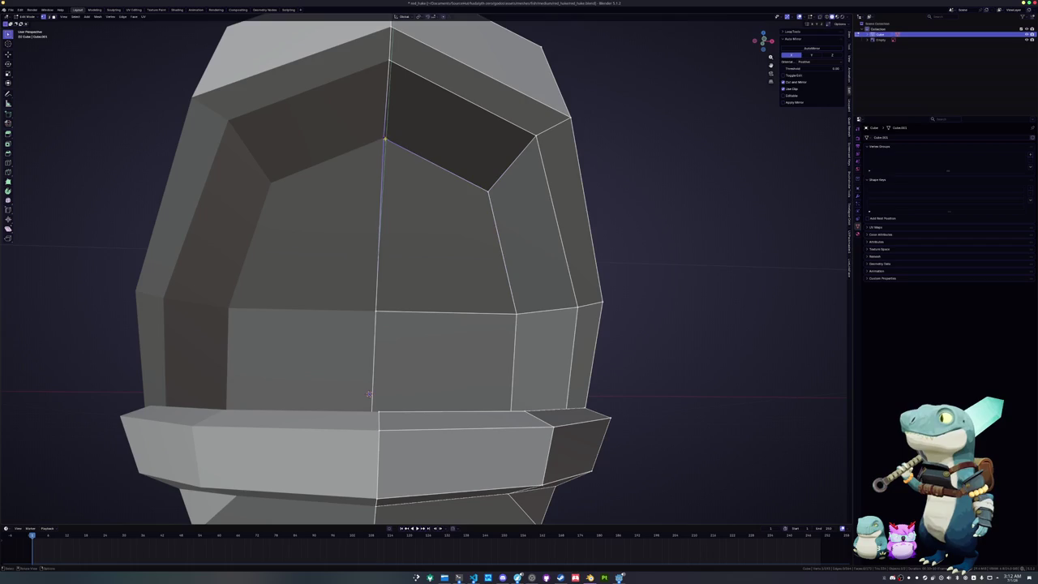
mouse_move(369, 395)
middle_mouse_down()
mouse_move(553, 235)
mouse_move(570, 295)
mouse_move(478, 331)
mouse_move(503, 308)
mouse_move(487, 340)
mouse_move(568, 328)
mouse_move(486, 337)
middle_mouse_up()
key("s")
key("z")
left_click(478, 332)
scroll(493, 337, "down", 3)
scroll(502, 340, "down", 5)
scroll(486, 337, "up", 3)
mouse_move(613, 213)
middle_mouse_down()
mouse_move(569, 291)
mouse_move(577, 255)
mouse_move(658, 225)
middle_mouse_up()
key("s")
key("z")
left_click(576, 255)
- Return to the see-through Right Orthographic view to check the mesh against the reference
scroll(658, 225, "up", 2)
key("KP_3")
key("alt+z")
mouse_move(658, 225)
middle_mouse_down("shift")
mouse_move(616, 265)
mouse_move(406, 289)
middle_mouse_up("shift")
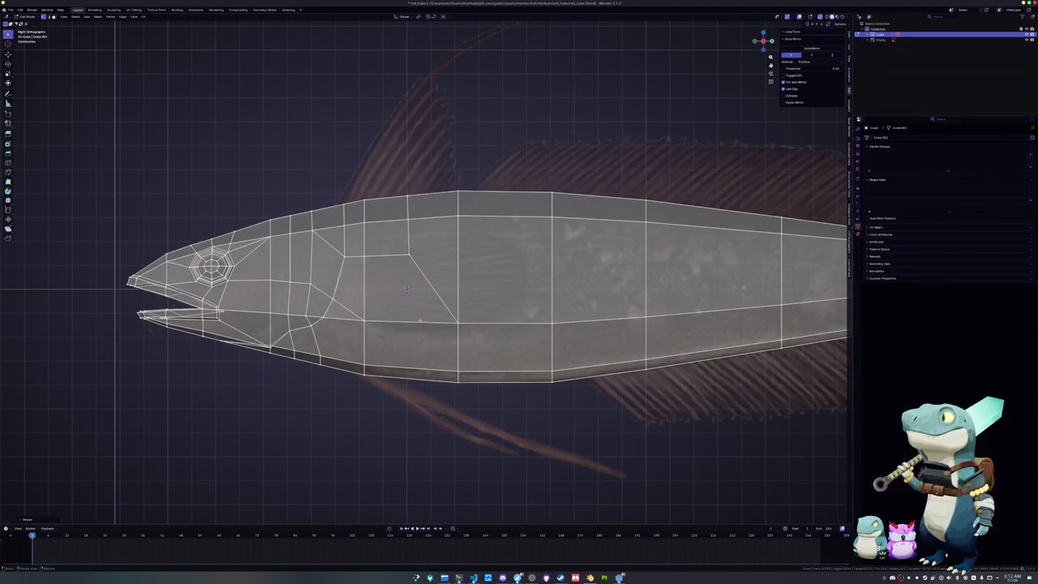
- Separate the selected edge into its own object and start editing that piece
key("ctrl+e")
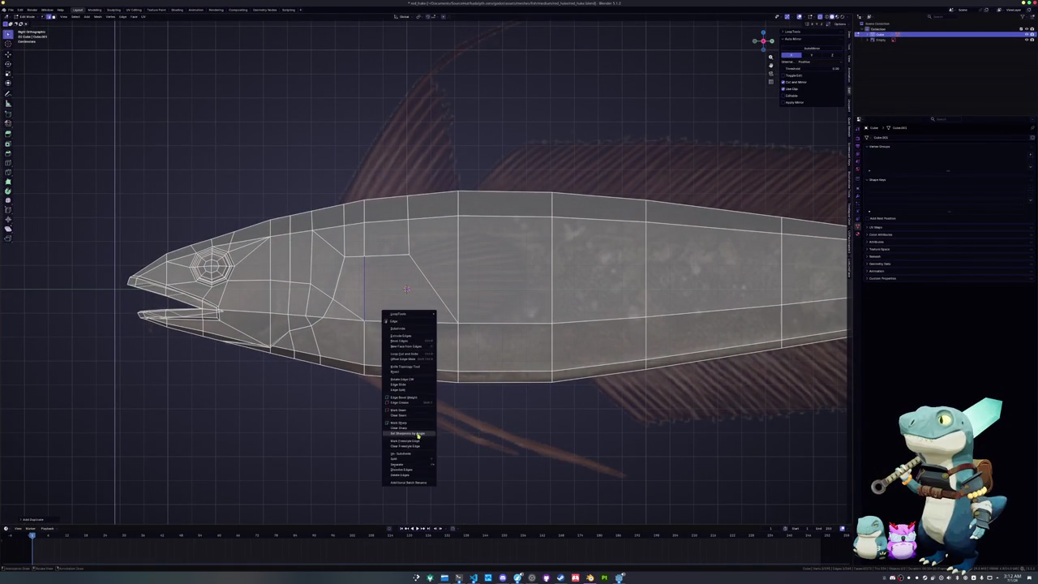
left_click(451, 464)
key("Tab")
left_click(365, 297)
key("Tab")
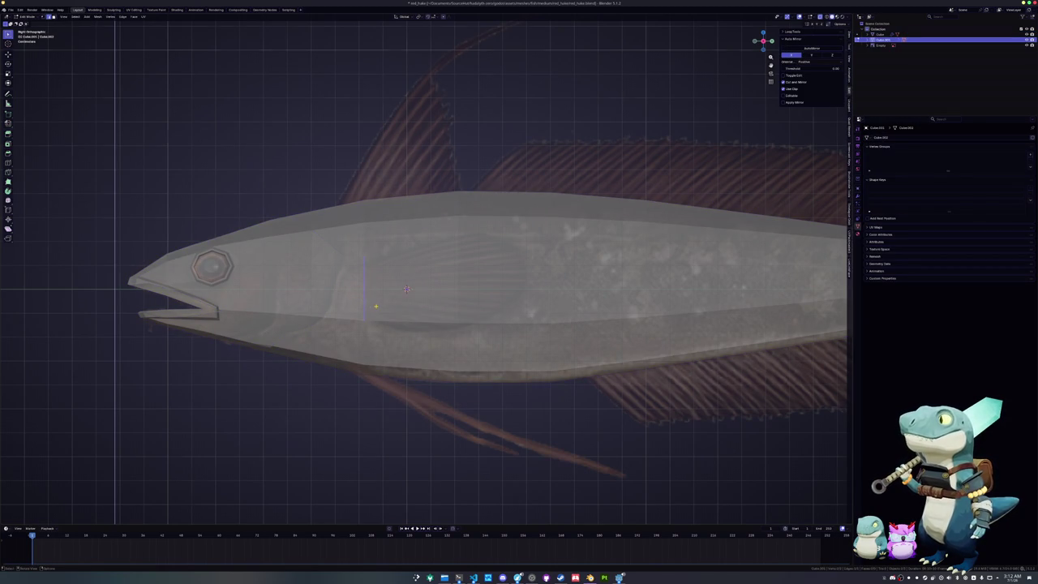
- Move the separated piece along X and straighten its left edge with a scale on X
middle_click_drag(372, 303, 422, 308)
key("g")
key("x")
left_click(493, 313)
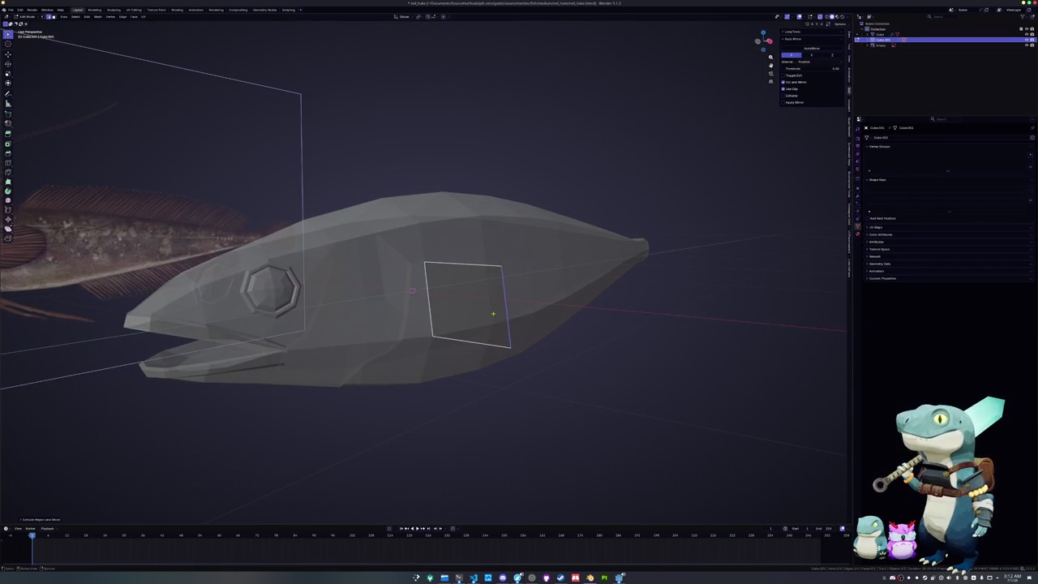
left_click(429, 300)
key("s")
key("x")
left_click(431, 305)
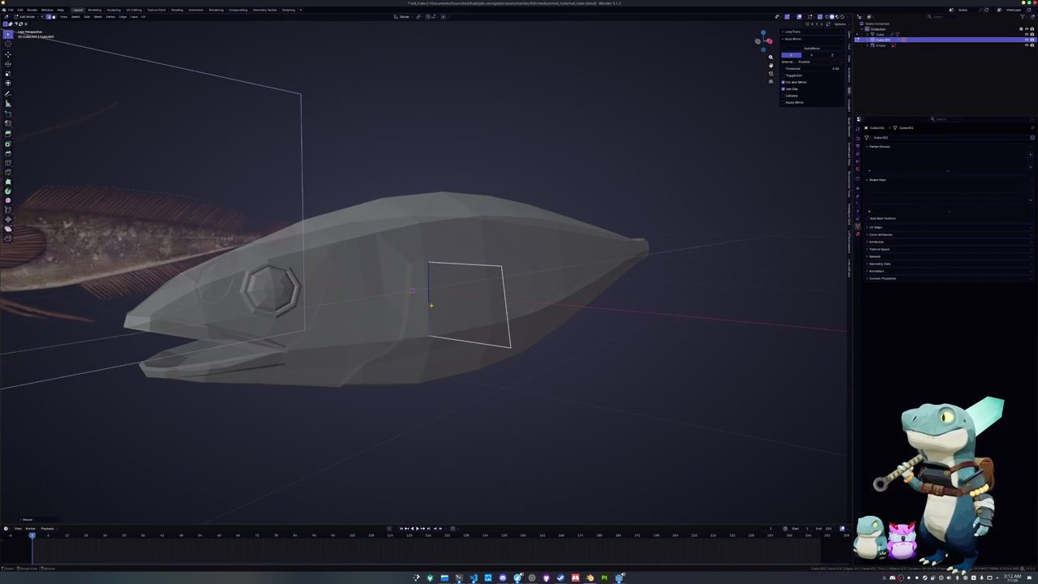
- In Right Ortho, extrude a new fin face toward the tail and lower its top-left vertex
key("KP_1")
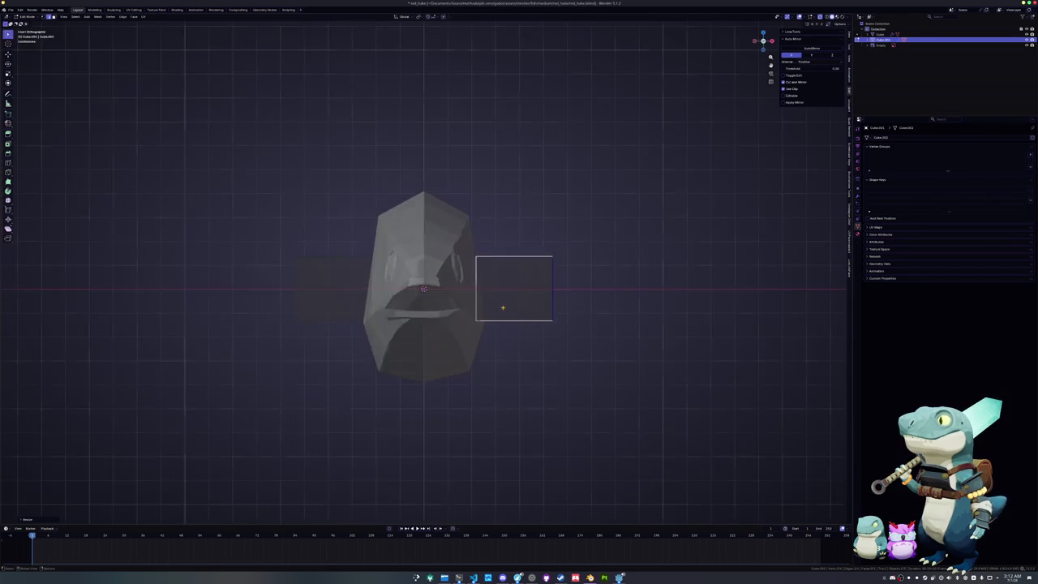
key("KP_3")
key("e")
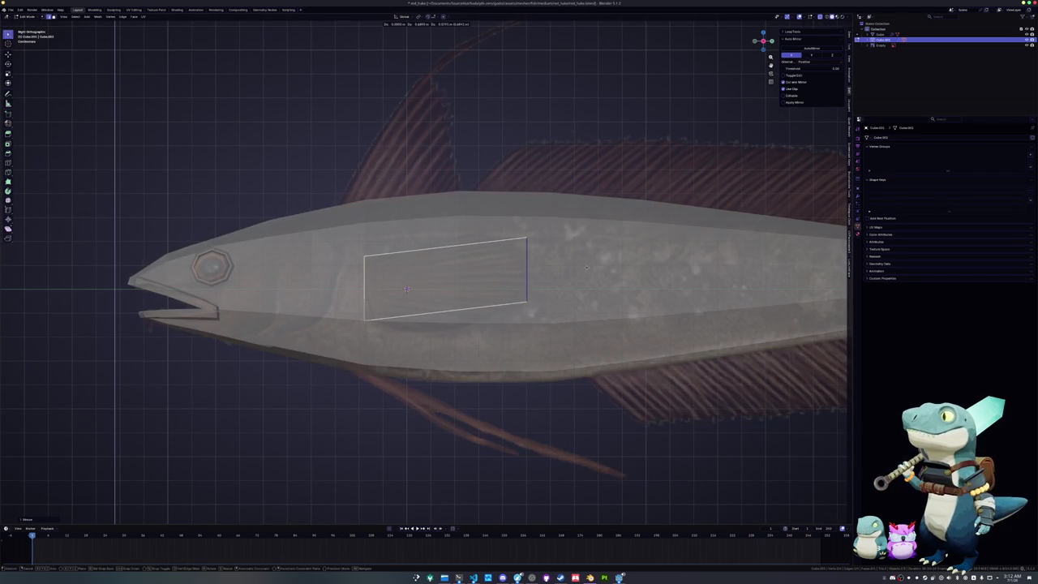
scroll(361, 283, "up", 2)
left_click(337, 263)
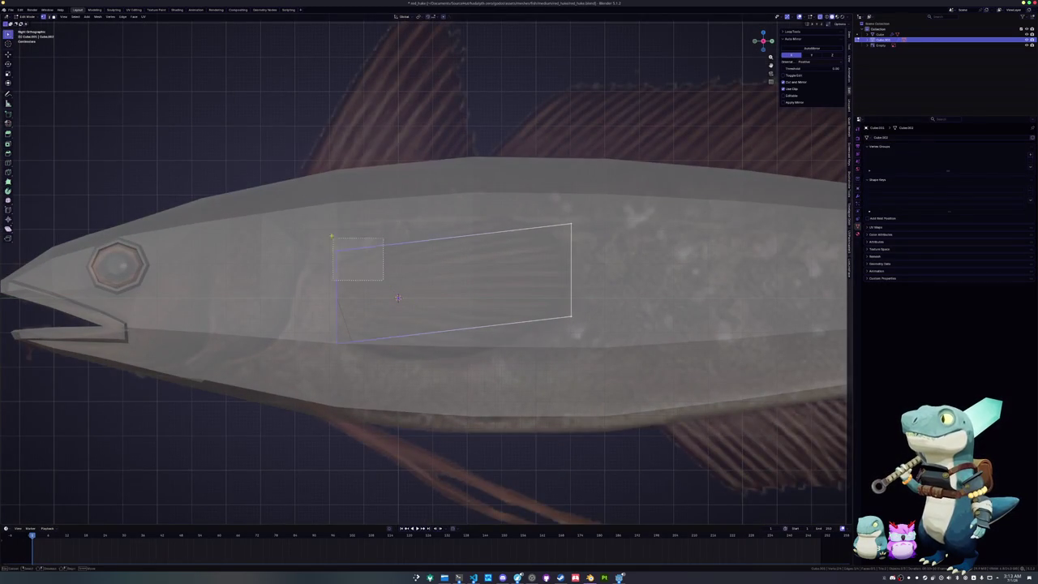
key("g")
key("z")
left_click(341, 295)
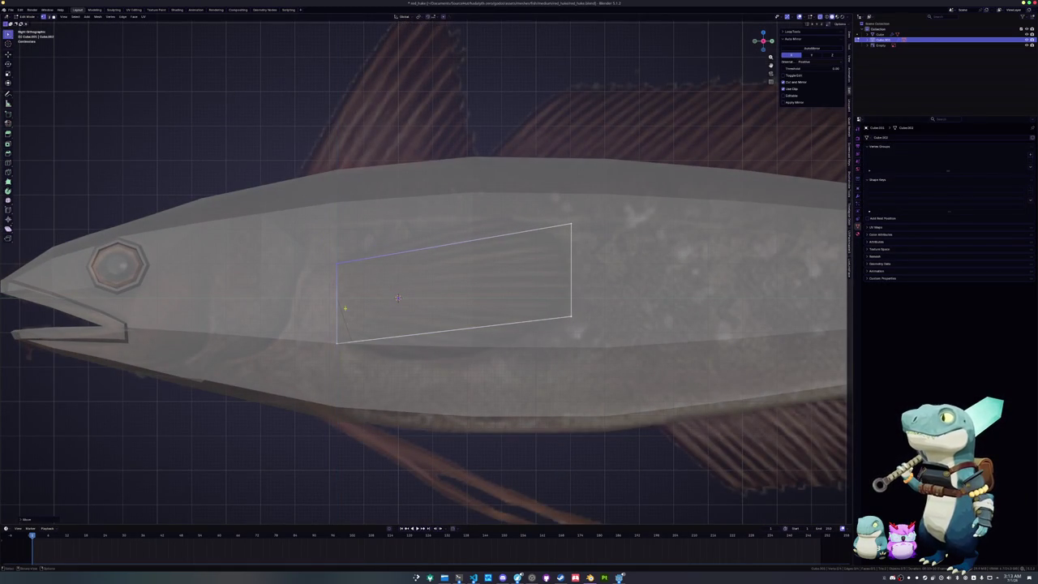
- Drop the fin's bottom-right vertex and raise its top-right vertex vertically
left_click(571, 316)
key("g")
key("z")
left_click(539, 350)
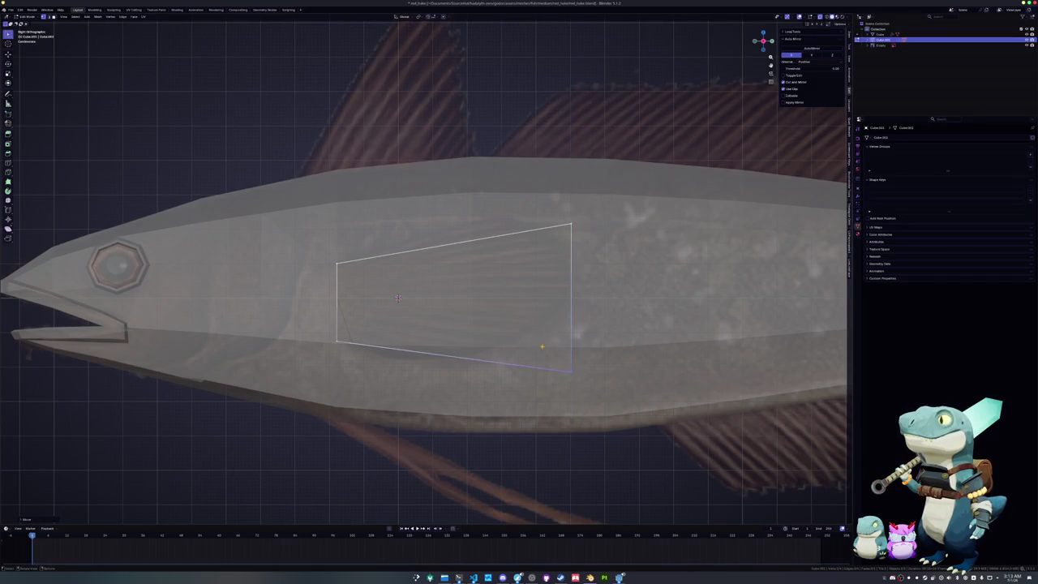
key("g")
key("z")
left_click(541, 207)
- Loop-cut across the fin, slant the new edge along the rays, and lower the top-right vertex
key("ctrl+r")
left_click(543, 209)
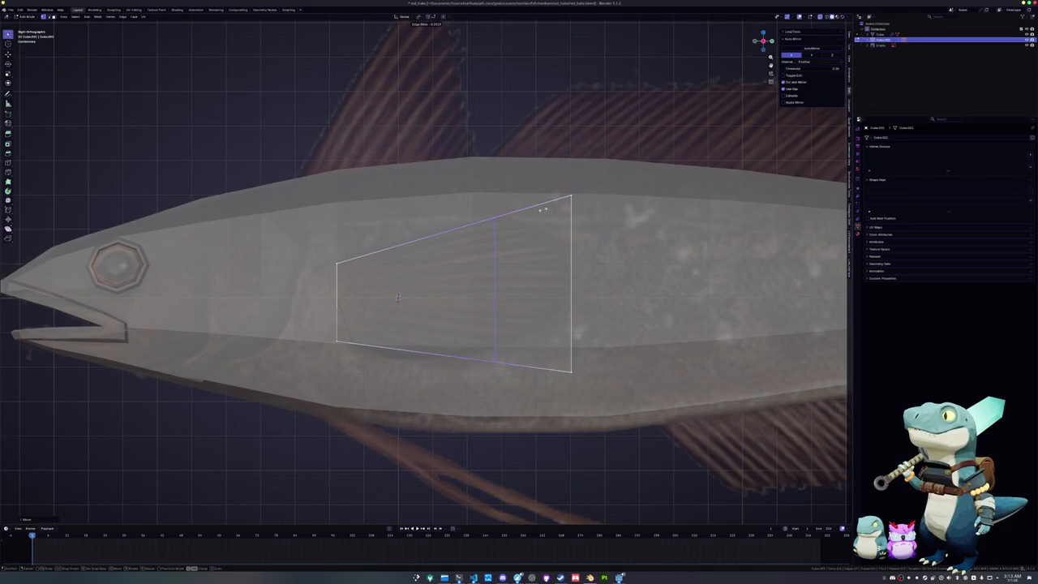
left_click(506, 213)
key("g")
key("g")
left_click(576, 218)
key("g")
key("z")
left_click(564, 268)
- Raise the bottom-right vertex, then add a second loop cut near the rear and move it vertically
left_click(549, 348)
key("g")
left_click(539, 320)
key("ctrl+r")
left_click(531, 334)
key("g")
key("z")
left_click(497, 320)
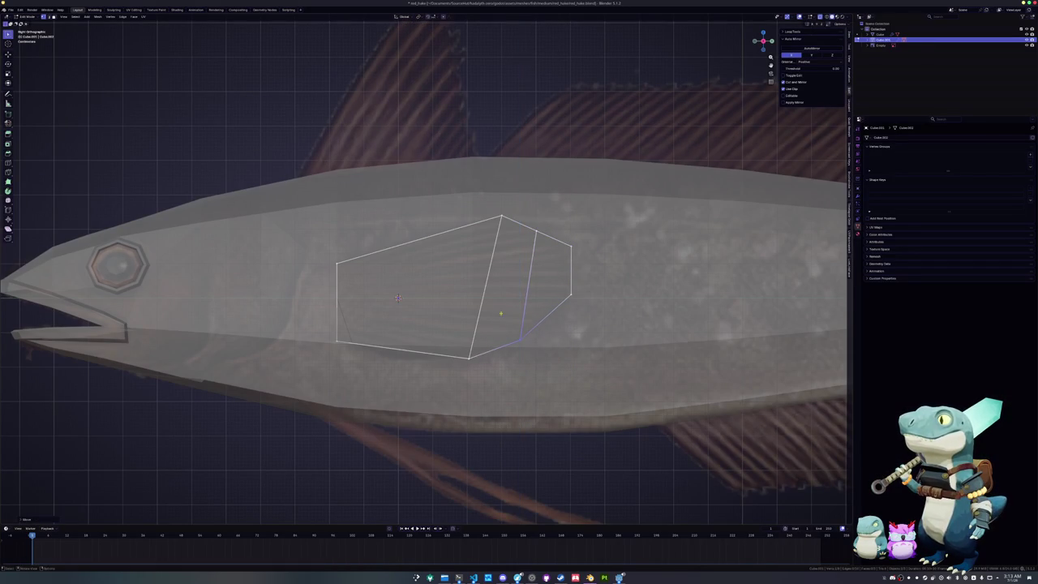
- Raise the top vertex of the new edge to match the reference fin outline
left_click_drag(541, 263, 522, 217)
key("g")
key("z")
left_click(526, 209)
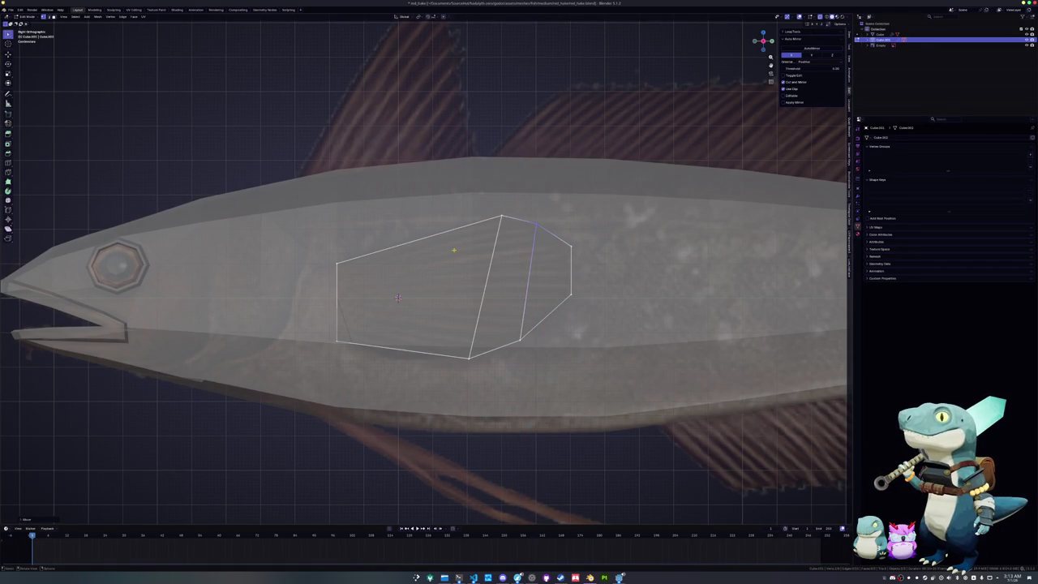
middle_click_drag(398, 299, 426, 286, "shift")
key("a")
key("alt+a")
- Add more loop cuts across the fin and lower its bottom vertex
key("ctrl+r")
scroll(464, 220, "up", 1)
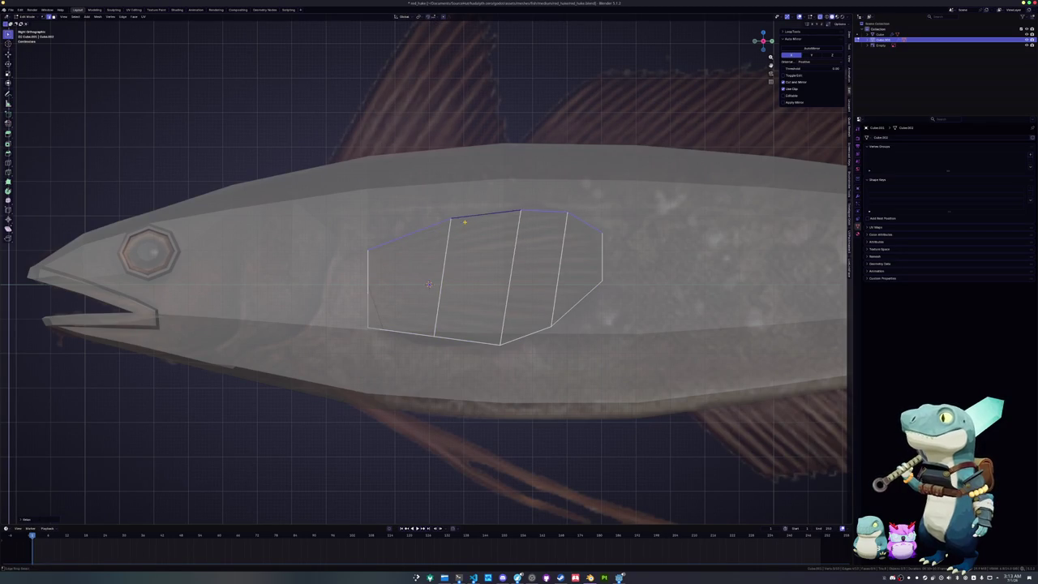
left_click(501, 344)
key("g")
key("z")
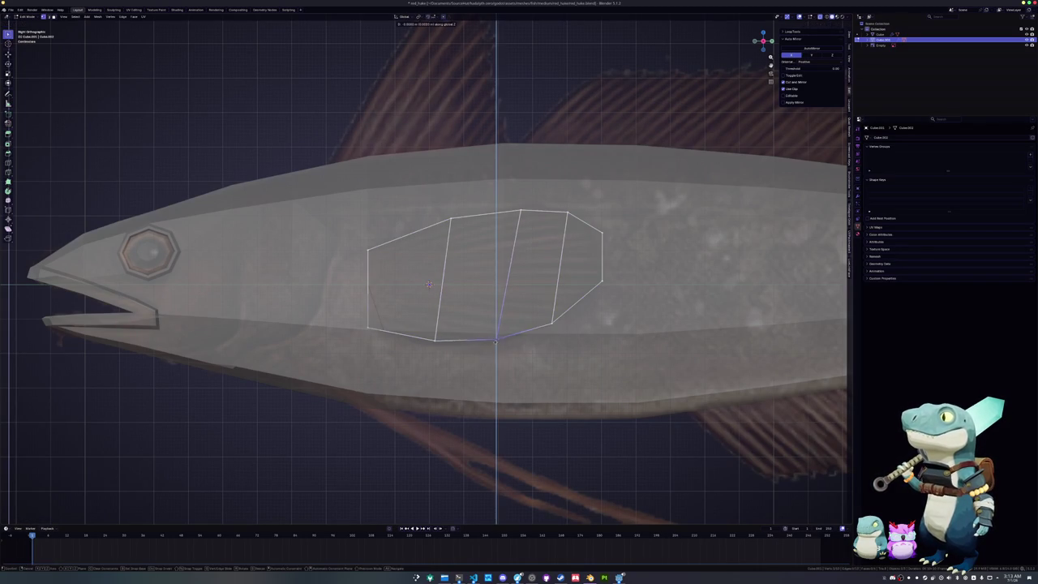
left_click(496, 351)
- Lower the neighbouring bottom vertex to even out the fin's lower edge
left_click(436, 340)
key("g")
key("z")
left_click(435, 346)
left_click(496, 351)
scroll(429, 284, "down", 2)
- Rotate the whole fin around Z so it angles out from the body
middle_click_drag(429, 283, 429, 279)
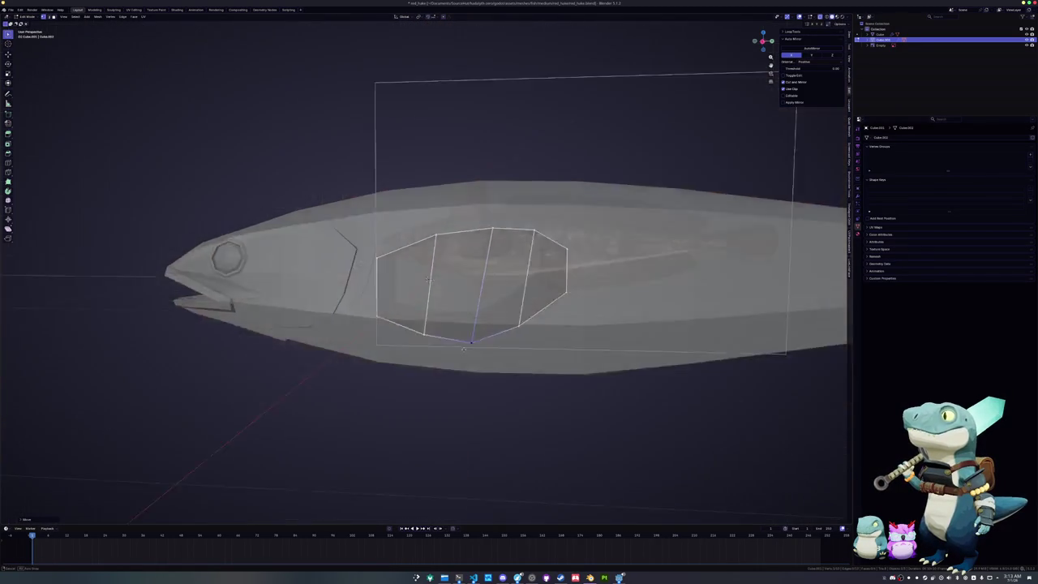
key("a")
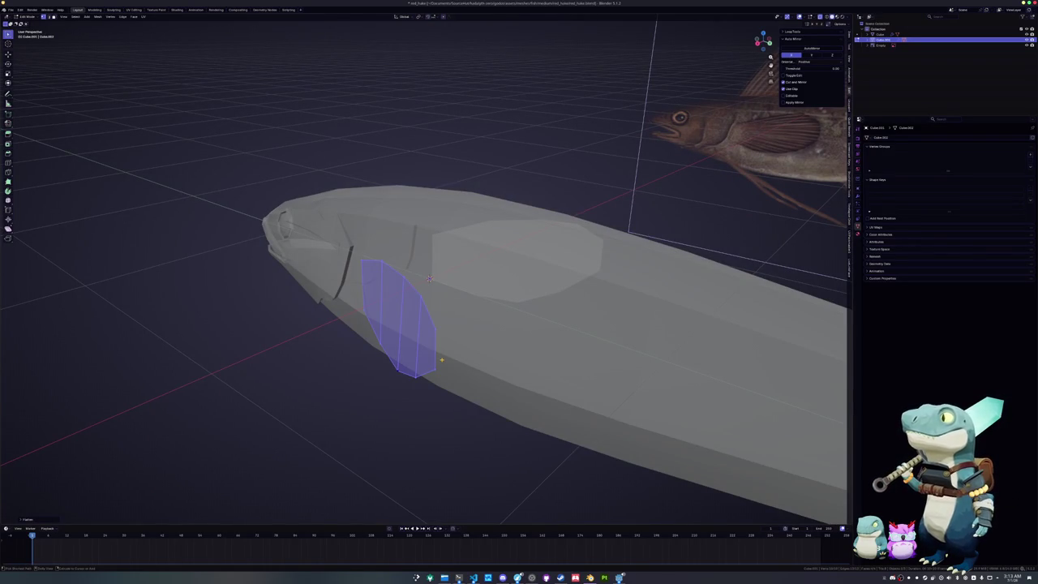
key("KP_1")
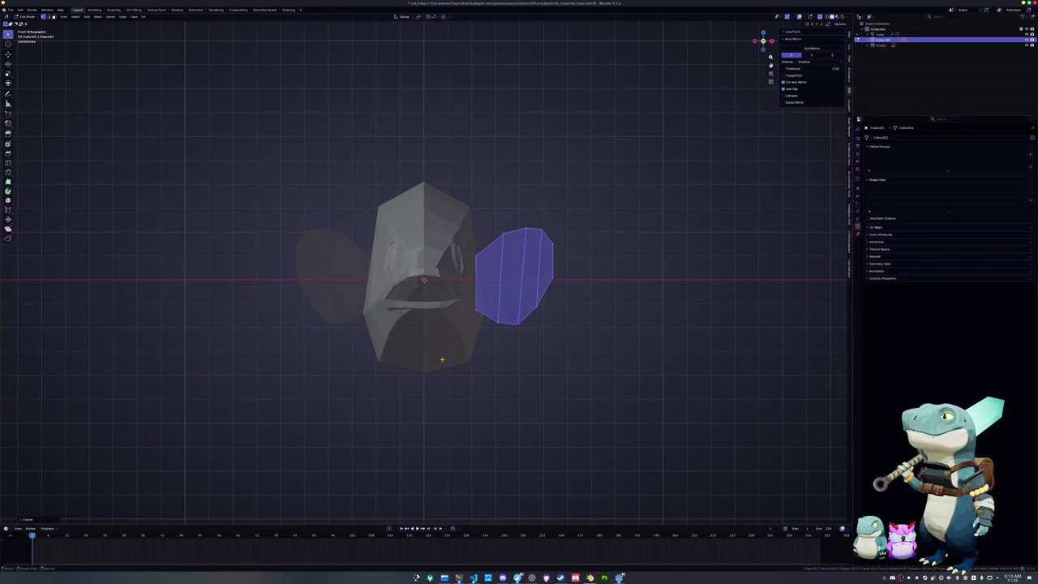
key("KP_7")
key("g")
right_click(607, 341)
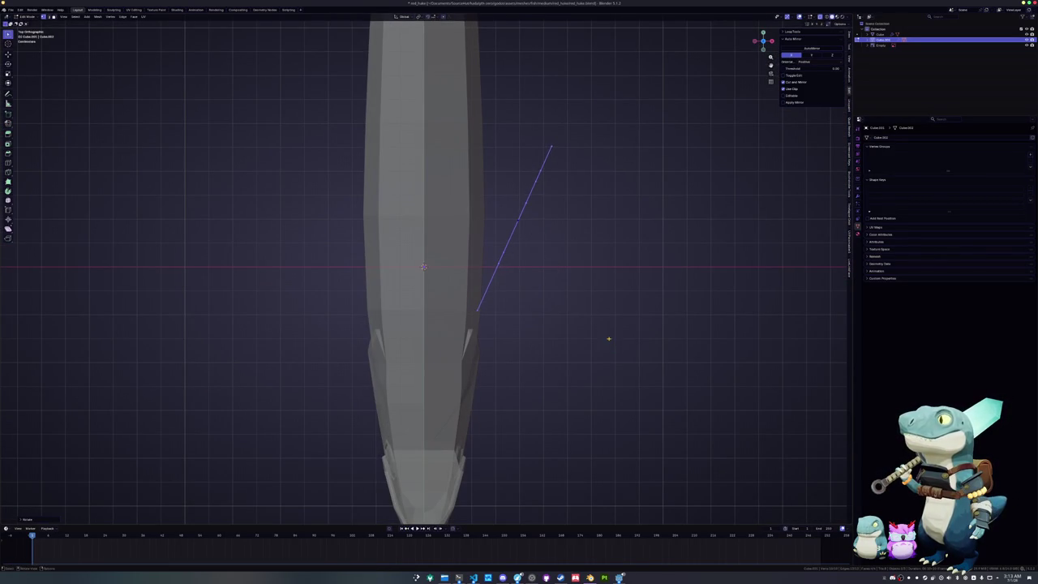
key("g")
right_click(609, 353)
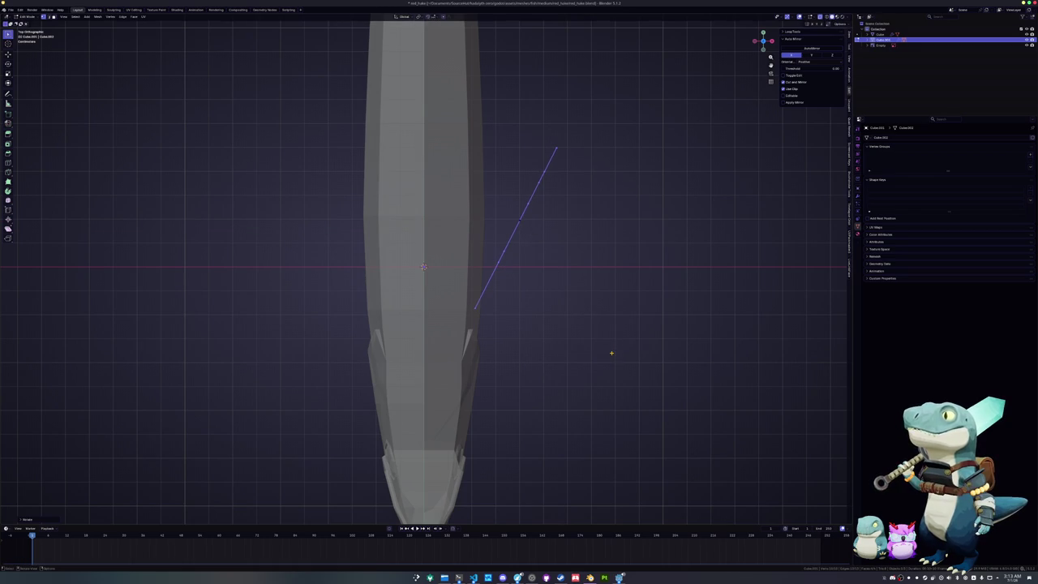
key("KP_1")
key("r")
key("z")
left_click(631, 280)
- In X-ray, vertex-slide a base vertex and slide the fin's front edge along the body
middle_click_drag(632, 280, 486, 267)
scroll(486, 267, "up", 5)
left_click(451, 248)
key("shift+v")
left_click(436, 253)
key("alt+z")
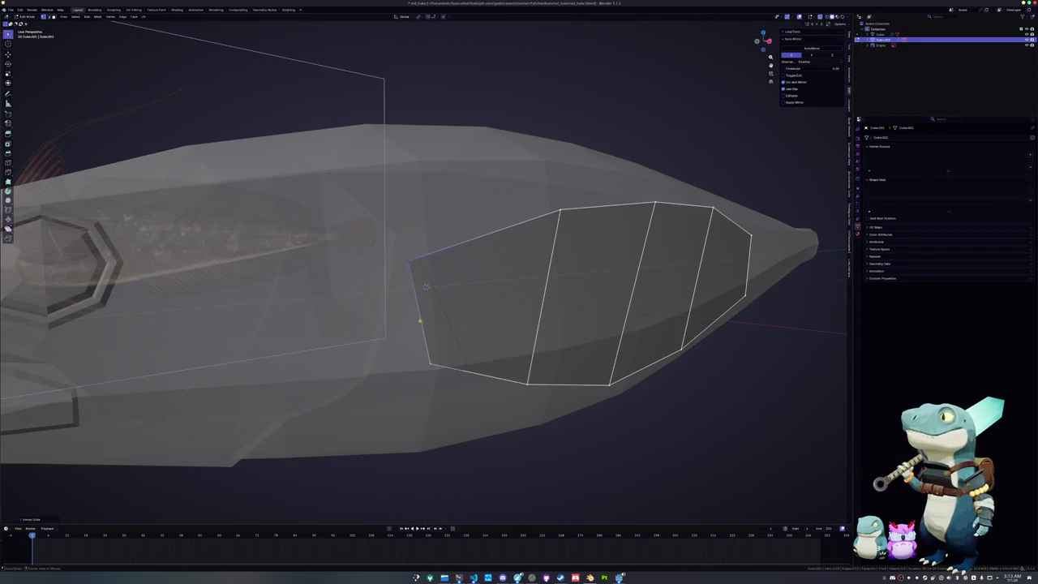
key("g")
key("g")
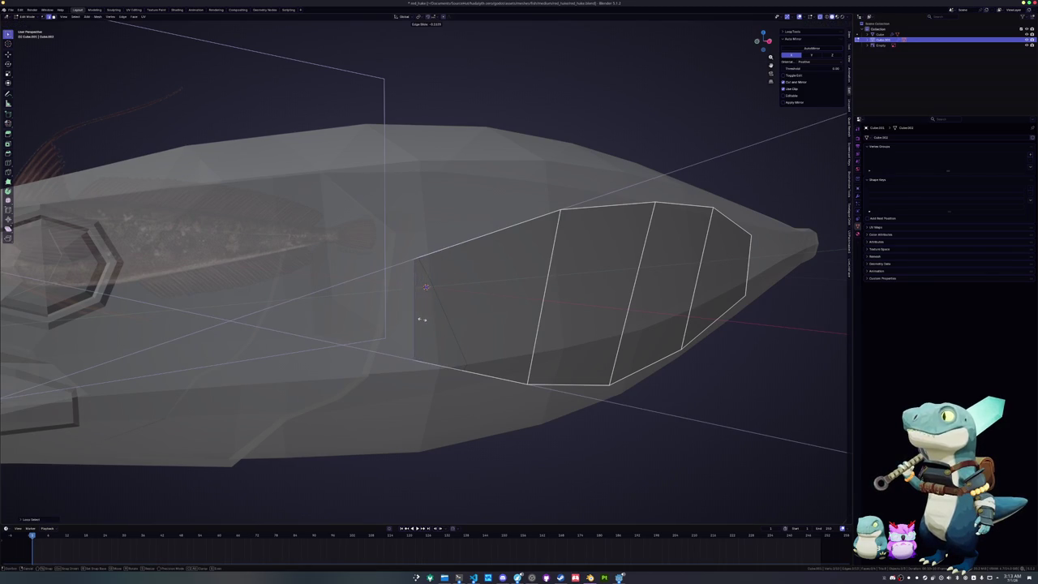
left_click(414, 321)
- Leave the fin mesh, return to solid Right view, and enter Edit Mode on the fish body
scroll(417, 322, "down", 5)
key("Tab")
key("alt+z")
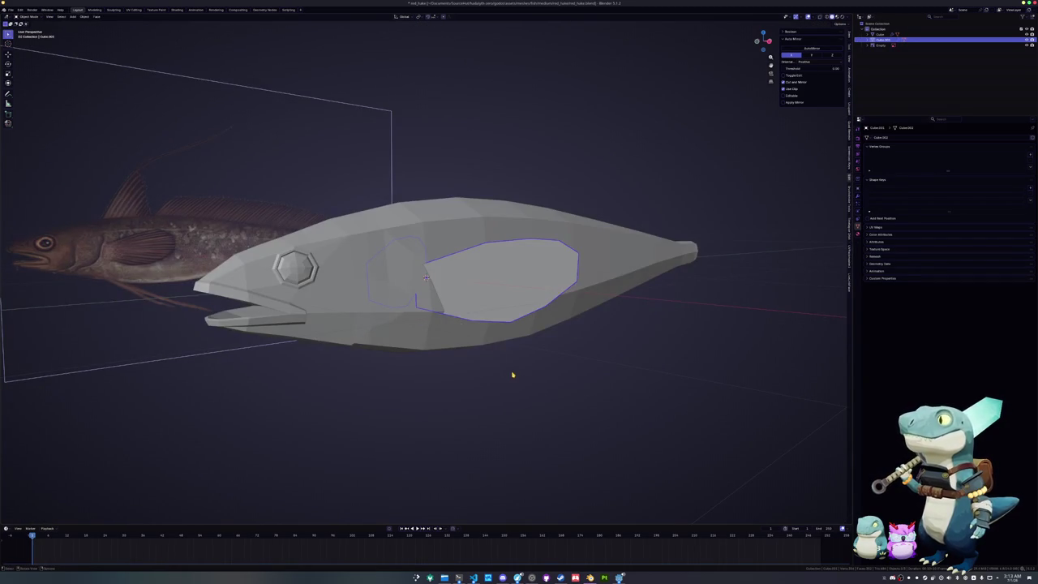
middle_click_drag(502, 369, 498, 398)
key("KP_3")
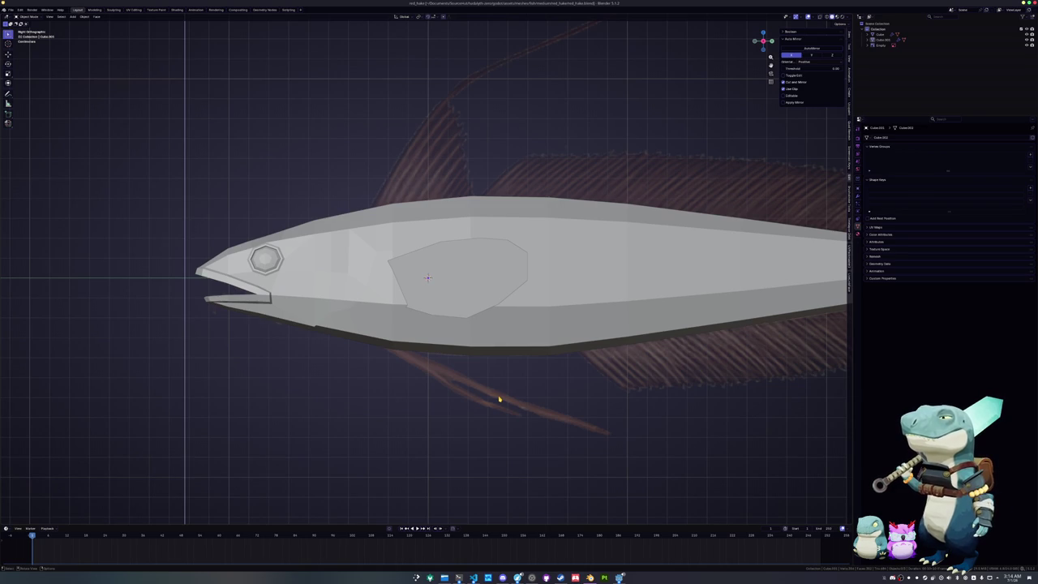
scroll(375, 334, "down", 3)
scroll(364, 397, "down", 2)
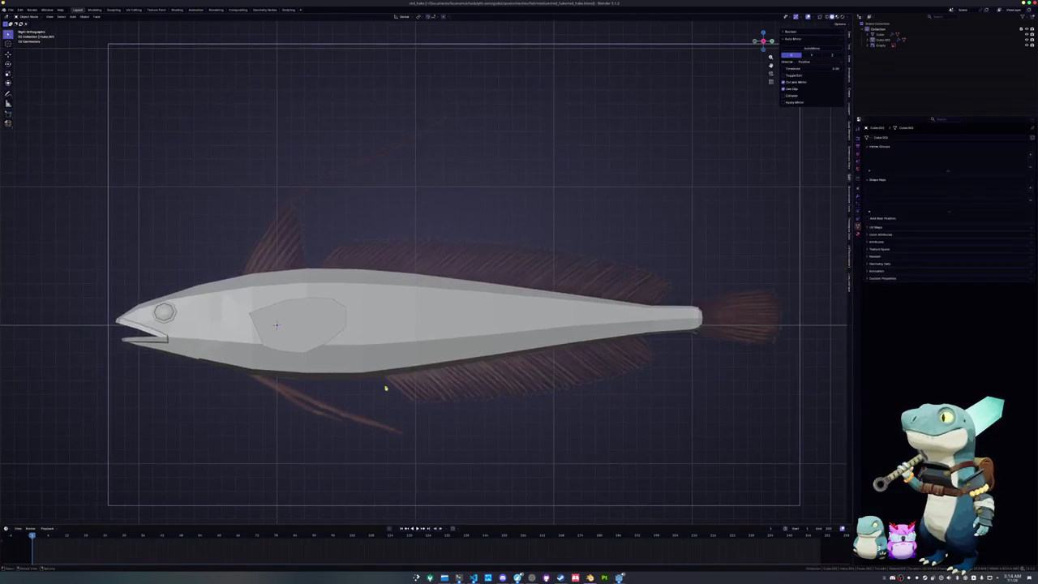
left_click(456, 348)
key("Tab")
- Separate the upper edge loop of the back into its own object and edit it
key("z")
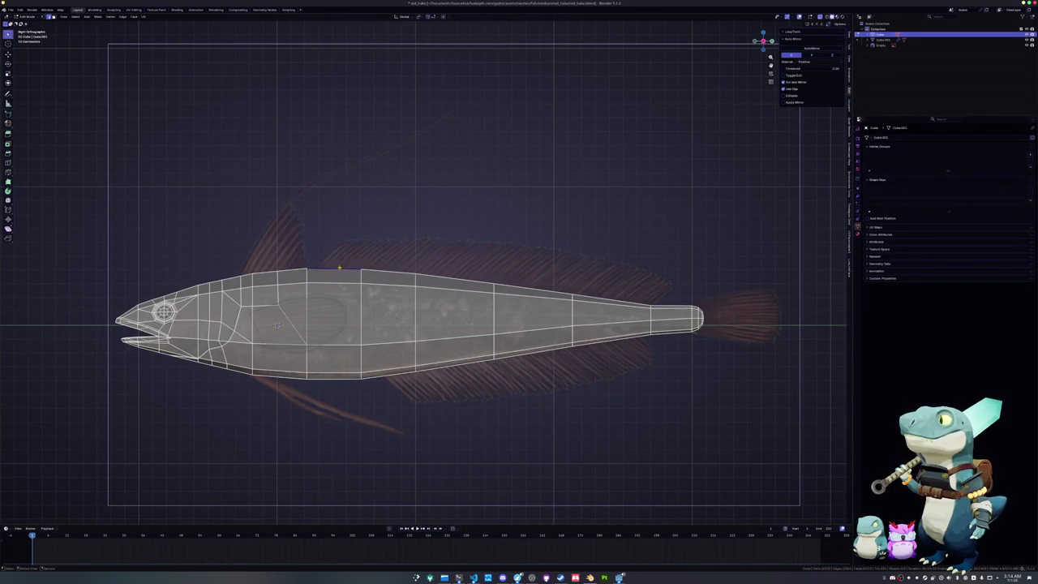
left_click(635, 300, "alt")
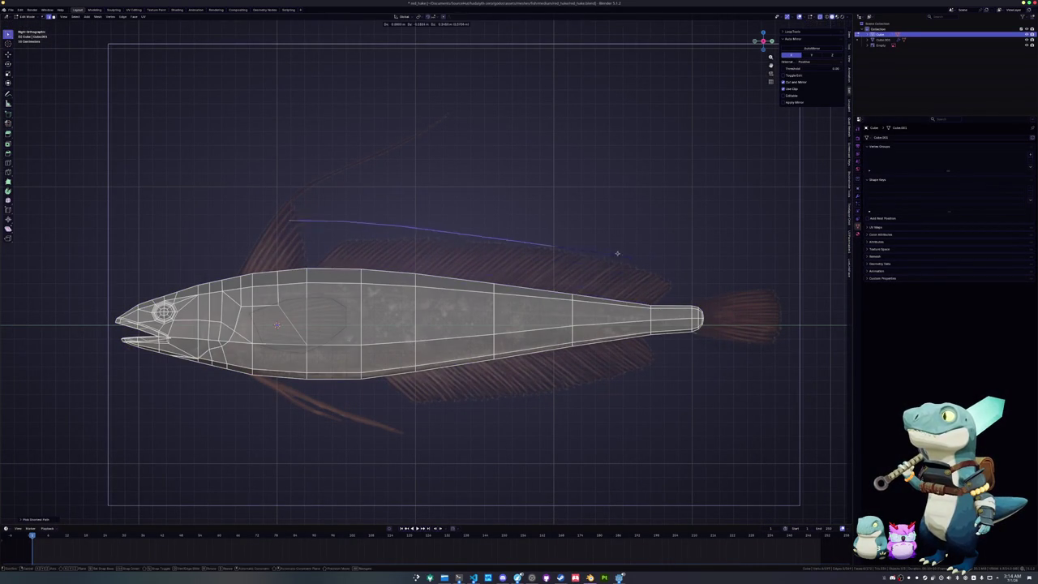
right_click(600, 278)
left_click(647, 281)
key("Tab")
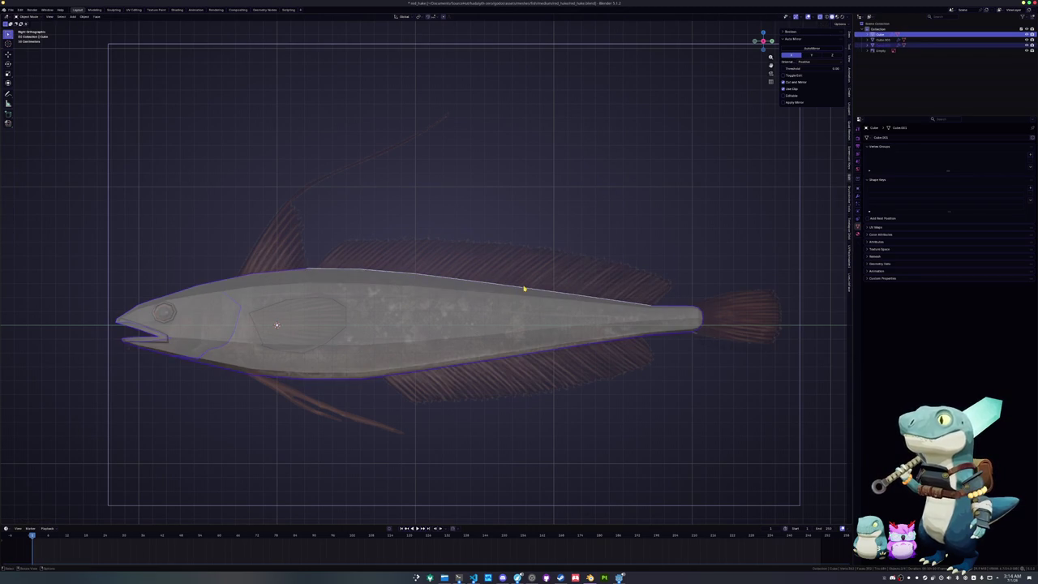
left_click(523, 288)
scroll(532, 289, "up", 3)
key("Tab")
- Extrude the back edges upward to form the dorsal fin's height
key("e")
key("z")
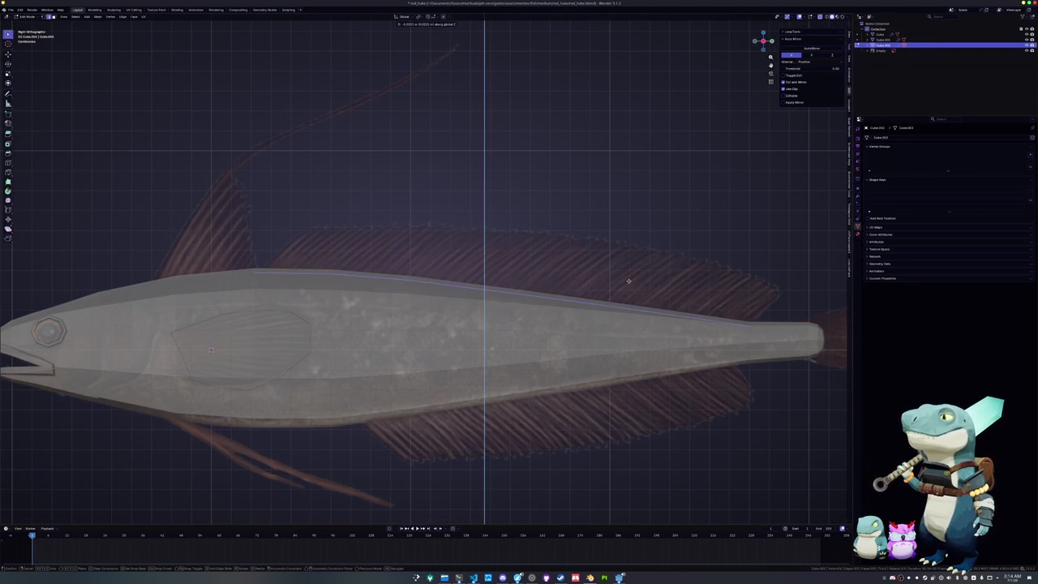
left_click(628, 281)
key("a")
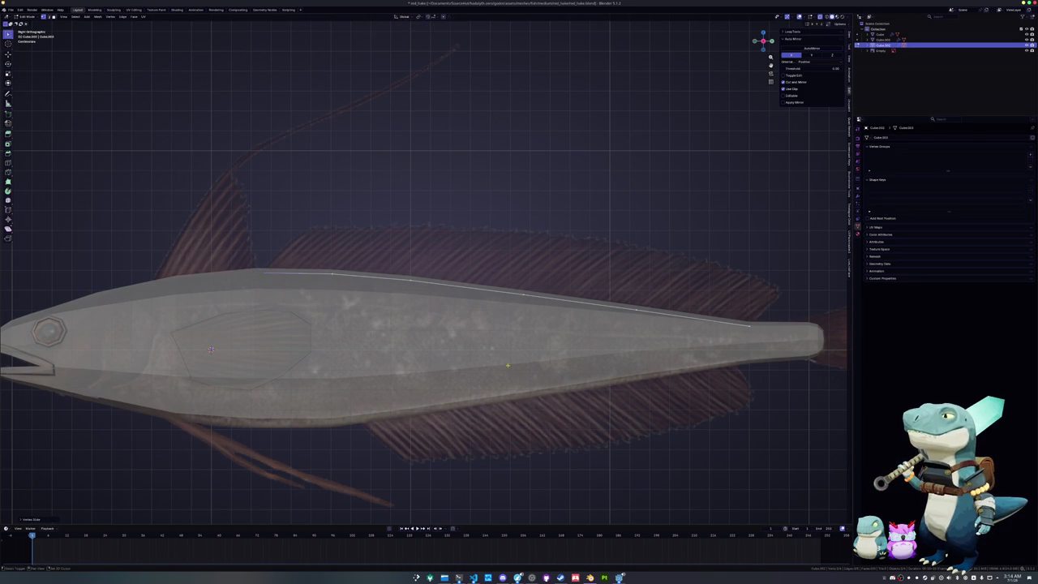
middle_click_drag(508, 365, 475, 351, "shift")
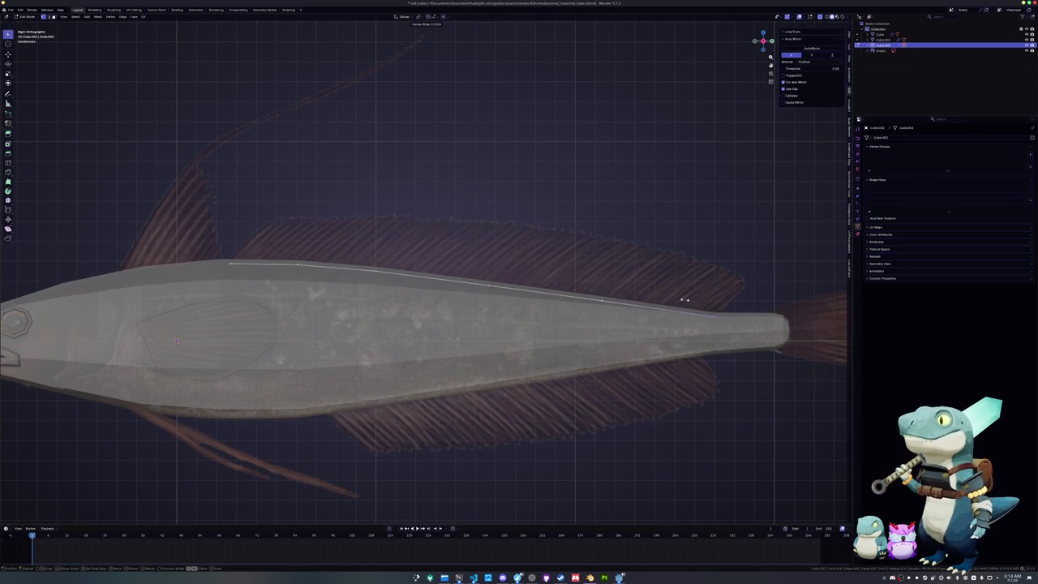
key("e")
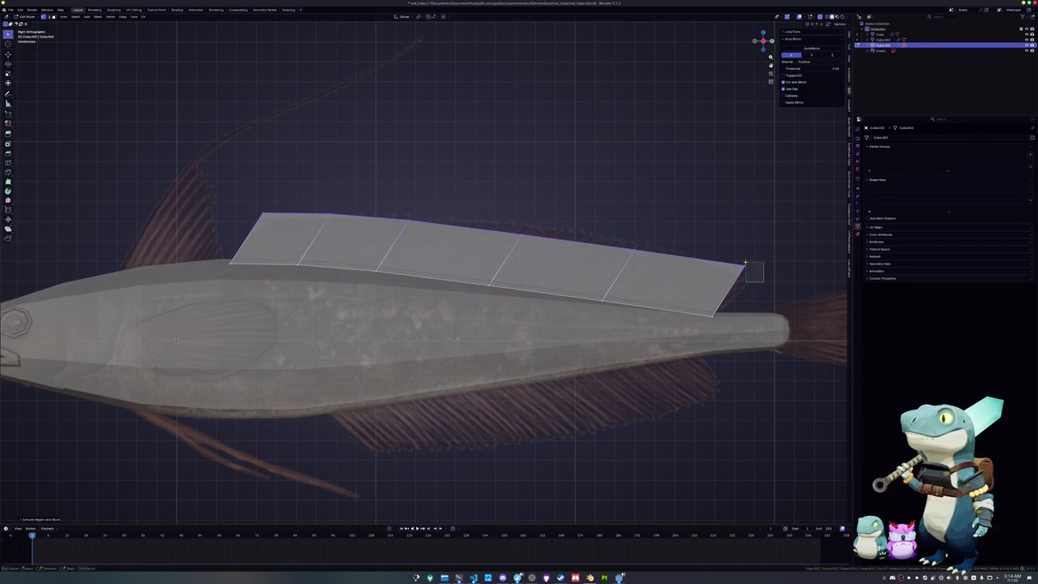
left_click(728, 266)
- Slide the fin's rear top vertices up along their edges and save the file
left_click(633, 250)
key("g")
key("g")
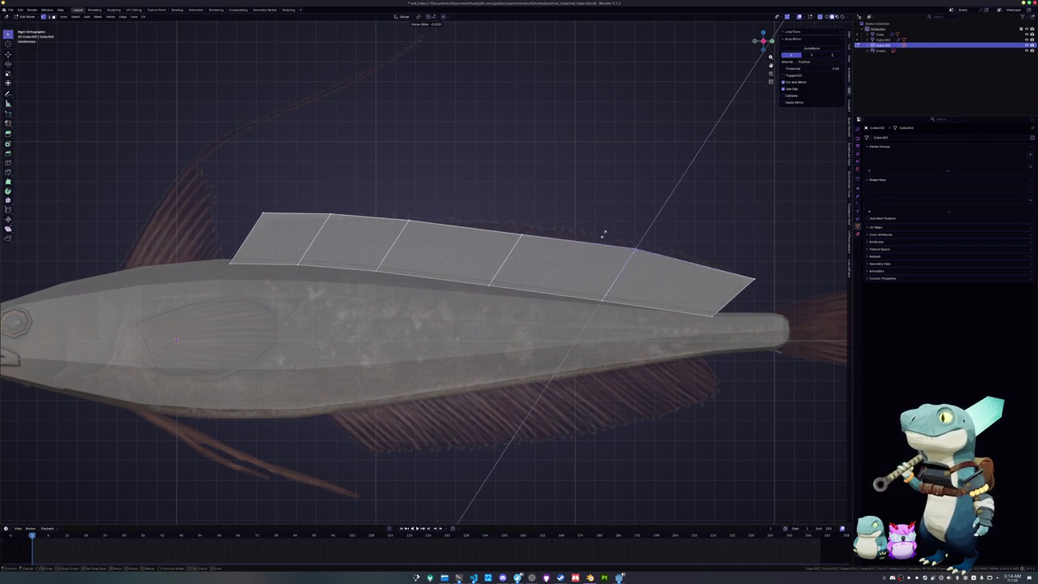
left_click(609, 229)
key("ctrl+s")
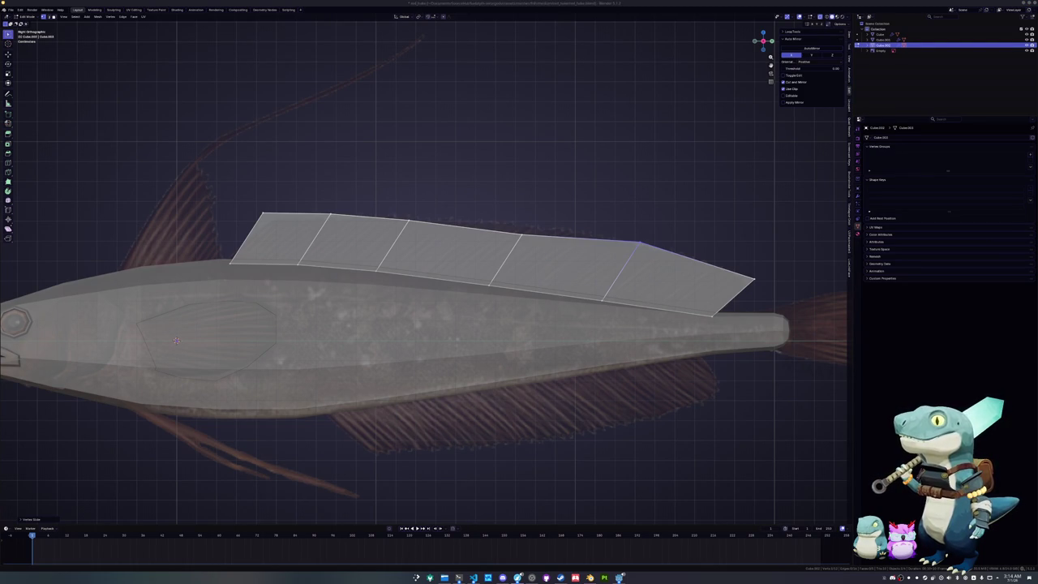
left_click(520, 236)
key("g")
key("g")
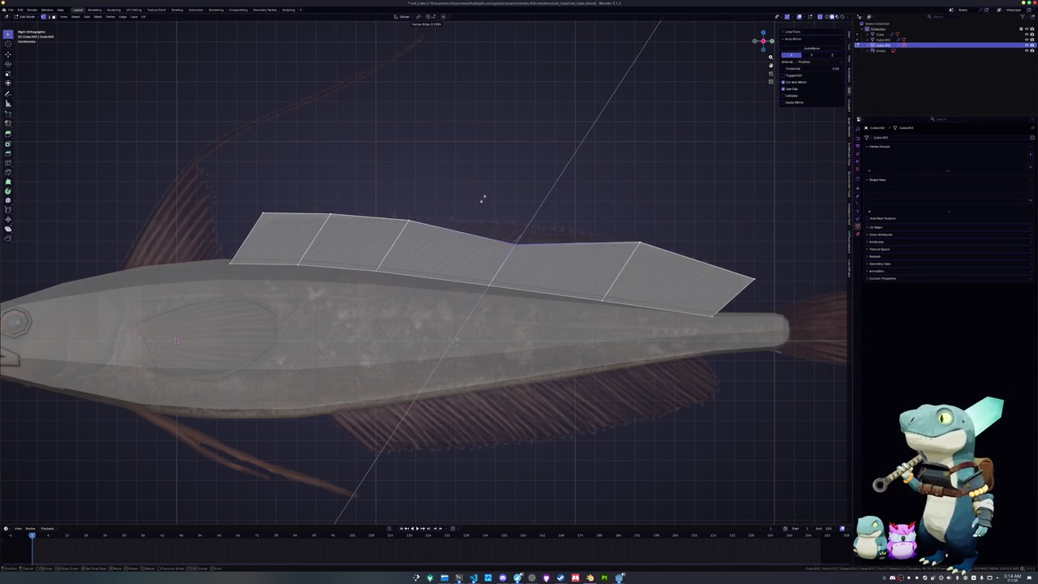
left_click(497, 177)
- Vertex-slide the remaining top-edge vertices, rear to front, to follow the reference fin curve
middle_click_drag(498, 178, 557, 207, "shift")
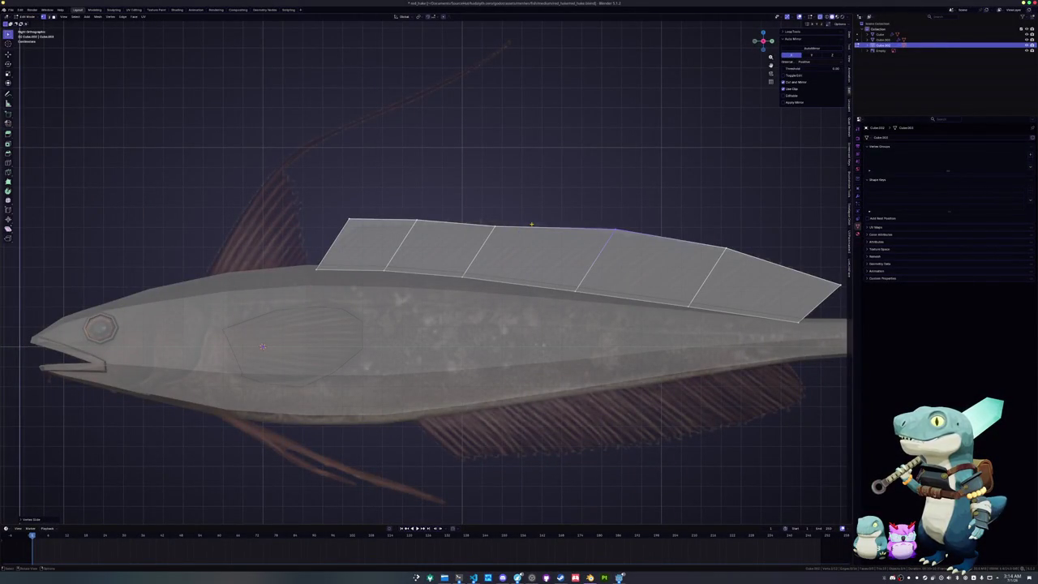
scroll(423, 275, "up", 2)
left_click(508, 257)
key("g")
key("g")
left_click(491, 229)
left_click(415, 251)
key("g")
key("g")
left_click(401, 230)
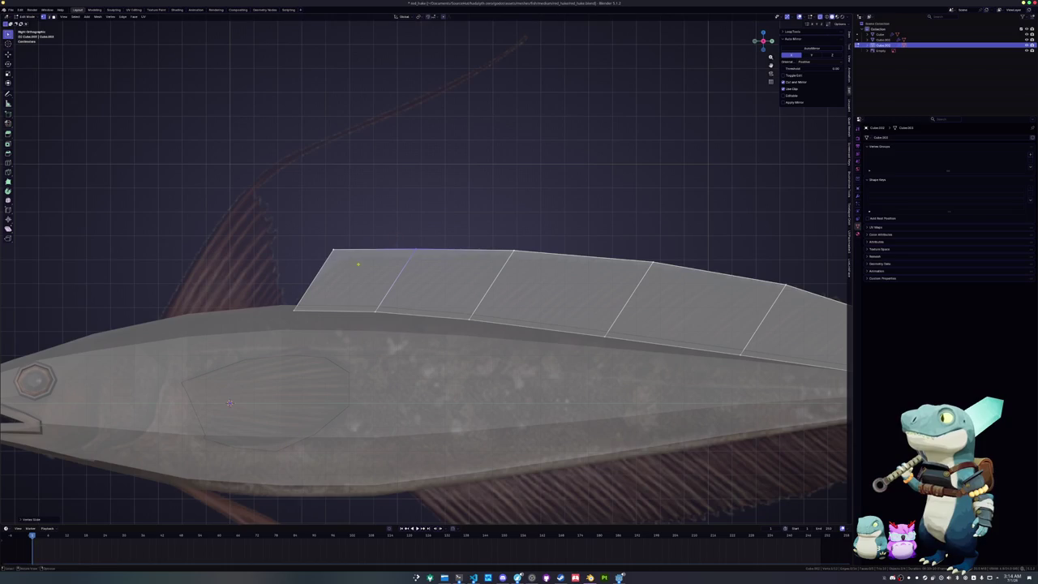
left_click(310, 242)
key("g")
key("g")
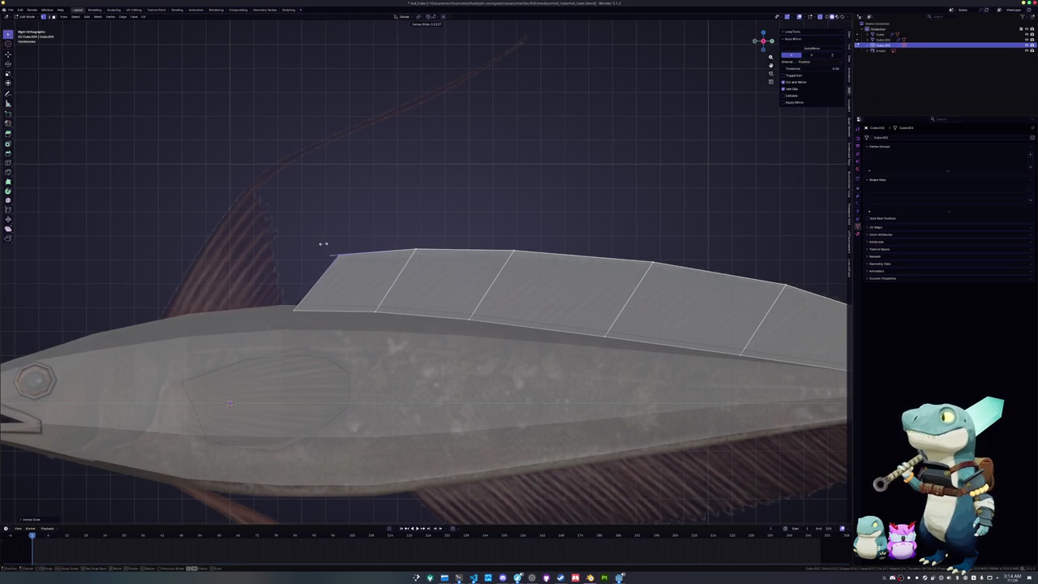
left_click(340, 257)
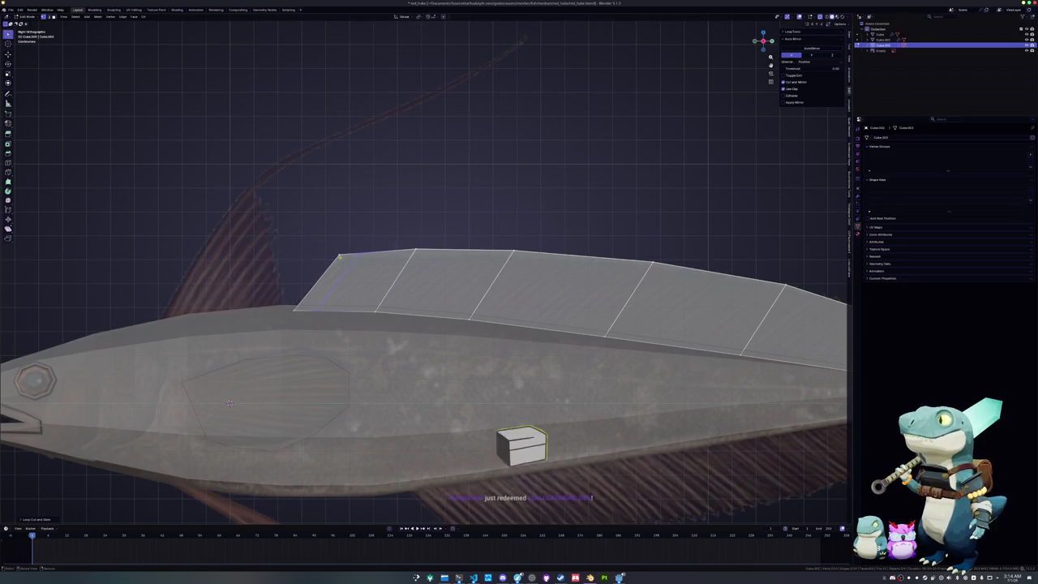
key("g")
key("g")
- Box-select the fin's rear vertices and edge-slide its cross edges into place
scroll(421, 276, "down", 3)
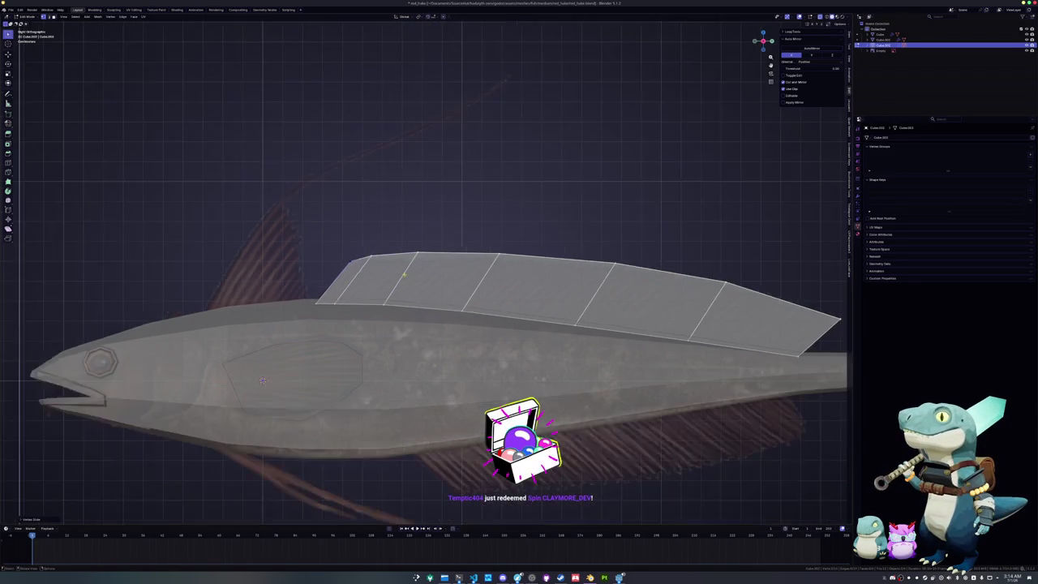
scroll(422, 276, "down", 2)
middle_click_drag(486, 276, 405, 275, "shift")
left_click_drag(552, 278, 531, 263)
left_click_drag(647, 308, 604, 281)
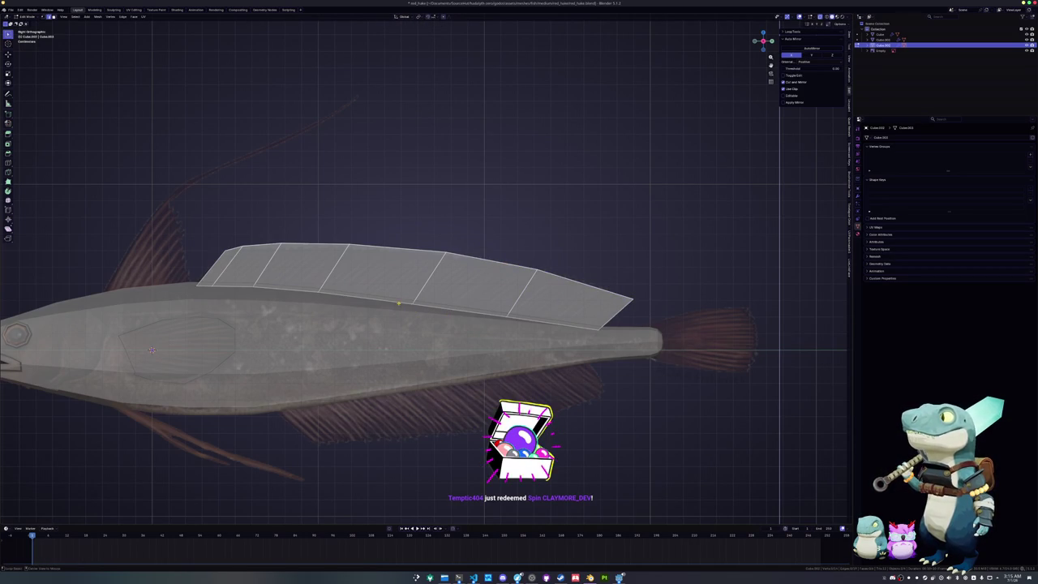
left_click(412, 306, "alt")
key("g")
key("g")
left_click(398, 303)
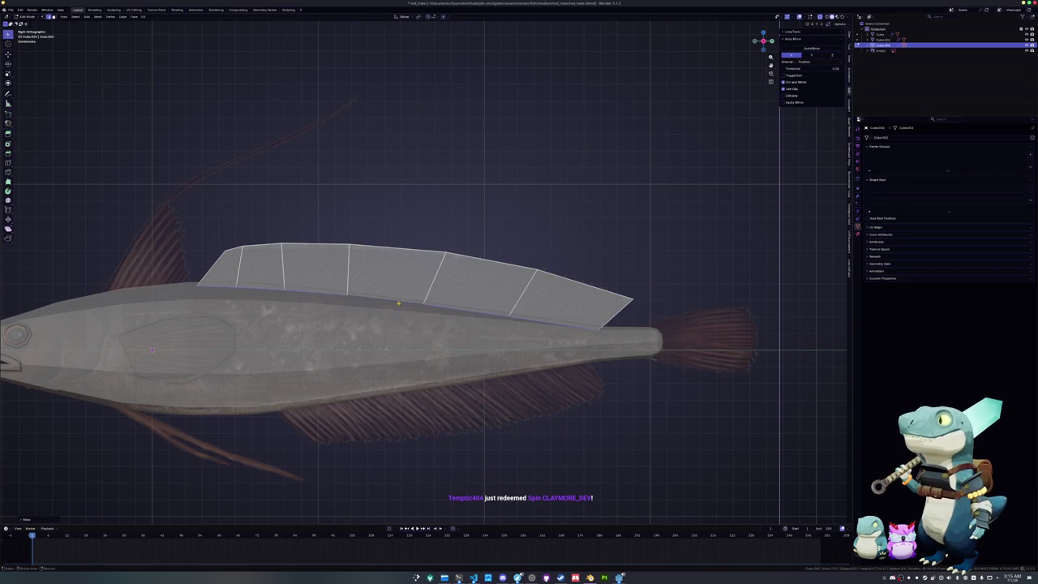
- Exit the dorsal fin mesh and enter Edit Mode on the fish body
middle_click_drag(410, 324, 422, 235, "shift")
key("Tab")
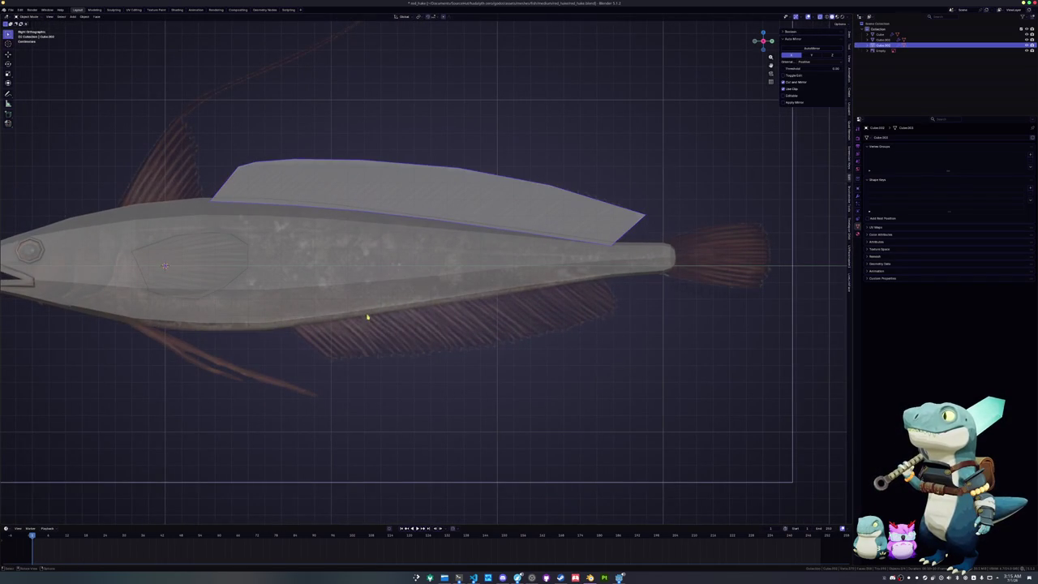
key("Tab")
- Separate the belly edge loop from the body into its own object and start editing it
left_click(566, 306, "ctrl")
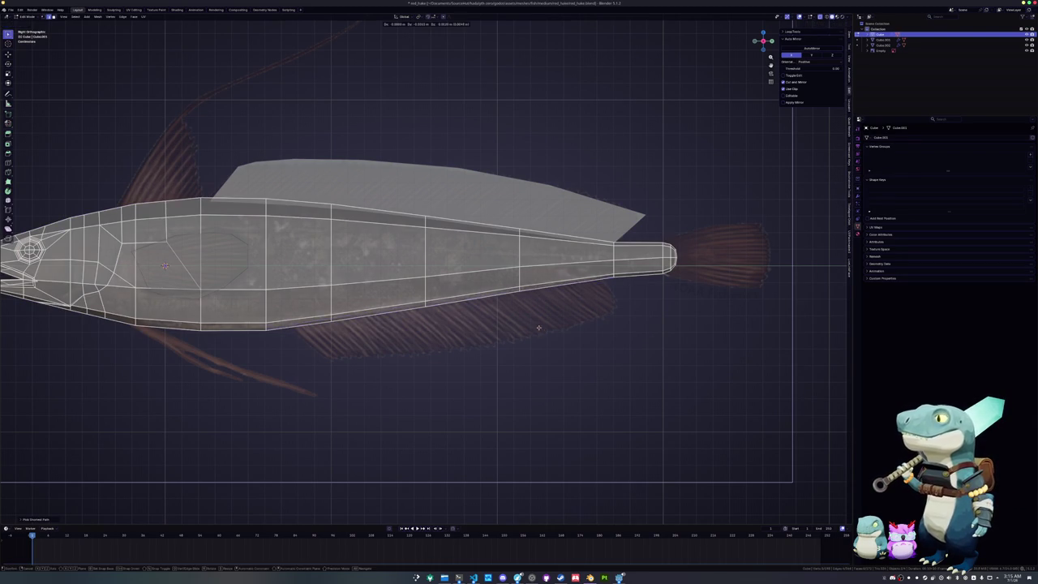
right_click(486, 349)
left_click(545, 352)
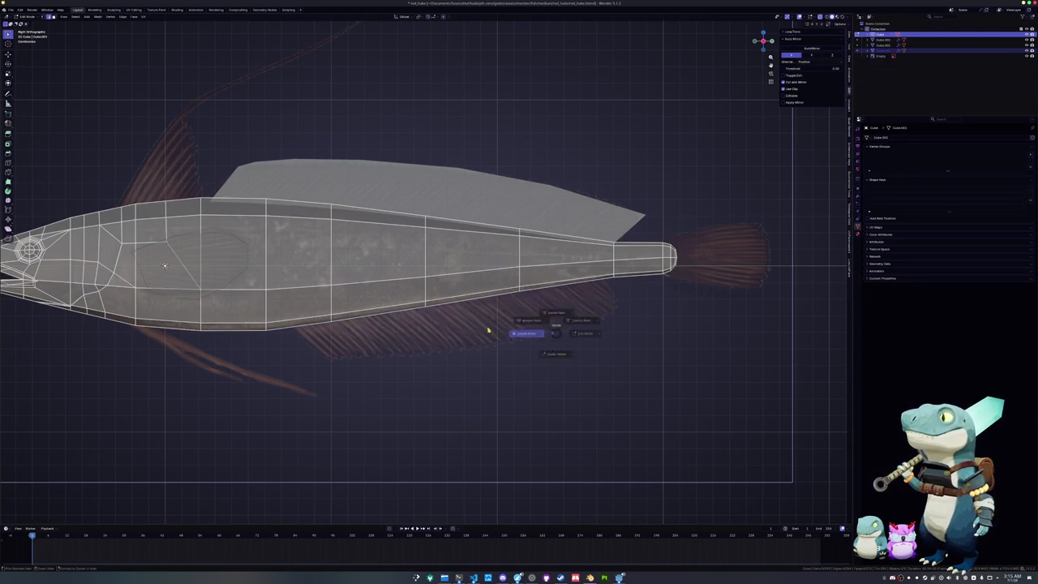
key("Tab")
left_click(470, 300)
key("Tab")
- Trim the belly edge's ends and extrude it downward into the anal fin strip
key("shift+v")
left_click(285, 312)
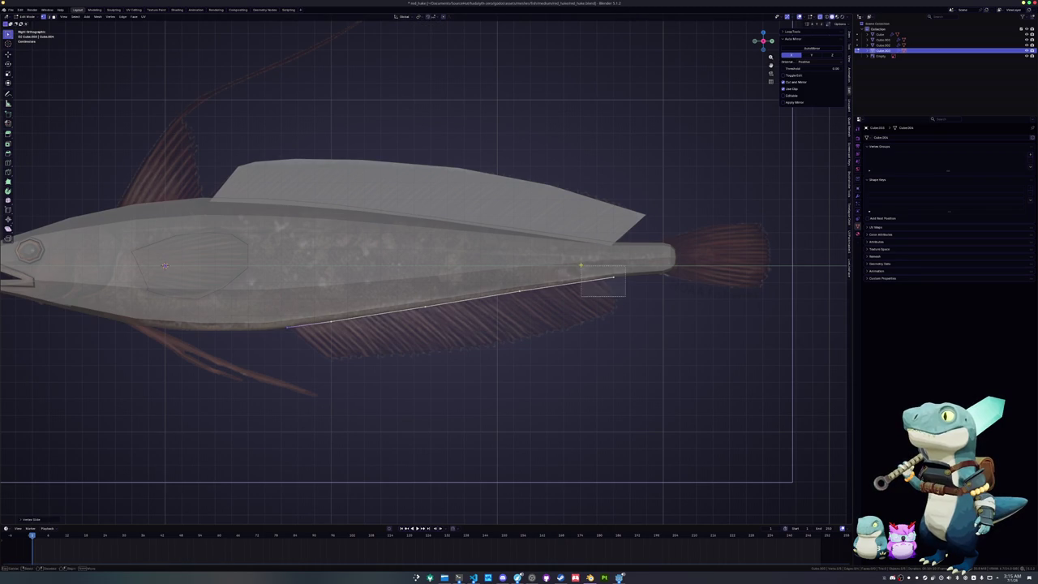
left_click(575, 333)
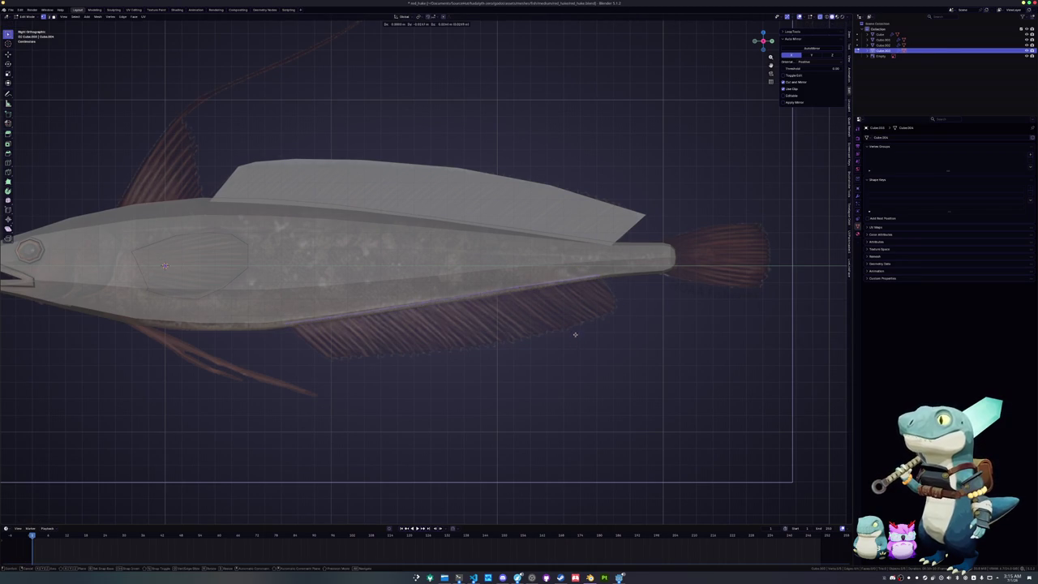
key("e")
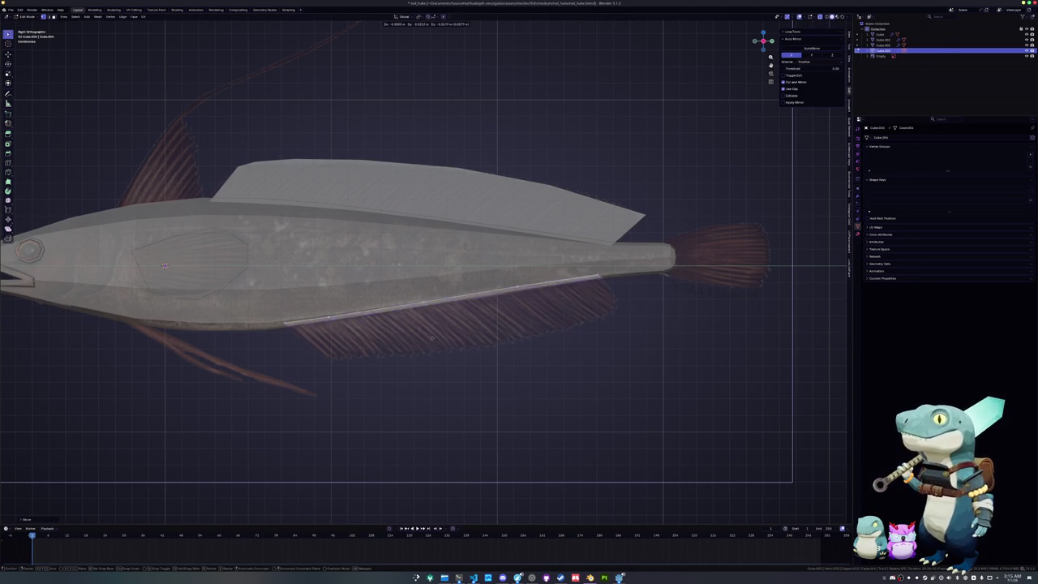
left_click(471, 372)
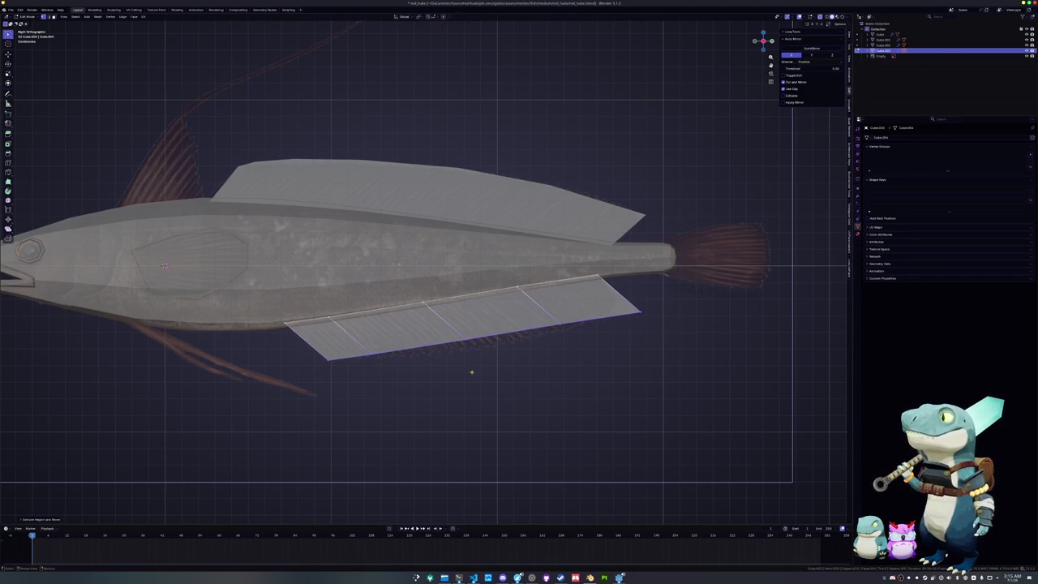
- Slide a fin vertex along its edge, then undo the kink it made in the lower edge
middle_click_drag(370, 388, 405, 364)
scroll(421, 356, "up", 5)
key("g")
key("g")
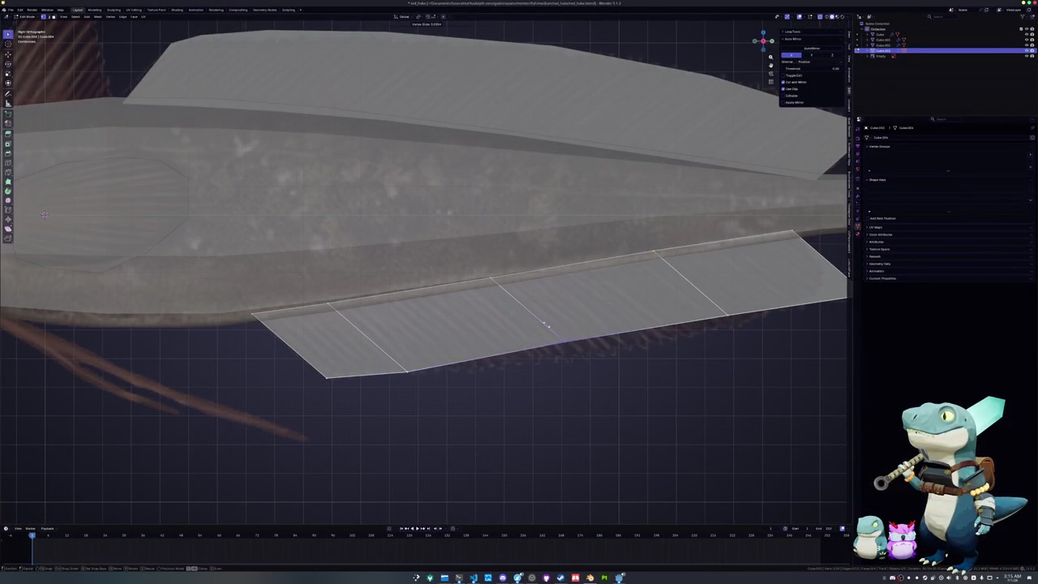
left_click(549, 328)
middle_click_drag(548, 328, 556, 333)
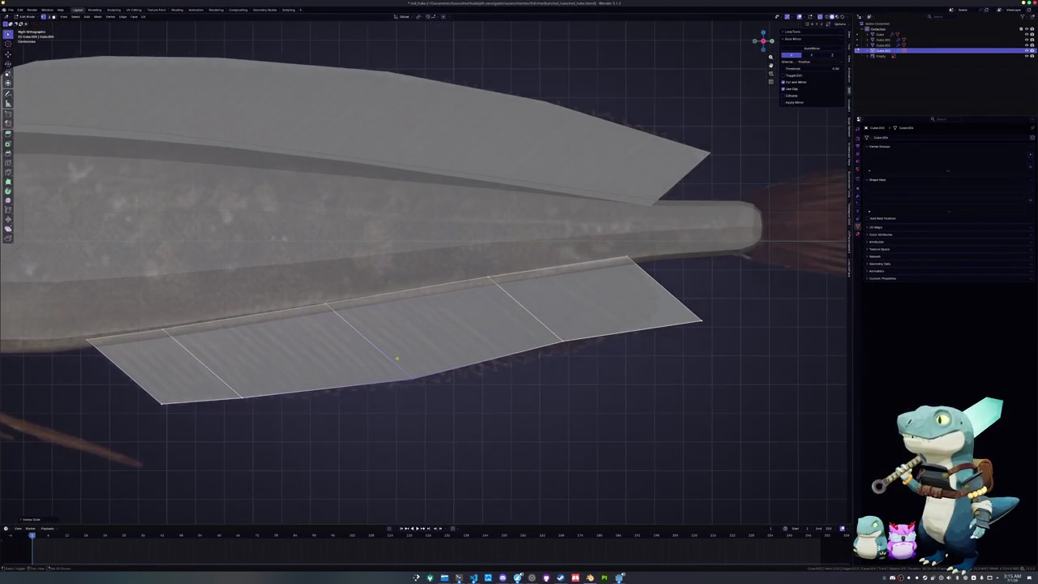
key("ctrl+z")
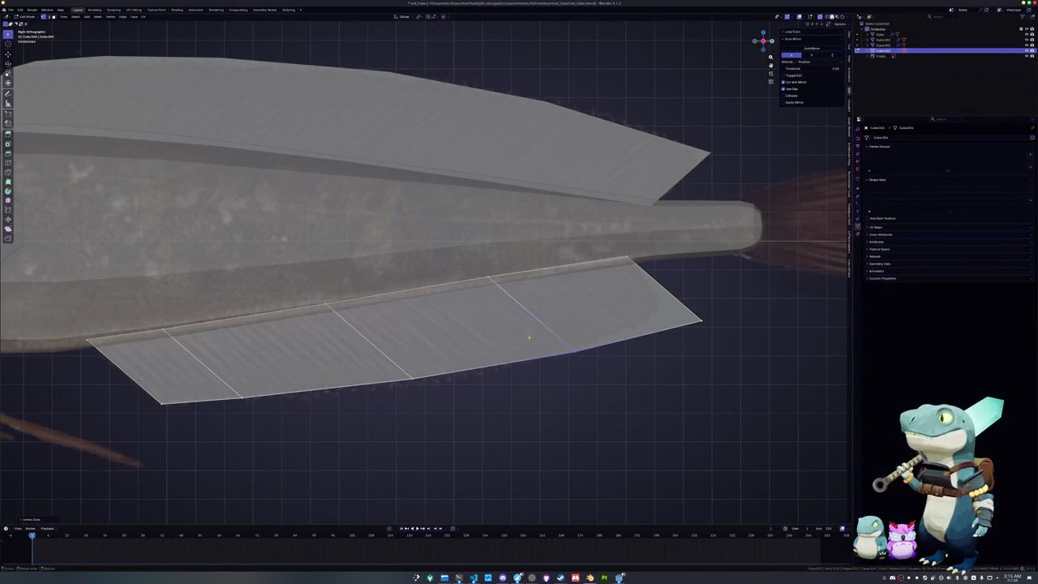
- Add a loop cut near the fin's rear and slide its corner and inner edges to the reference
left_click(671, 295)
key("ctrl+r")
left_click(670, 302)
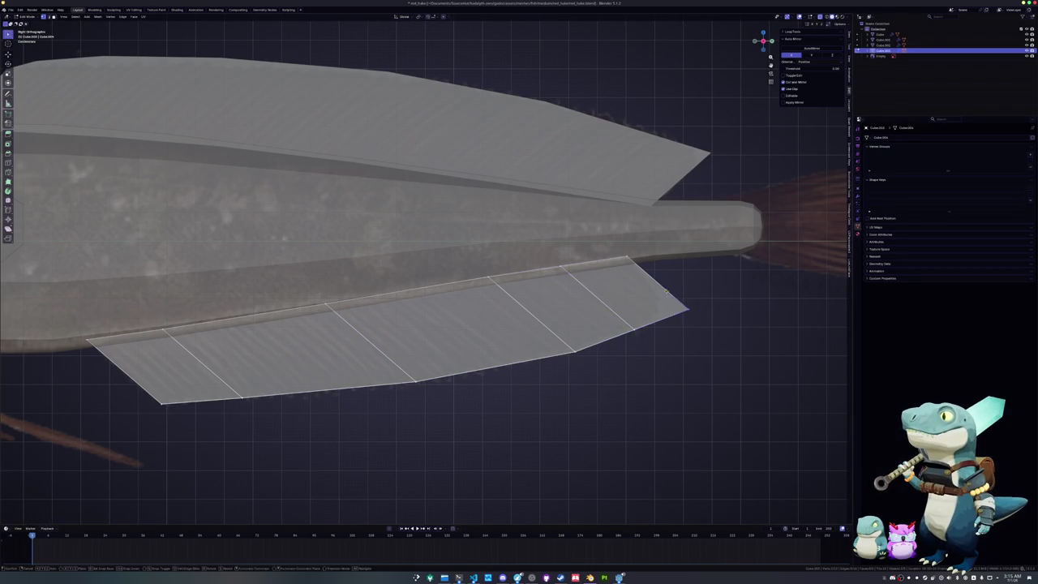
key("shift+v")
left_click(613, 341)
key("g")
key("g")
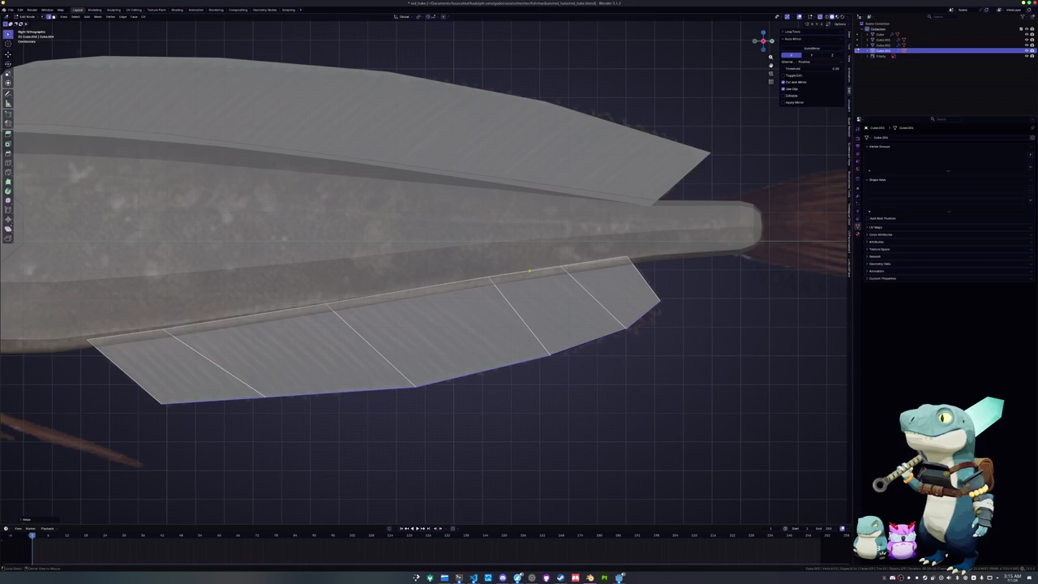
left_click(563, 347)
key("g")
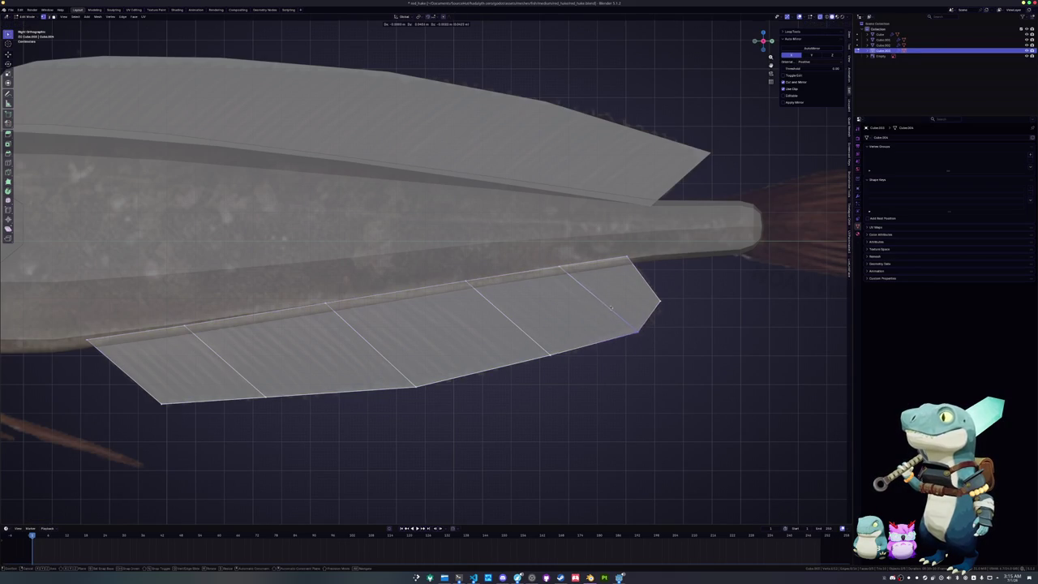
left_click(523, 337)
- Slide the fin's front bottom vertex into place to match the reference fin, then exit Edit Mode
middle_click_drag(301, 413, 426, 362, "shift")
left_click(286, 350)
key("g")
key("g")
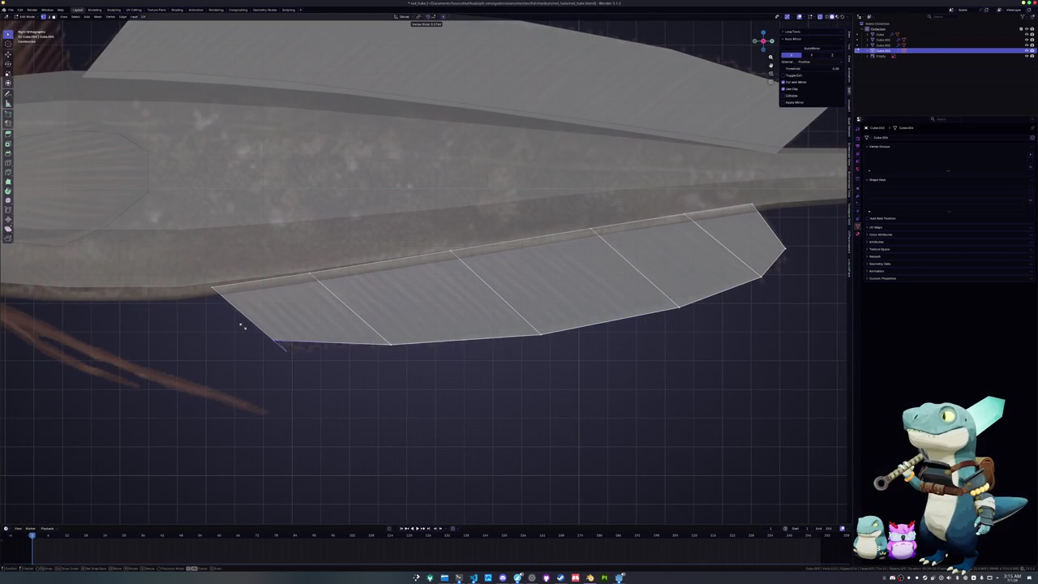
left_click(241, 326)
left_click(377, 325)
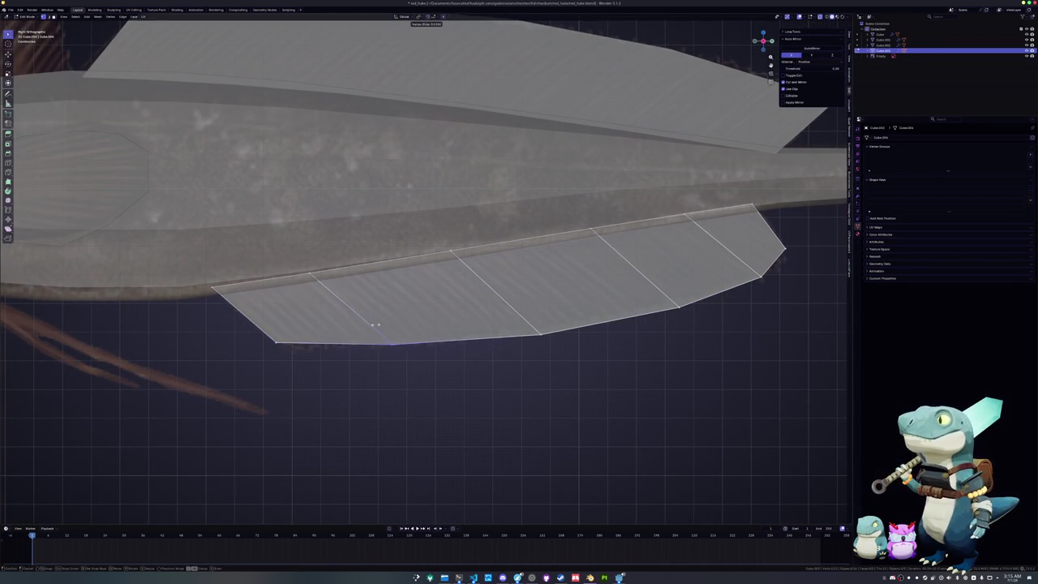
scroll(411, 339, "down", 3)
key("Tab")
scroll(411, 340, "down", 2)
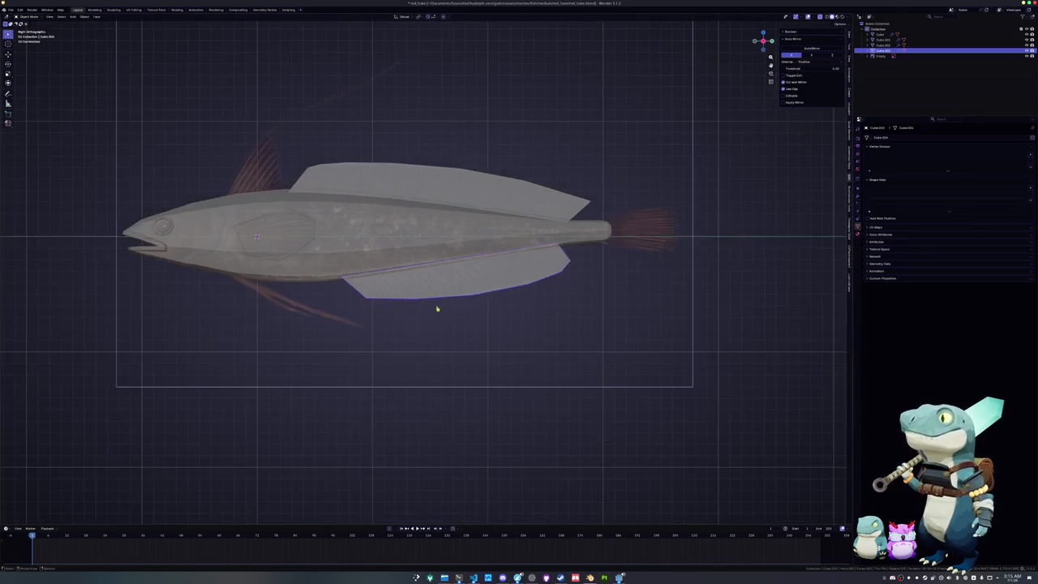
scroll(365, 337, "up", 2)
middle_click_drag(364, 337, 309, 330, "shift")
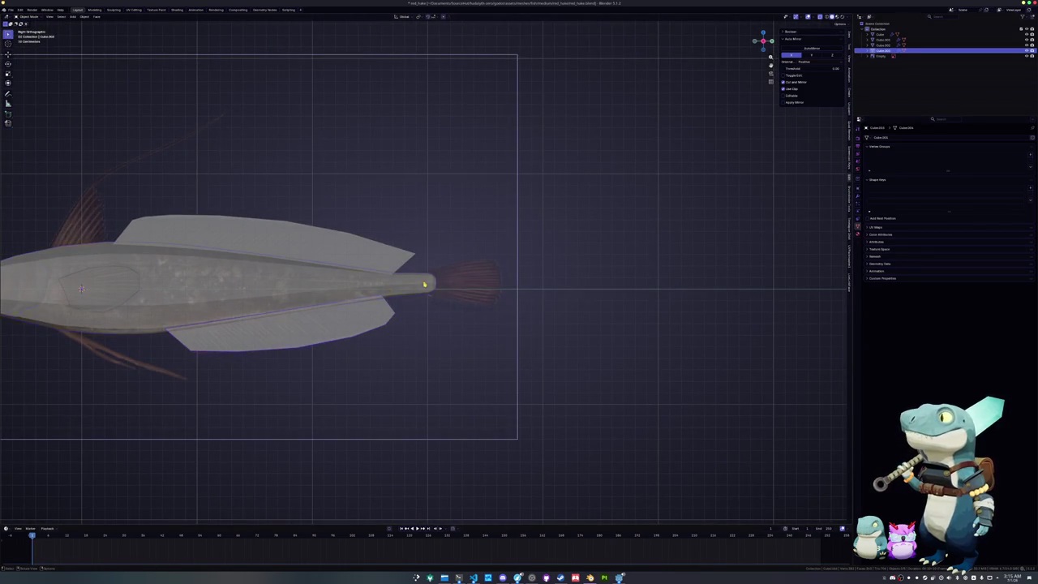
- Split the fish body's tail-end edge loop off into a separate object
left_click(423, 284)
key("Tab")
scroll(423, 284, "up", 3)
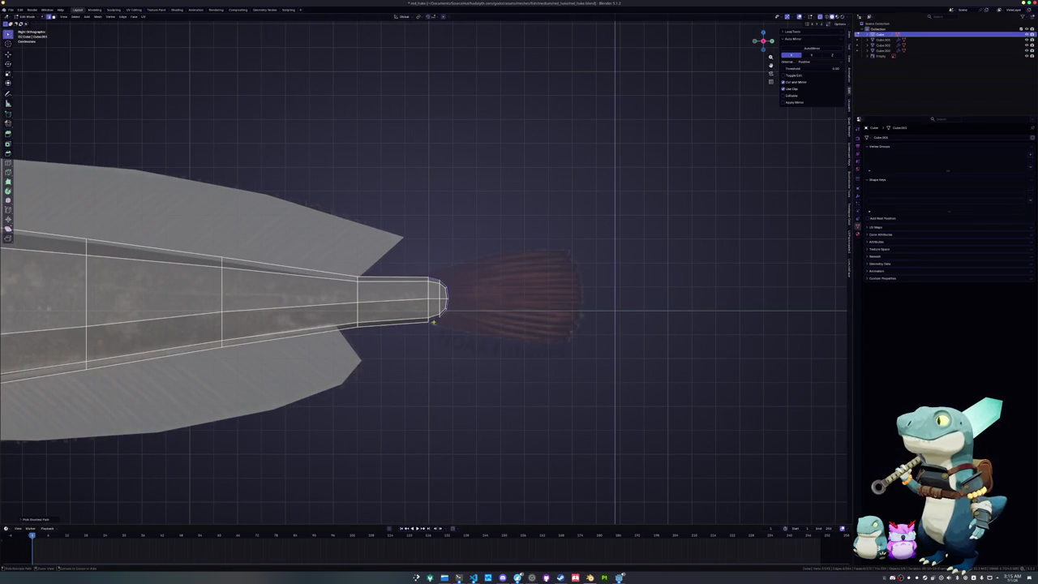
scroll(433, 322, "up", 4)
left_click(459, 344, "alt")
right_click(488, 317)
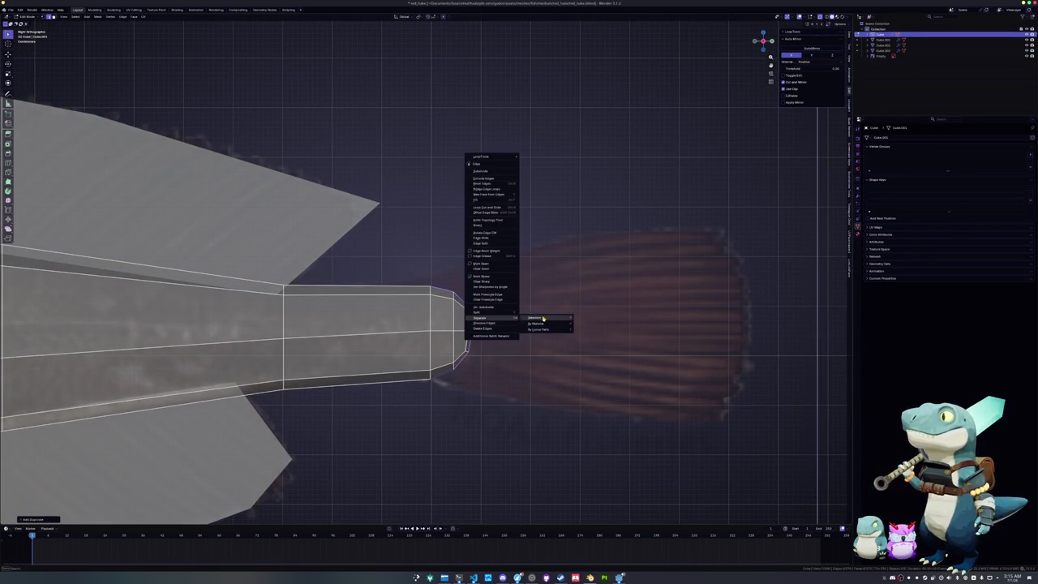
left_click(536, 319)
key("Tab")
- Scale the new tail-end loop down slightly in Edit Mode
left_click(441, 290)
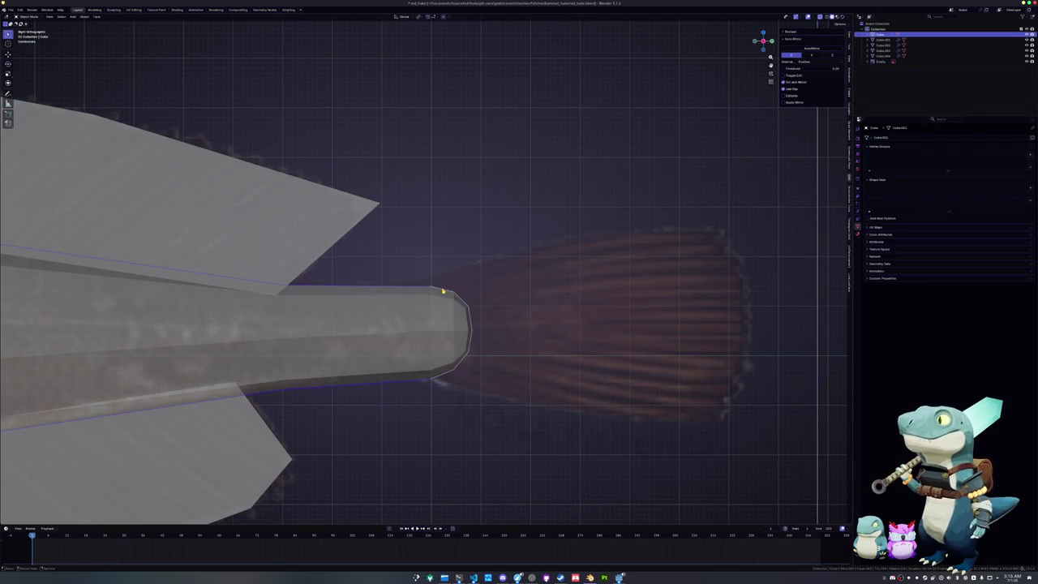
key("Tab")
key("s")
left_click(533, 307)
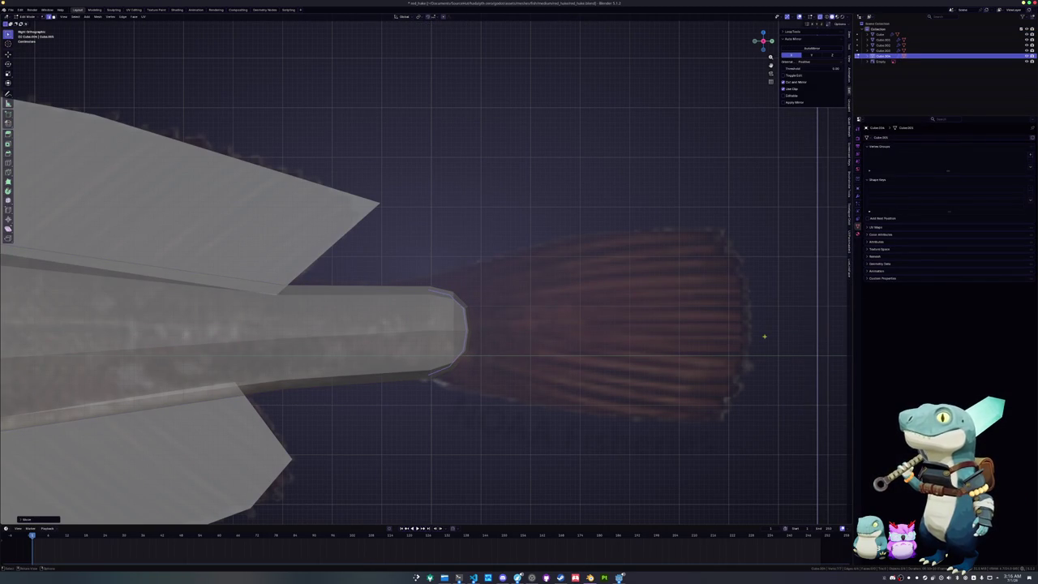
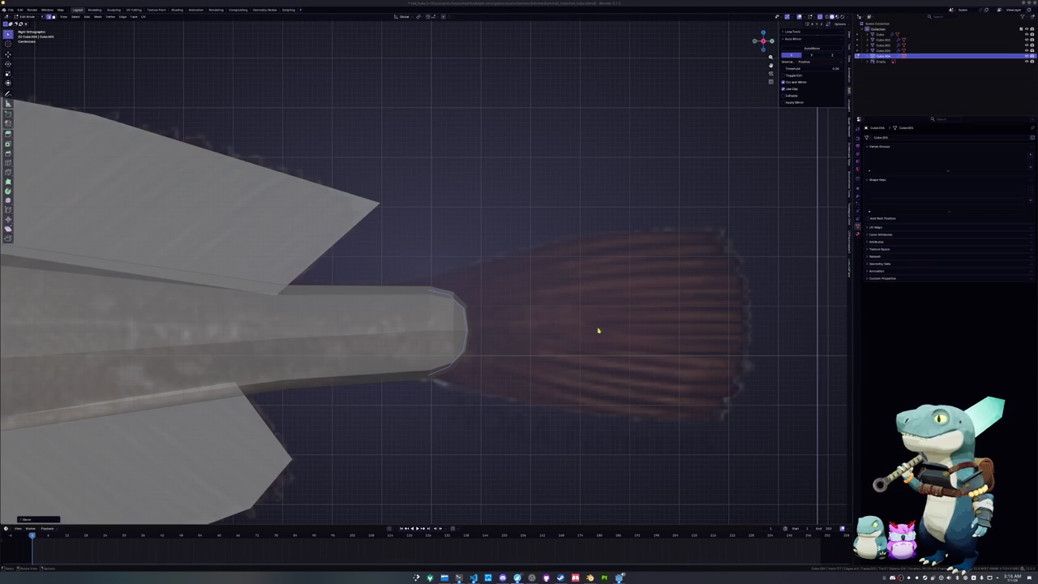
- Extrude the tail stalk's end loop along Y and scale it into a fan shape
scroll(527, 329, "up", 1)
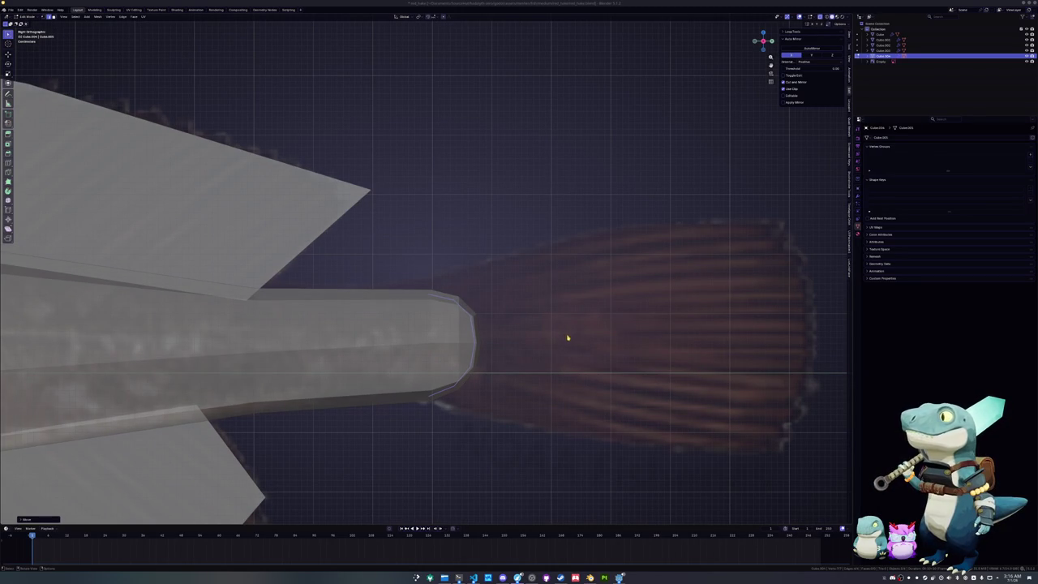
left_click(473, 350, "alt")
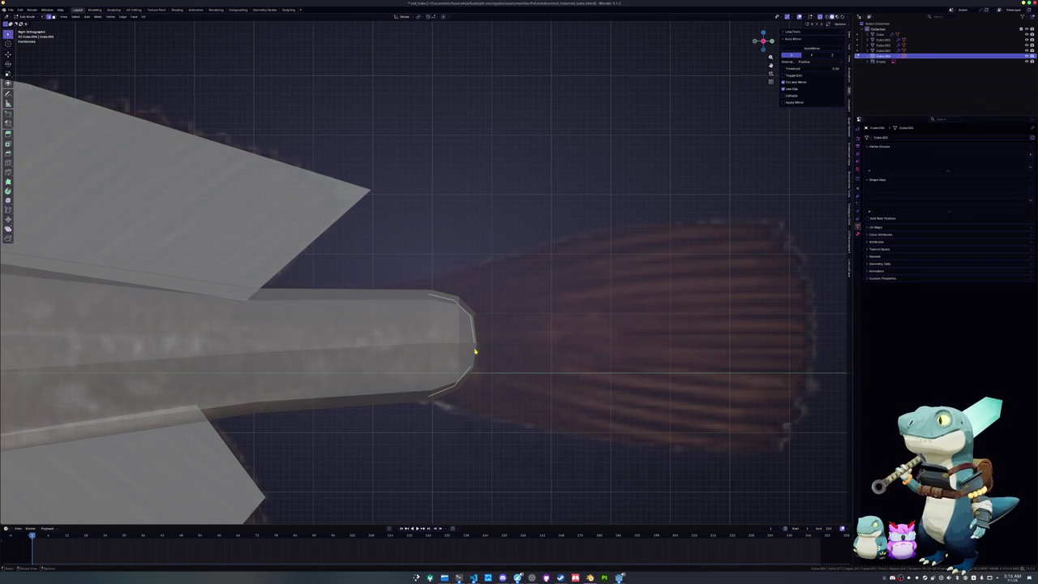
key("Tab")
key("Tab")
key("e")
key("y")
left_click(673, 348)
key("s")
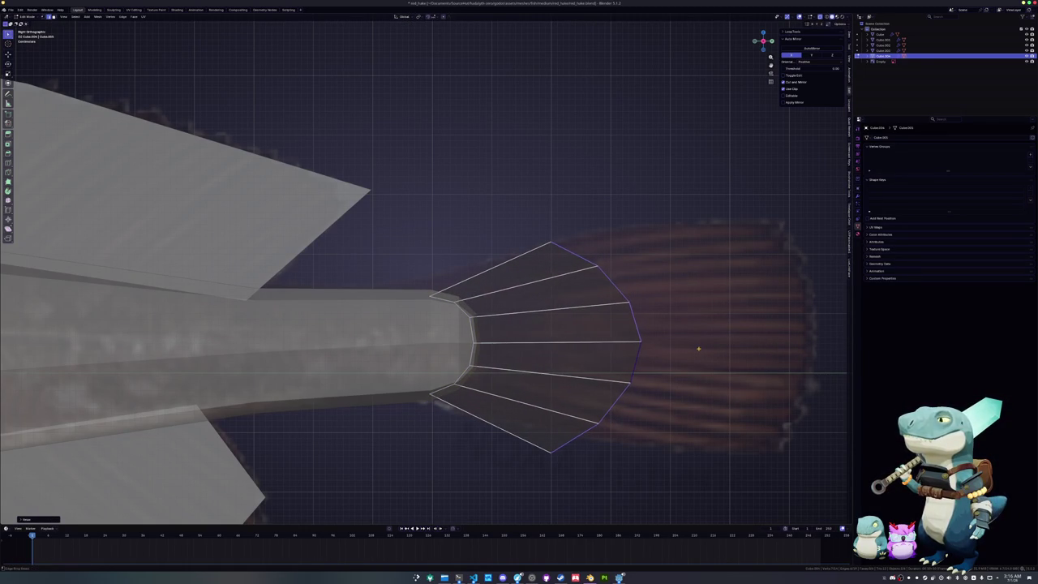
key("g")
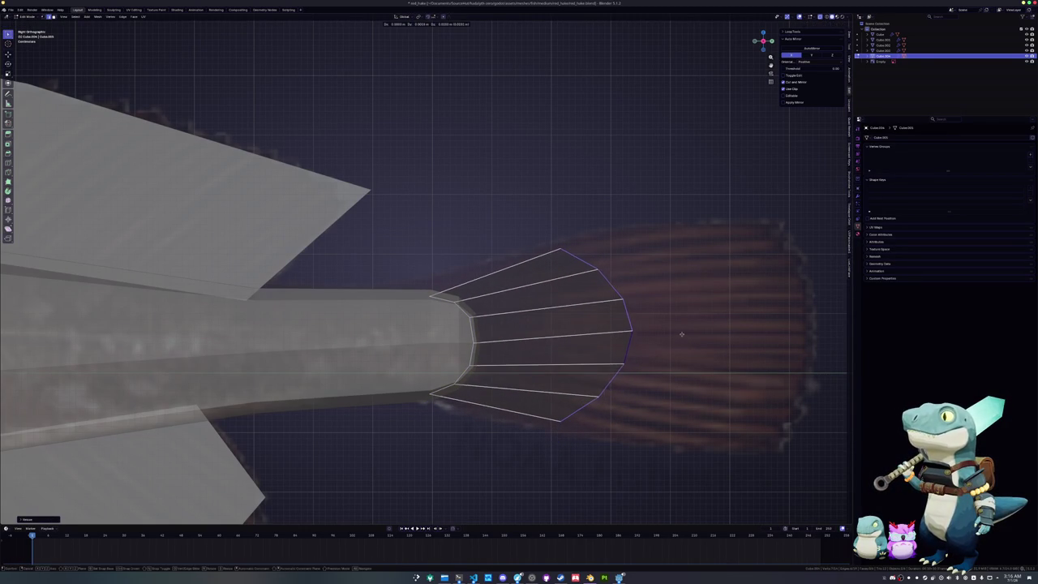
left_click(688, 338)
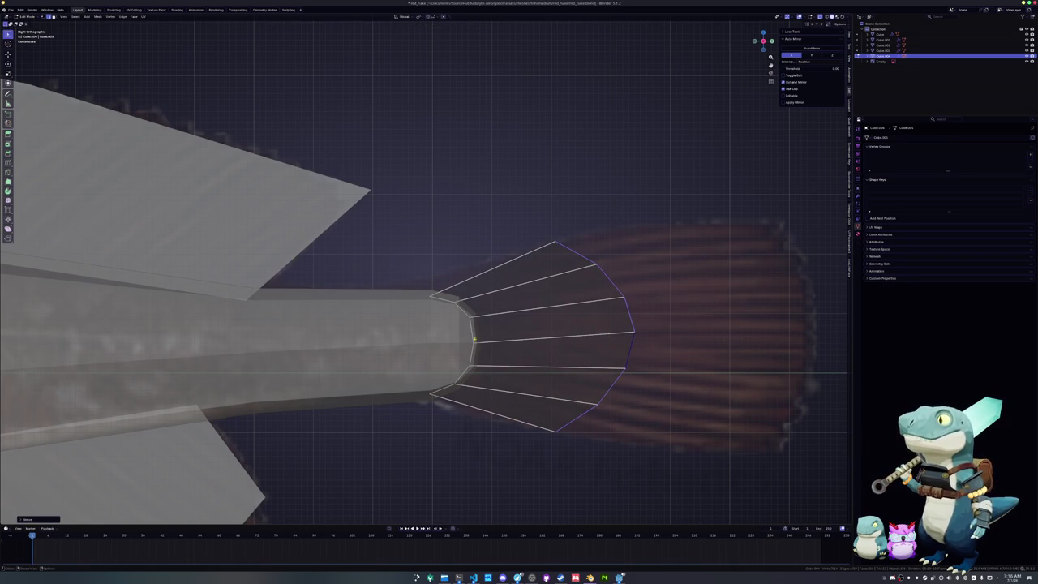
- Move the fan's inner loop closer to the stalk
left_click(461, 308, "alt")
key("g")
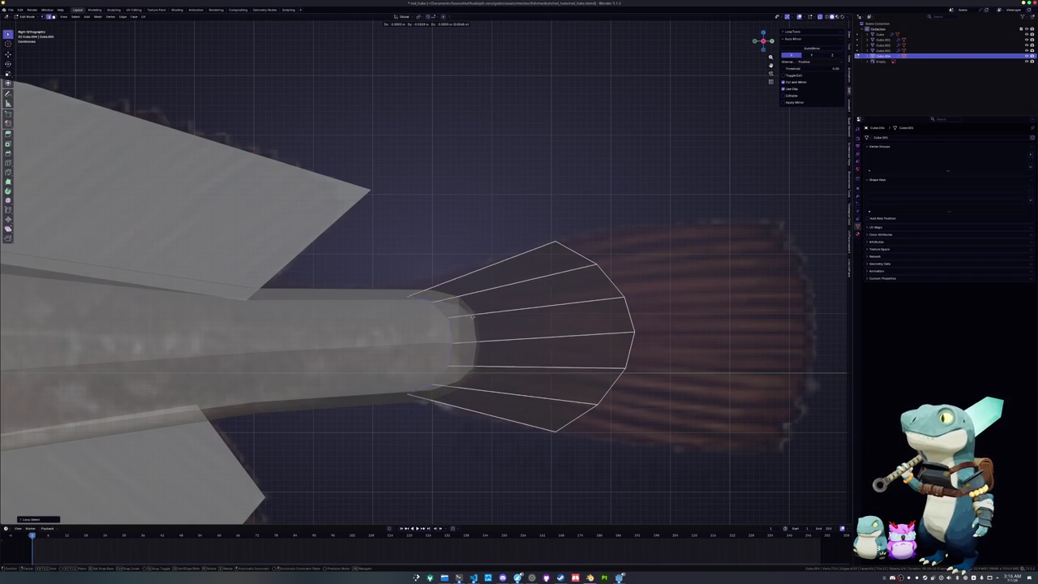
left_click(534, 321)
key("g")
- Extrude the fan's rim along Y and scale it into a straighter, taller fin edge
left_click(628, 319, "alt")
middle_click_drag(690, 317, 511, 322, "shift")
key("e")
key("y")
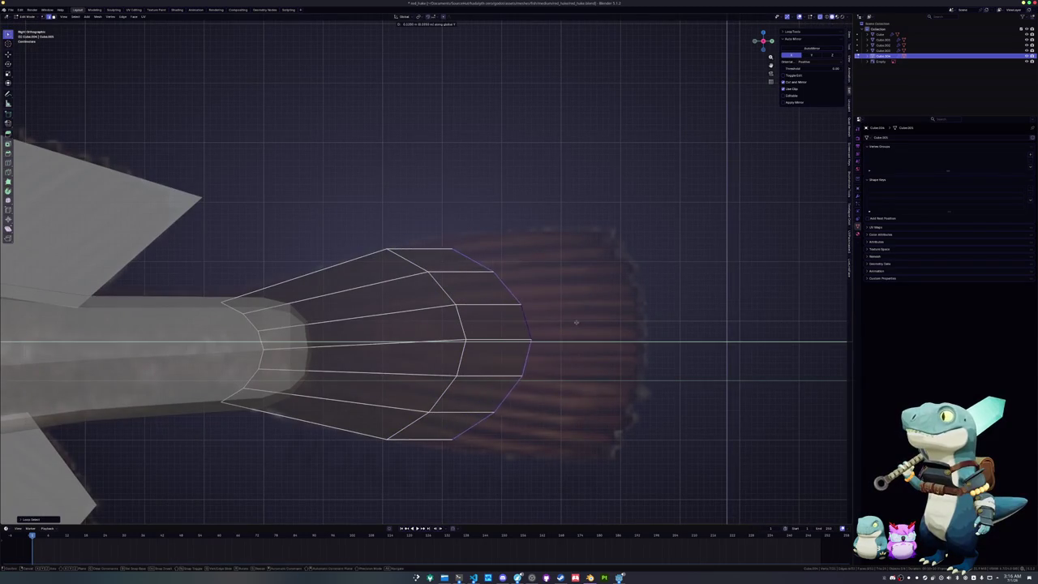
left_click(663, 315)
key("s")
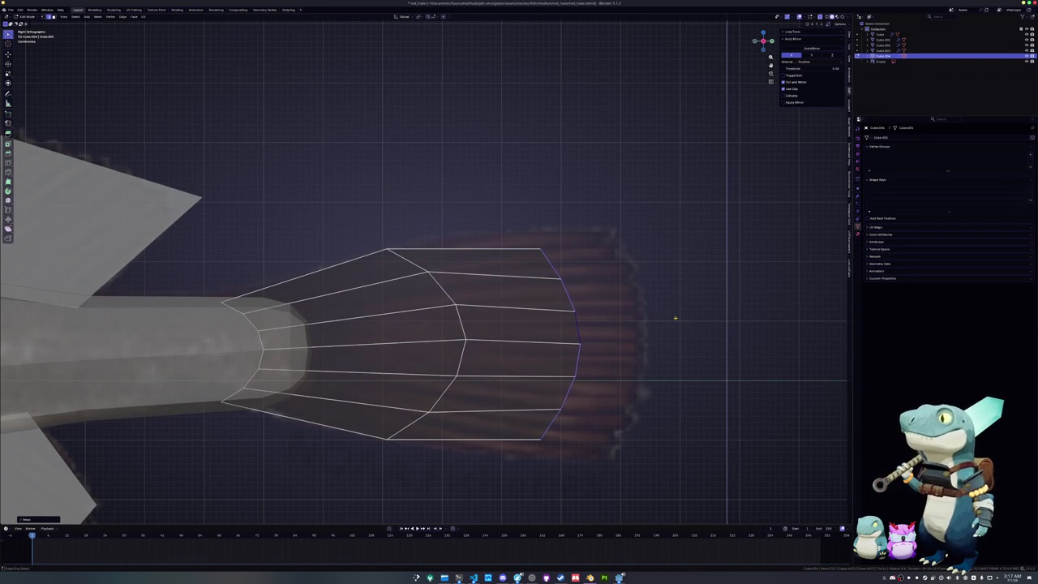
key("s")
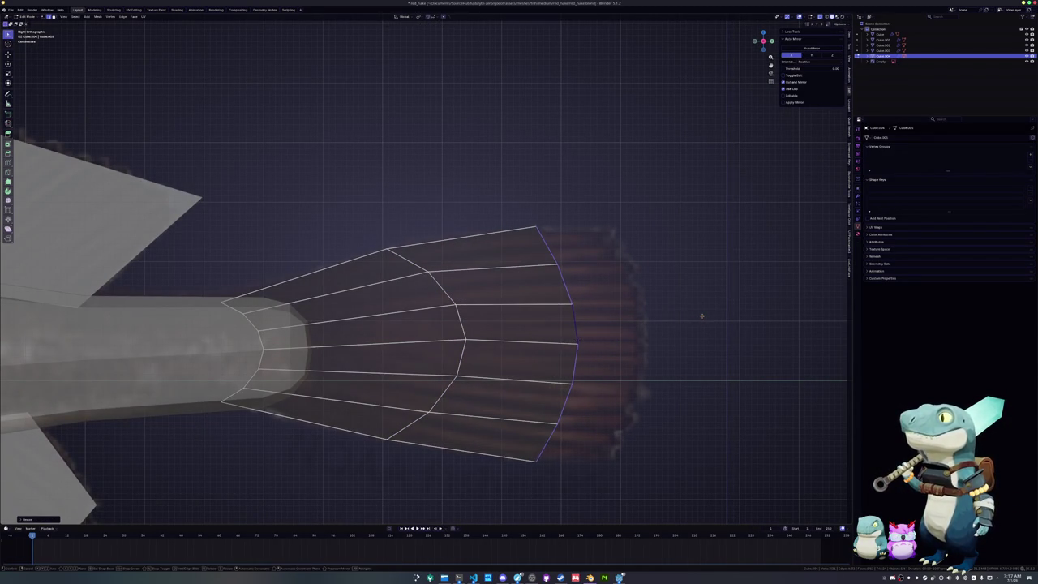
left_click(773, 303)
- Add a loop cut across the fin's middle and slide it toward the stalk
key("ctrl+r")
left_click(515, 243)
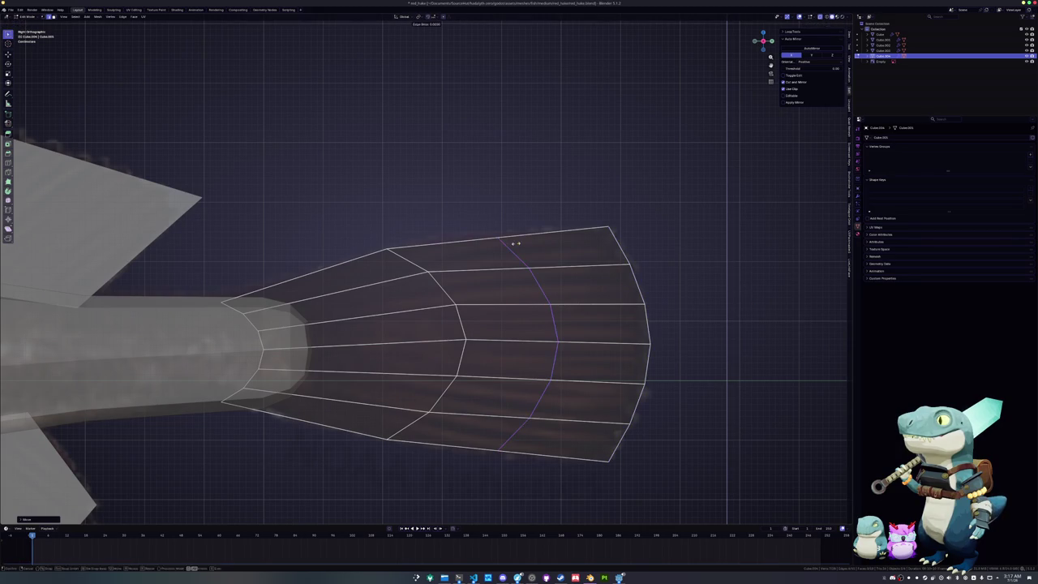
right_click(666, 251)
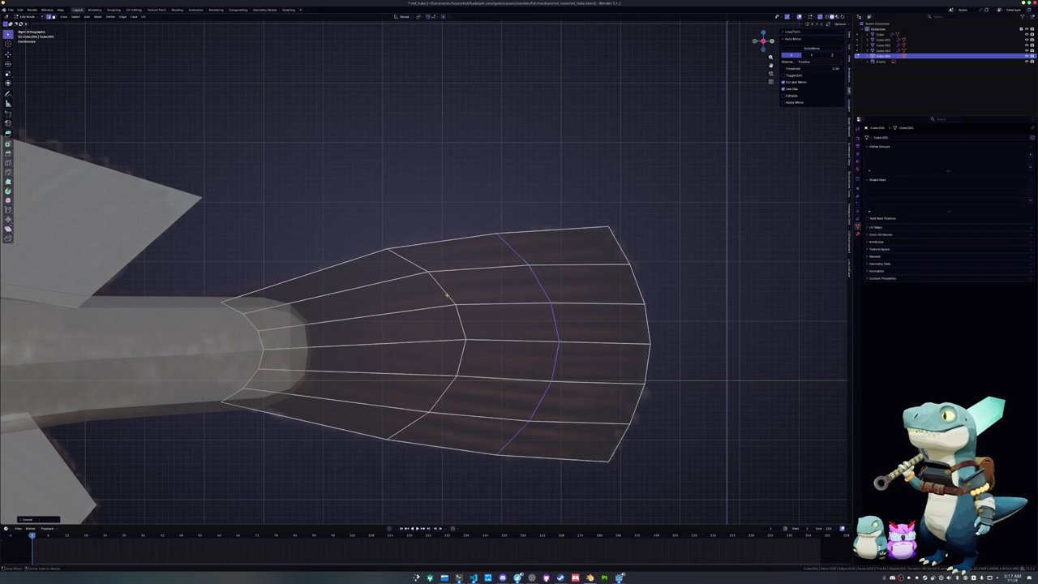
middle_click_drag(447, 295, 509, 295, "shift")
key("g")
key("g")
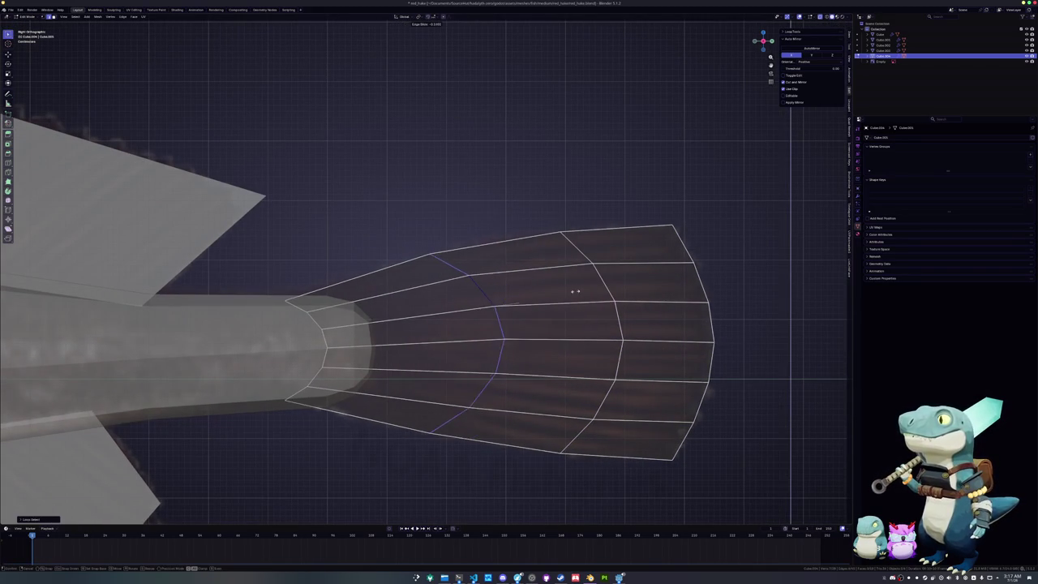
left_click(551, 360)
- Dissolve the two extra horizontal loops and one vertical loop from the fin
left_click(550, 377, "alt")
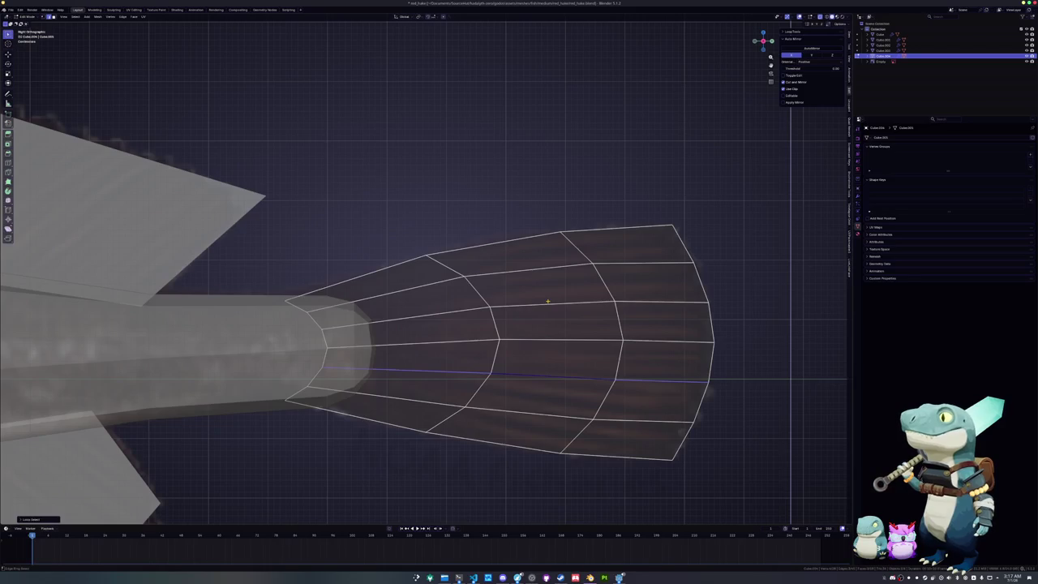
left_click(559, 303, "alt")
left_click(555, 375, "alt+shift")
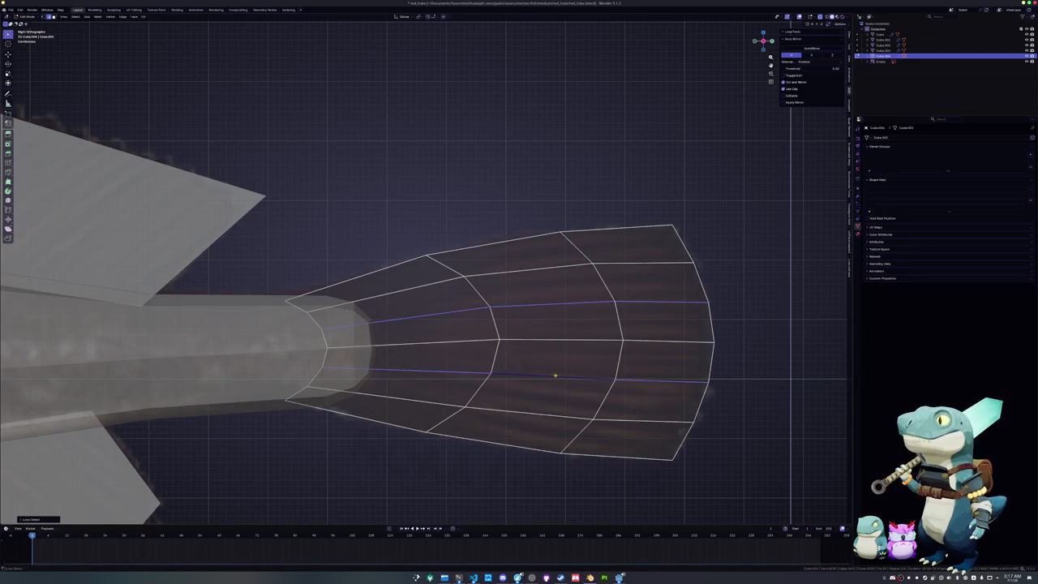
key("x")
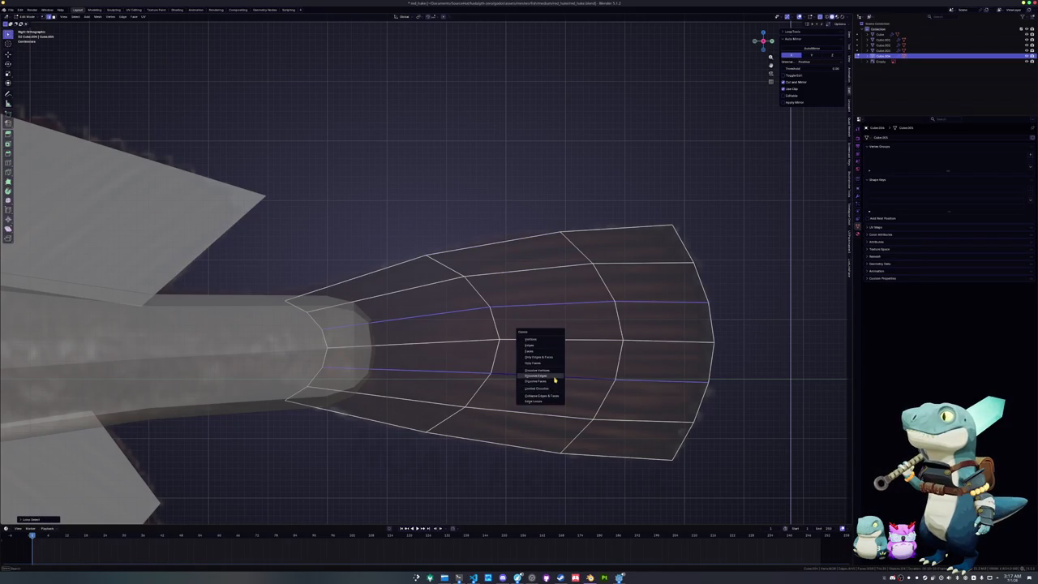
left_click(559, 386)
key("ctrl+z")
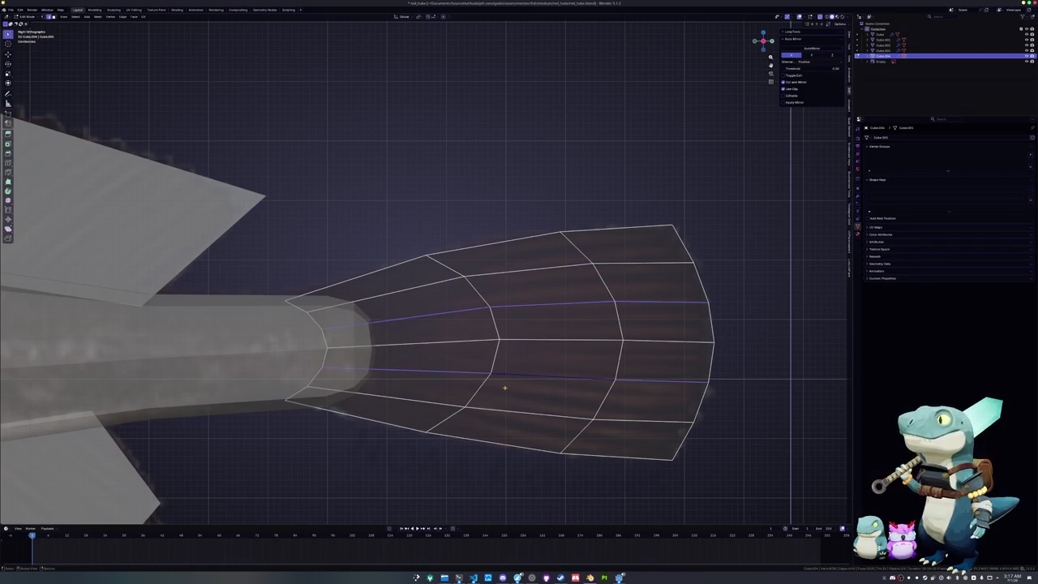
left_click(484, 389, "alt+shift")
key("x")
left_click(487, 396)
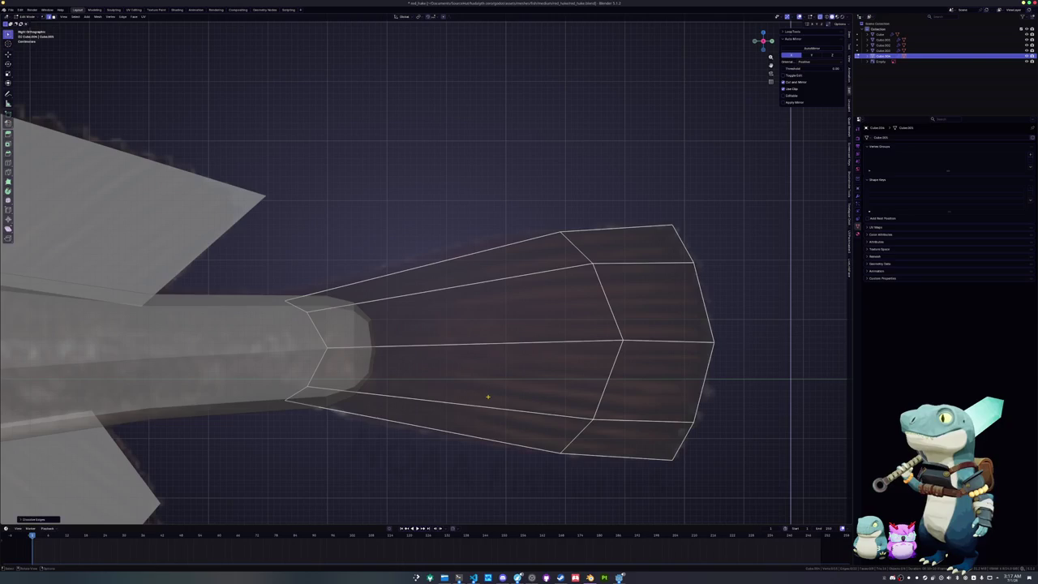
- Move a vertical fin loop toward the stalk and resize it
left_click(615, 373, "alt")
key("g")
left_click(570, 369)
key("s")
left_click(581, 370)
mouse_move(582, 370)
middle_mouse_down()
mouse_move(508, 371)
mouse_move(564, 357)
middle_mouse_up()
- Shrink the fin's outer end loop and its middle loop to taper the fin
key("Tab")
key("Tab")
left_click(751, 333, "alt")
key("s")
left_click(661, 333)
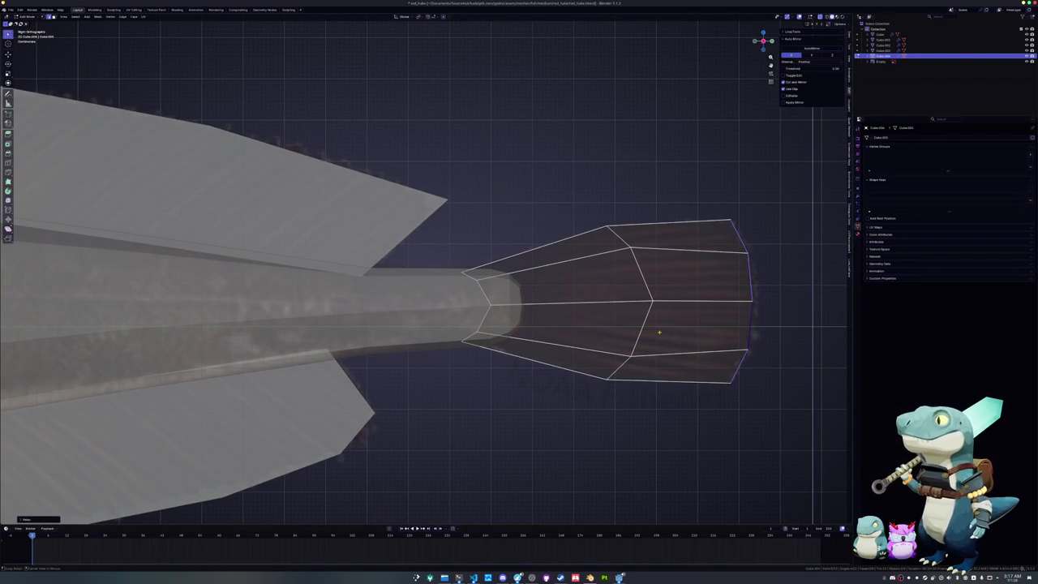
left_click(641, 333, "alt")
key("s")
- Flatten the loop where fin meets stalk to zero along the Y axis
left_click(480, 318, "alt")
key("s")
key("y")
key("0")
key("Return")
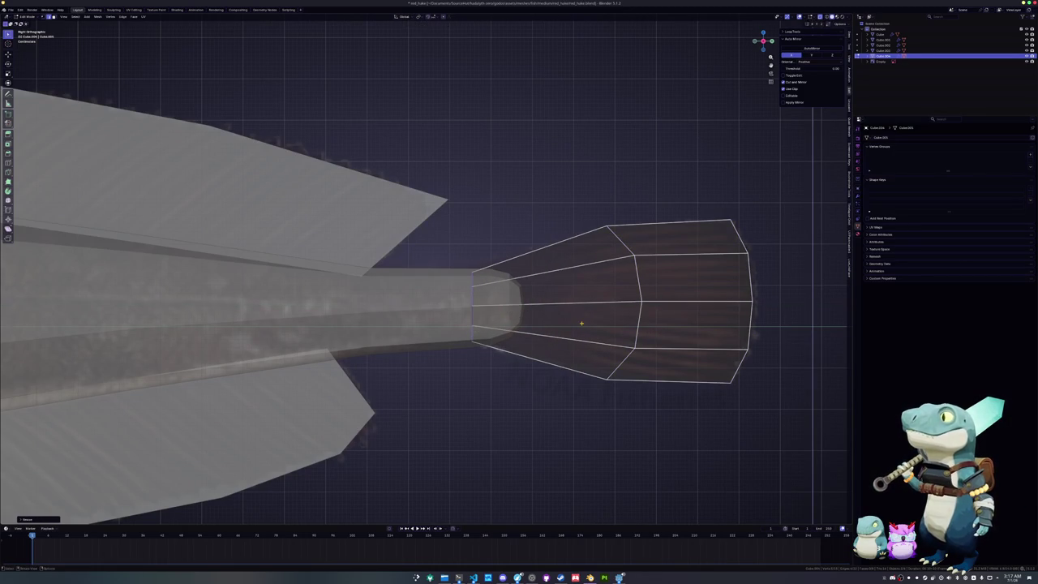
key("Tab")
key("Tab")
key("Tab")
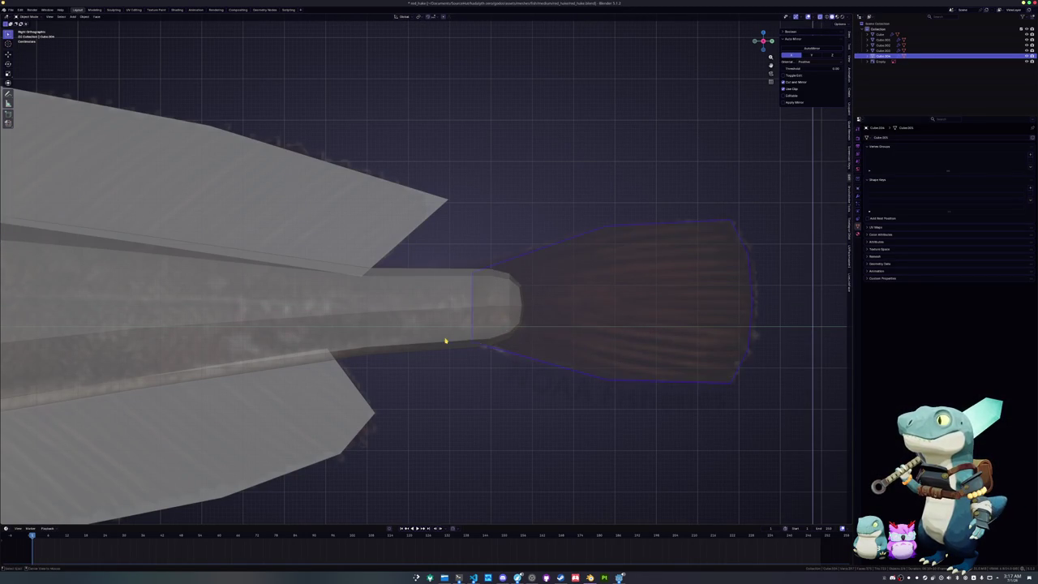
- Switch to solid shading and zoom out to frame the whole fish
key("z")
left_click(445, 340)
scroll(445, 340, "down", 3)
scroll(600, 338, "down", 2)
middle_click_drag(600, 338, 568, 324, "shift")
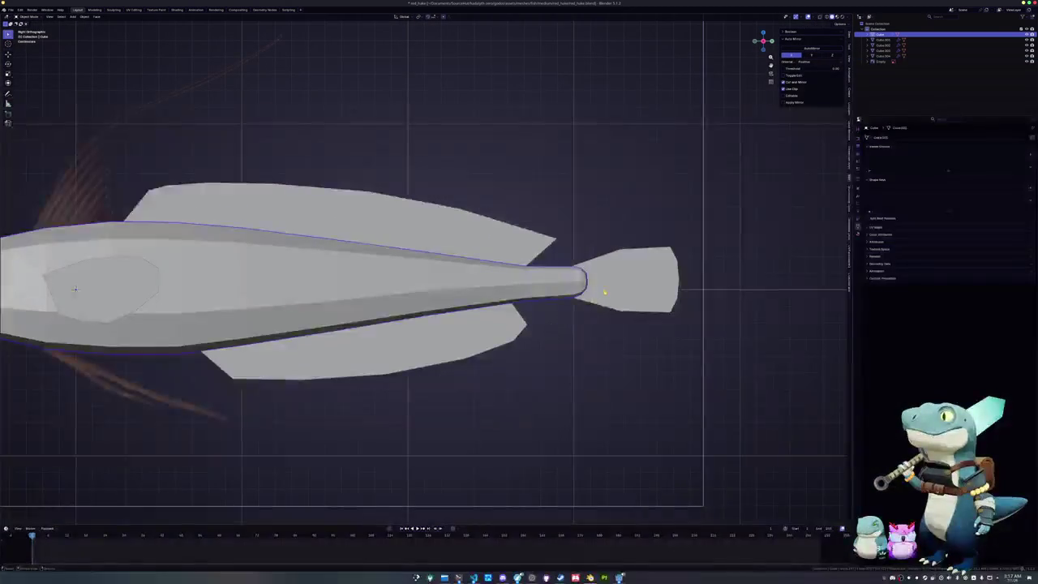
- Add a loop cut around the tail and scale it to refine the tail's shape
left_click(603, 289)
key("Tab")
key("z")
scroll(603, 289, "up", 2)
scroll(600, 286, "up", 2)
key("ctrl+r")
left_click(527, 316)
key("s")
left_click(601, 281)
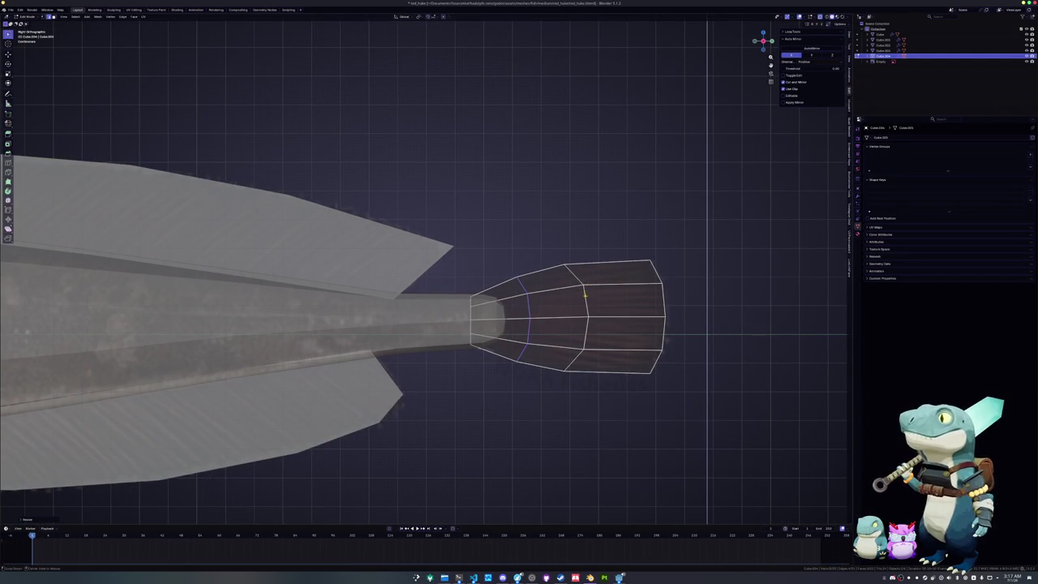
key("Tab")
- View the fish through the camera, then edit the body mesh with the head framed
key("KP_0")
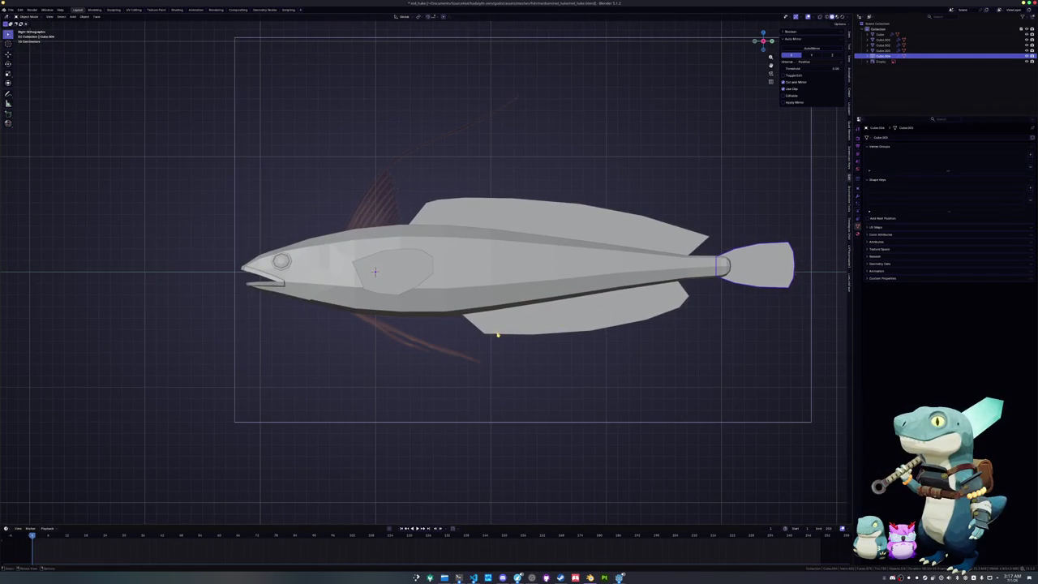
left_click(433, 338)
scroll(435, 334, "up", 1)
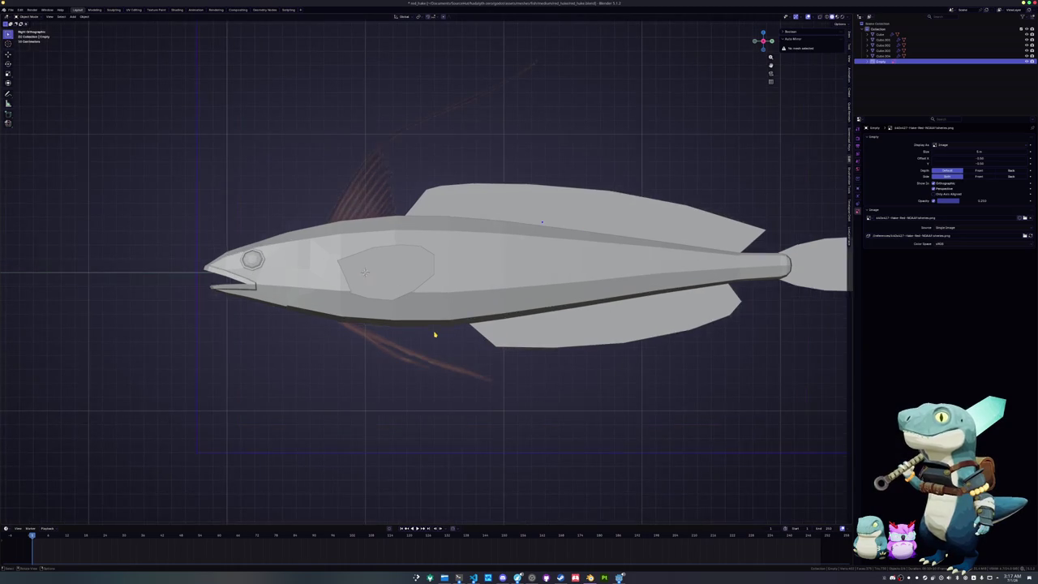
scroll(418, 335, "up", 1)
middle_click_drag(417, 335, 479, 324, "shift")
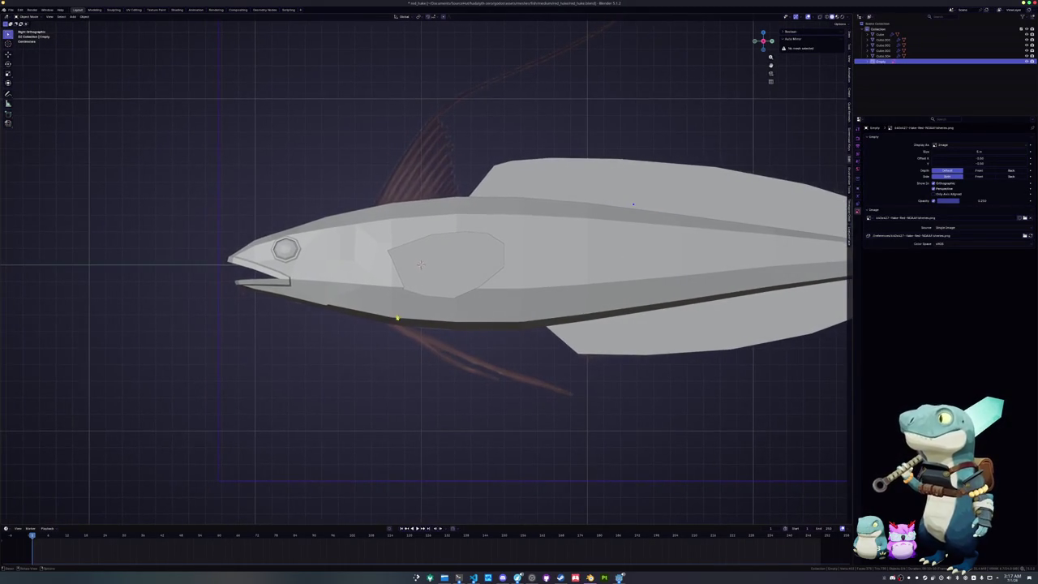
left_click(389, 315)
key("Tab")
scroll(389, 308, "up", 2)
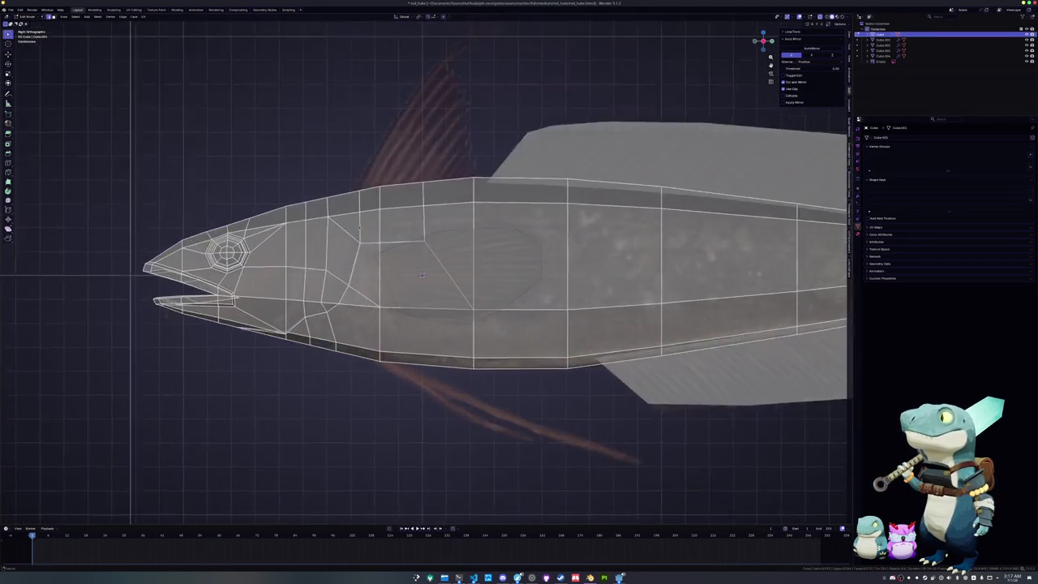
middle_click_drag(358, 280, 392, 339, "shift")
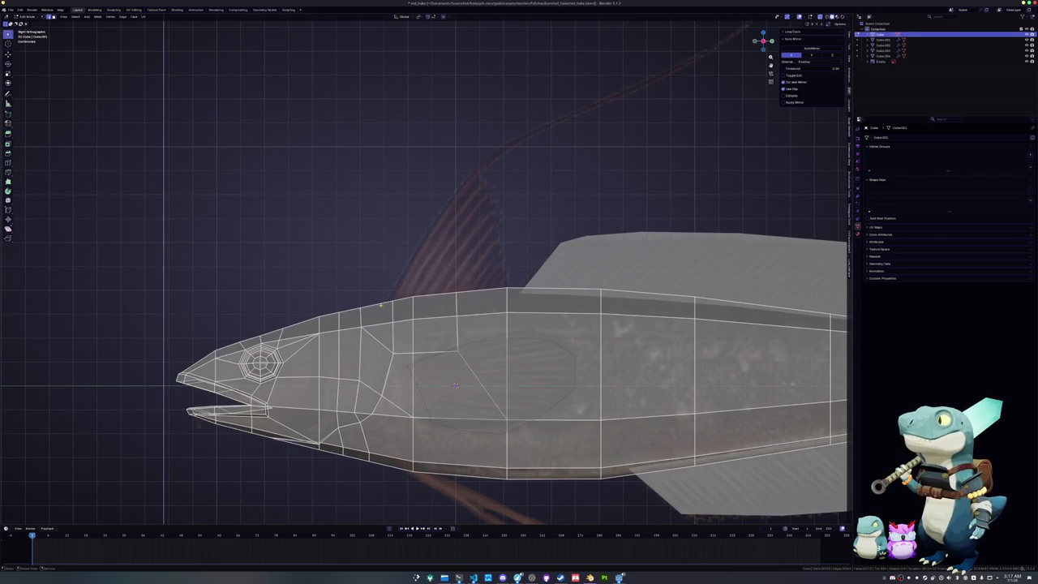
- Select the body's top edges near the dorsal fin and slide a vertex along the back
left_click(435, 293)
left_click(399, 298)
scroll(447, 295, "up", 1)
key("shift+v")
left_click(430, 296)
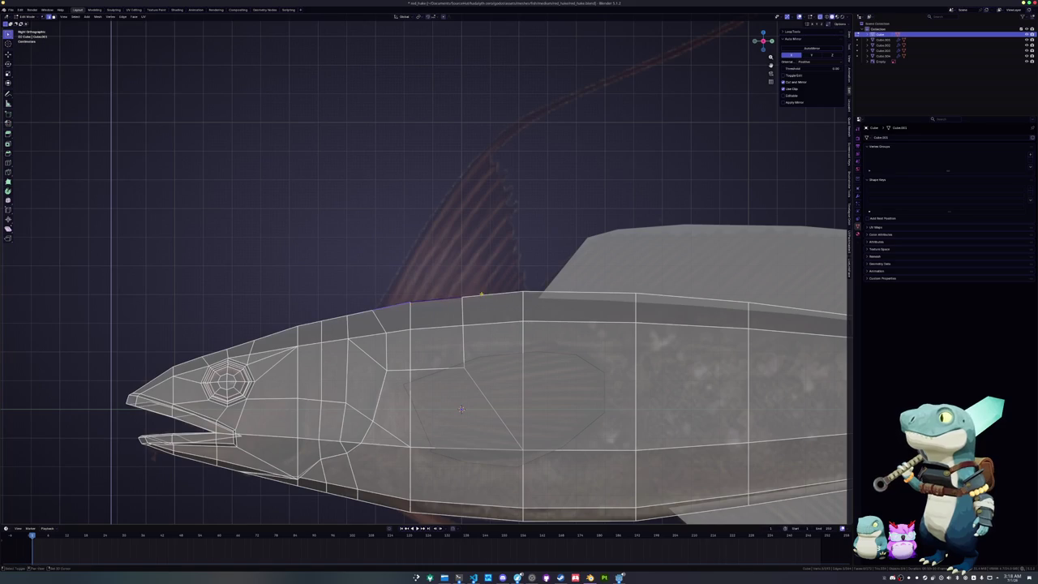
right_click(480, 295)
left_click(455, 302)
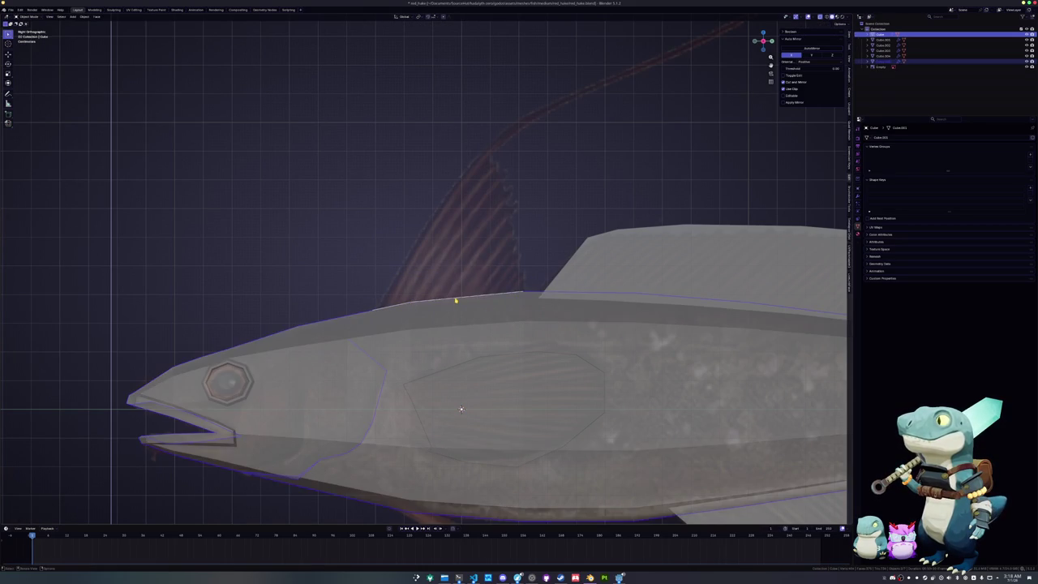
- Zoom in on the spiky dorsal fin reference above the fish's back in Edit Mode
scroll(455, 301, "down", 1)
scroll(430, 259, "down", 1)
scroll(421, 245, "down", 3)
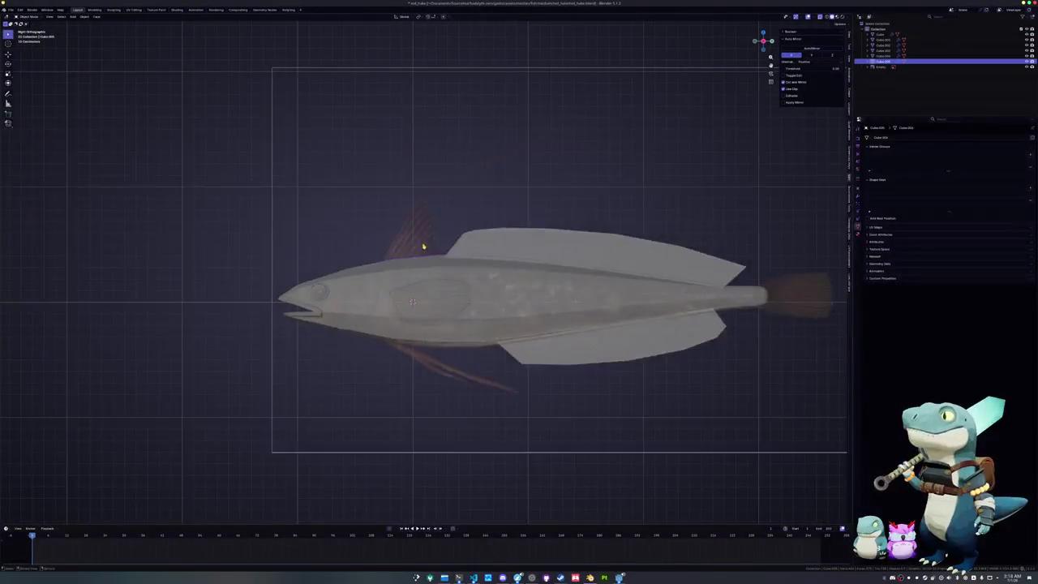
key("Tab")
scroll(423, 246, "up", 4)
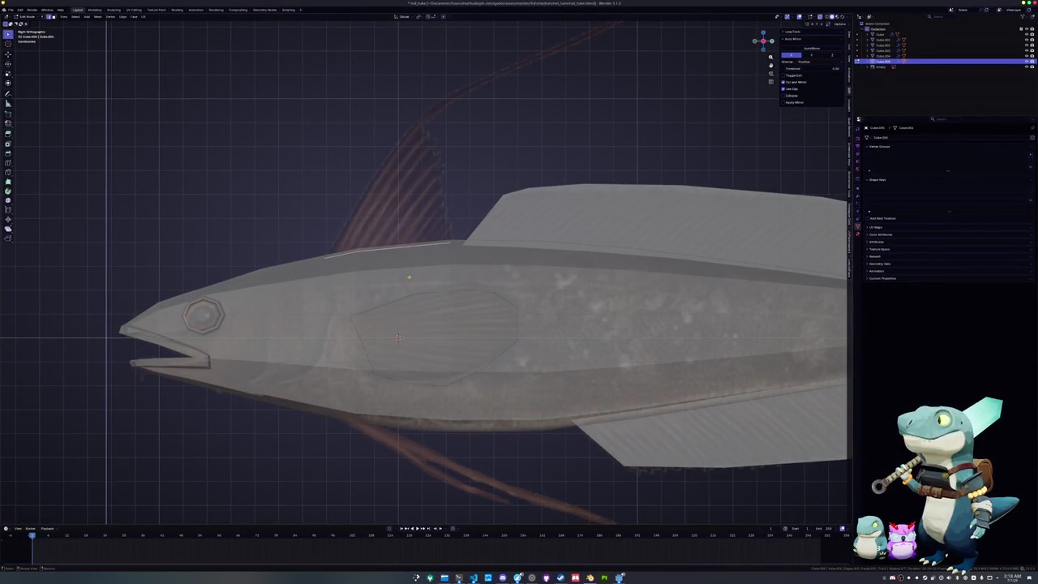
scroll(398, 337, "up", 3)
scroll(361, 464, "up", 1)
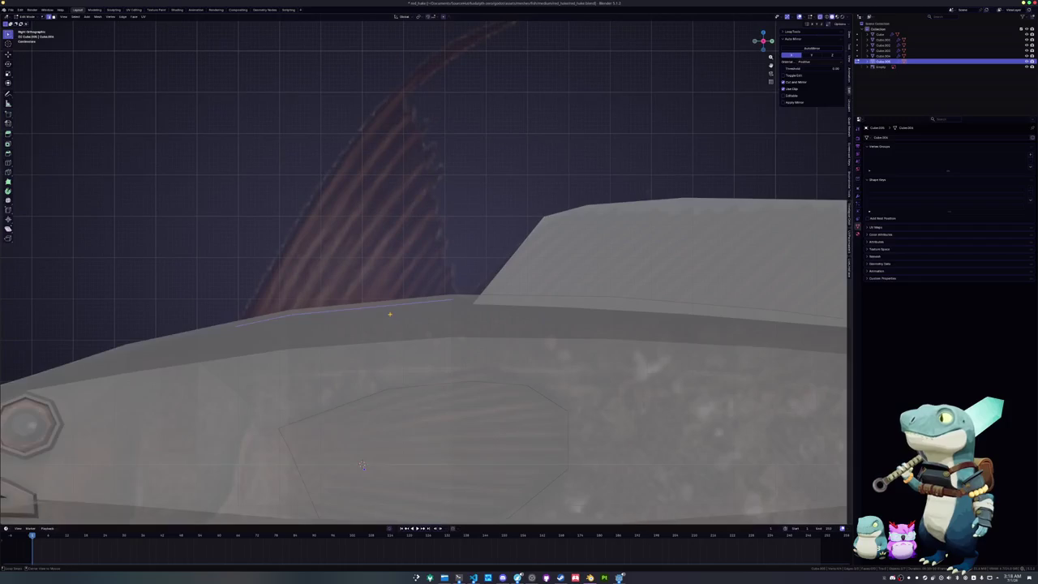
- Extrude the base edge upward and slide the top corner vertices into a triangular fin
key("e")
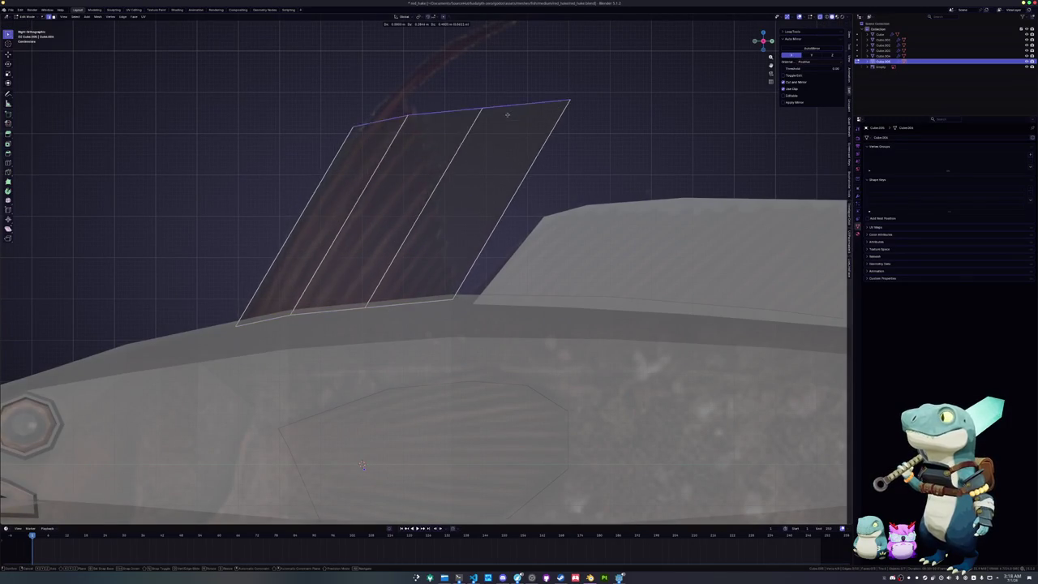
left_click(532, 92)
middle_click_drag(531, 92, 532, 160, "shift")
left_click(431, 159)
key("shift+v")
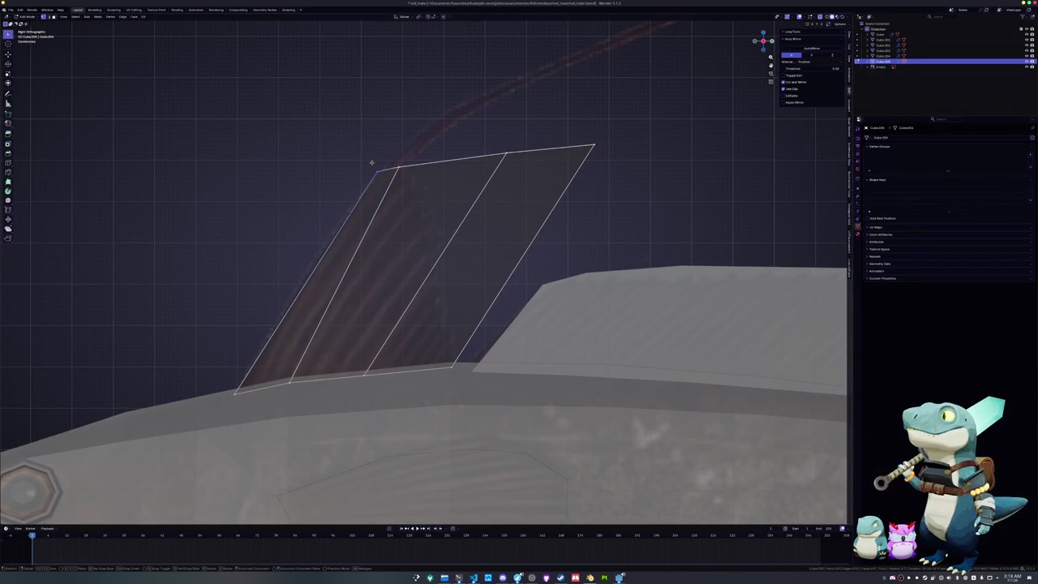
left_click(389, 164)
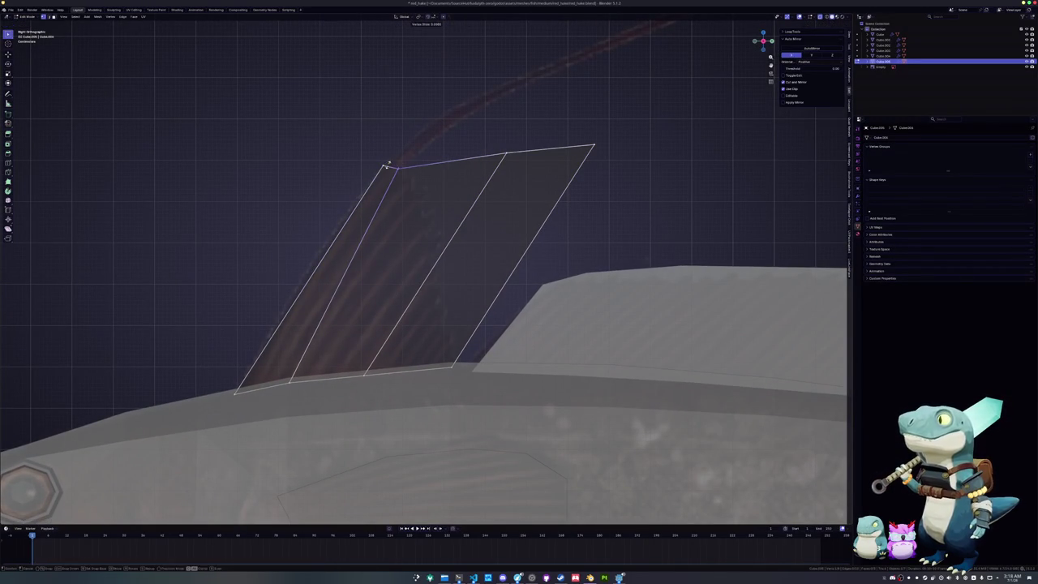
key("shift+v")
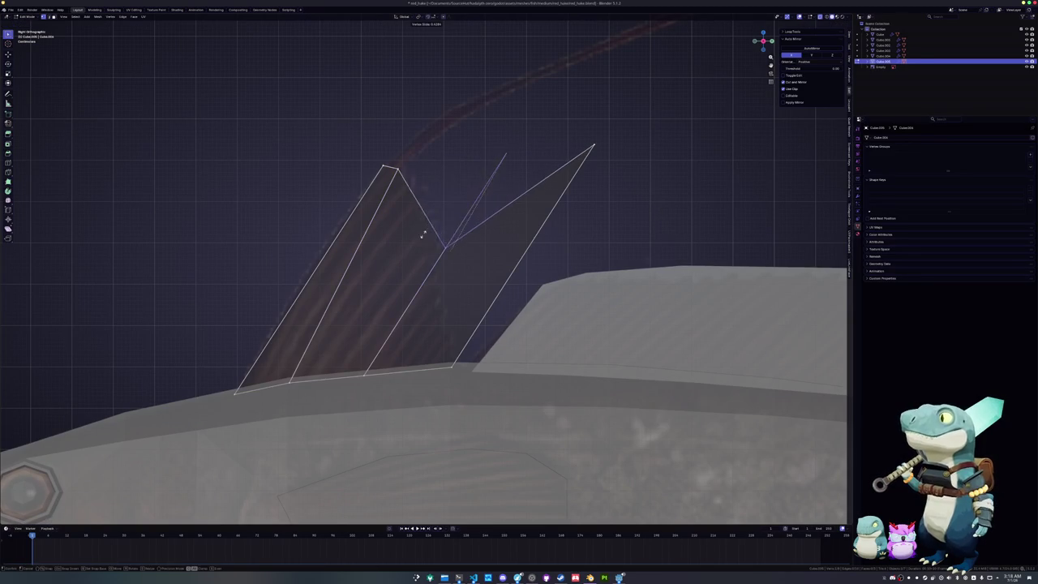
left_click(418, 242)
left_click(608, 154)
key("shift+v")
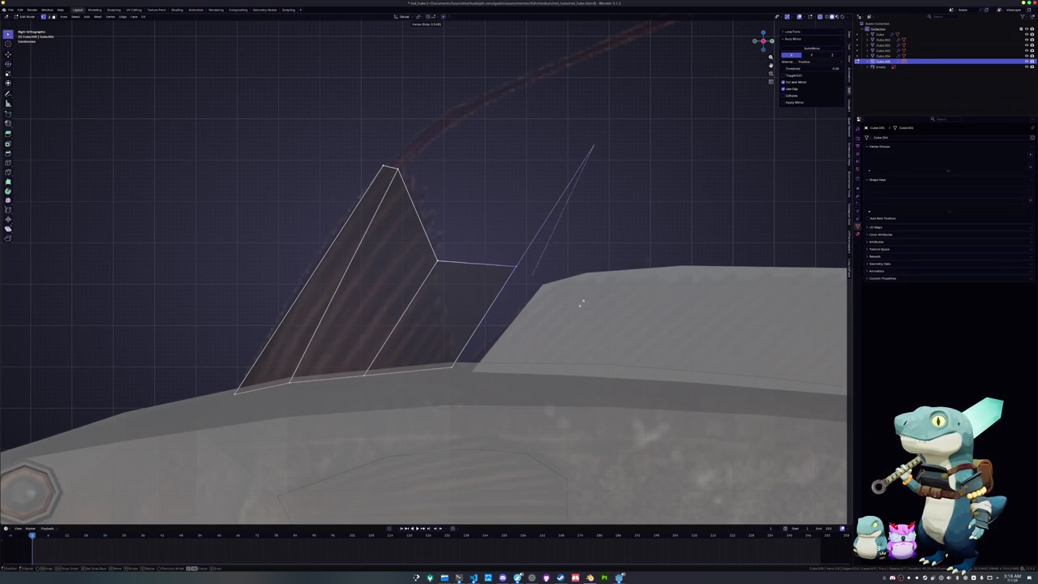
left_click(505, 384)
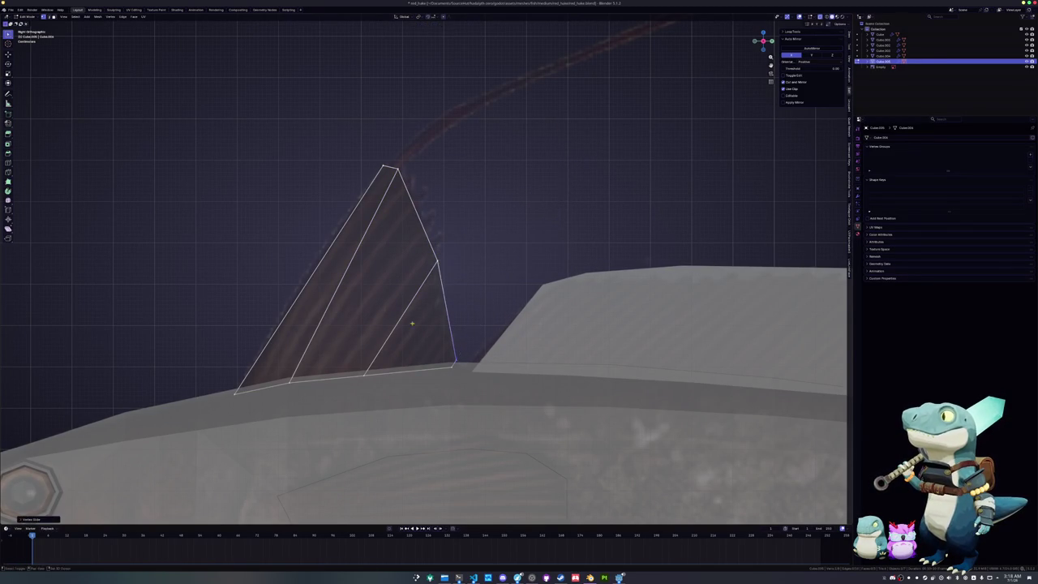
- Add three evenly spaced edge loops across the fin
middle_click_drag(448, 318, 508, 341, "shift")
key("ctrl+r")
scroll(392, 314, "up", 2)
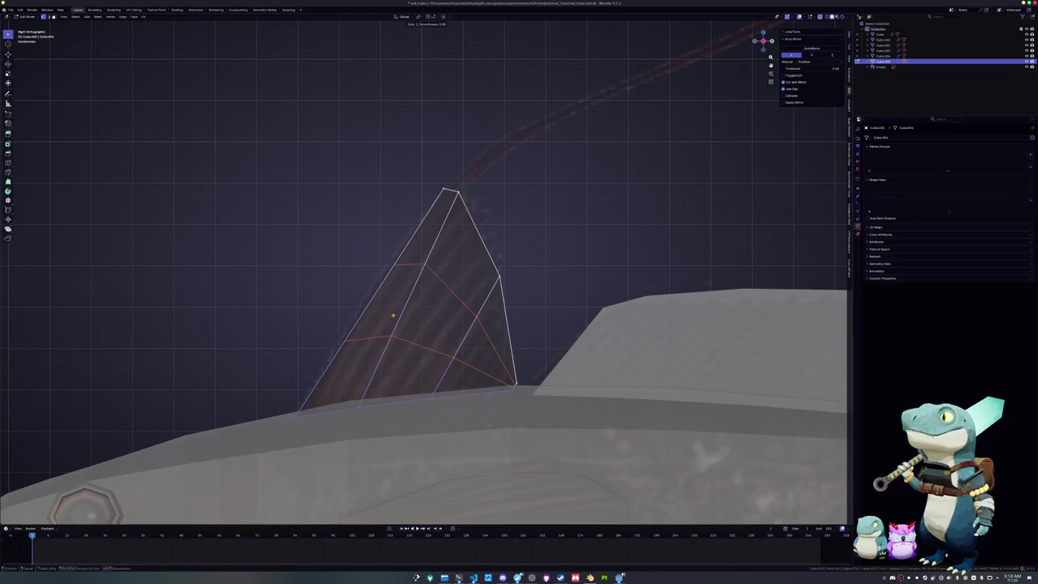
left_click(392, 315)
right_click(359, 235)
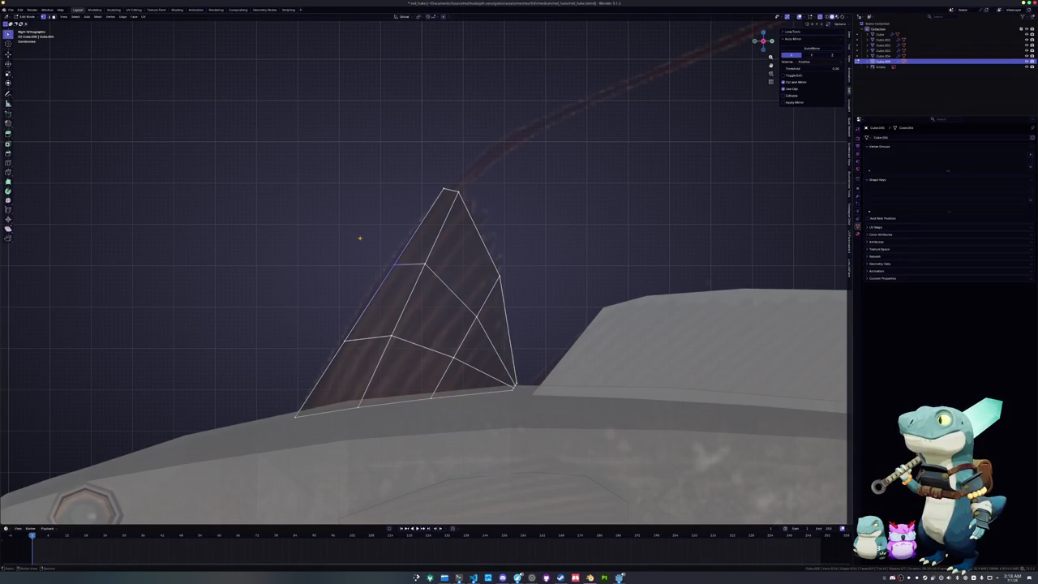
- Straighten the fin's lower-left edge and move the diagonal and lower interior loops into place
left_click(345, 340)
key("g")
left_click(317, 324)
left_click(404, 311, "alt")
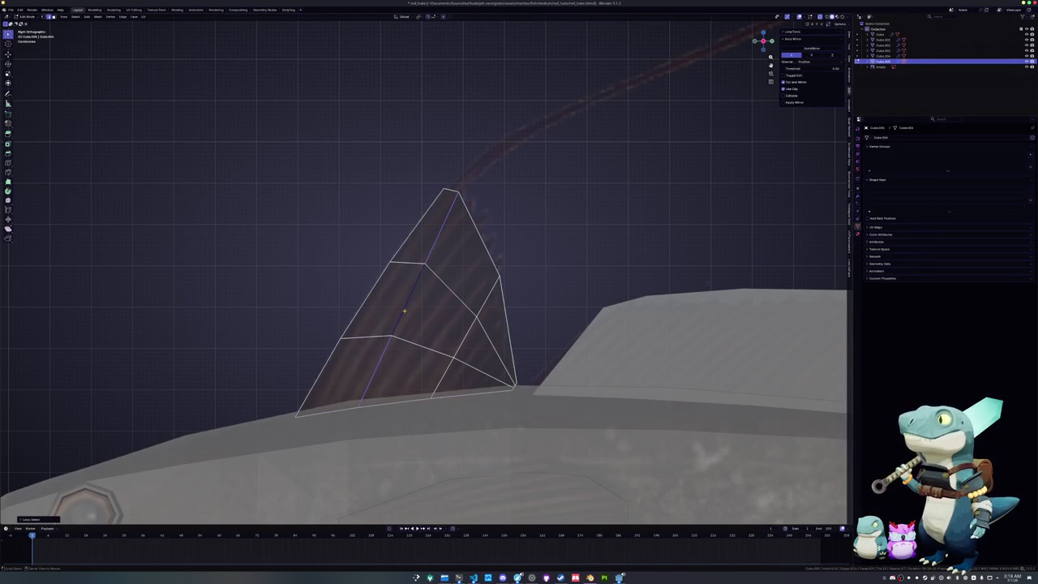
key("g")
key("g")
left_click(419, 321)
left_click(421, 345, "alt")
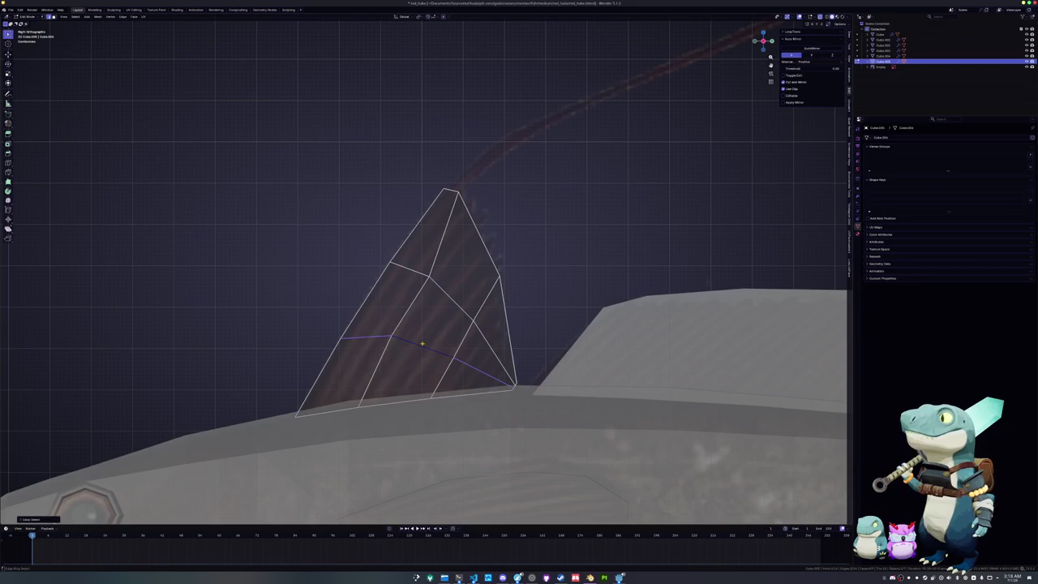
key("g")
key("g")
left_click(424, 342)
- Slide the near-vertical interior edge loop leftward to even out the fin
left_click(405, 399, "alt")
left_click(420, 361, "alt")
left_click(458, 319, "alt")
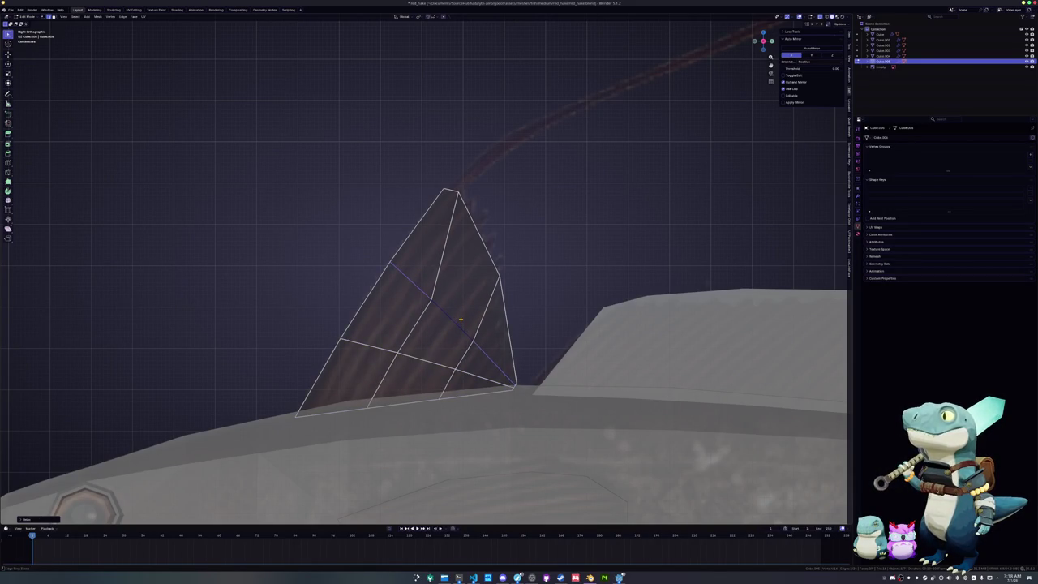
left_click(441, 353, "alt")
key("g")
key("g")
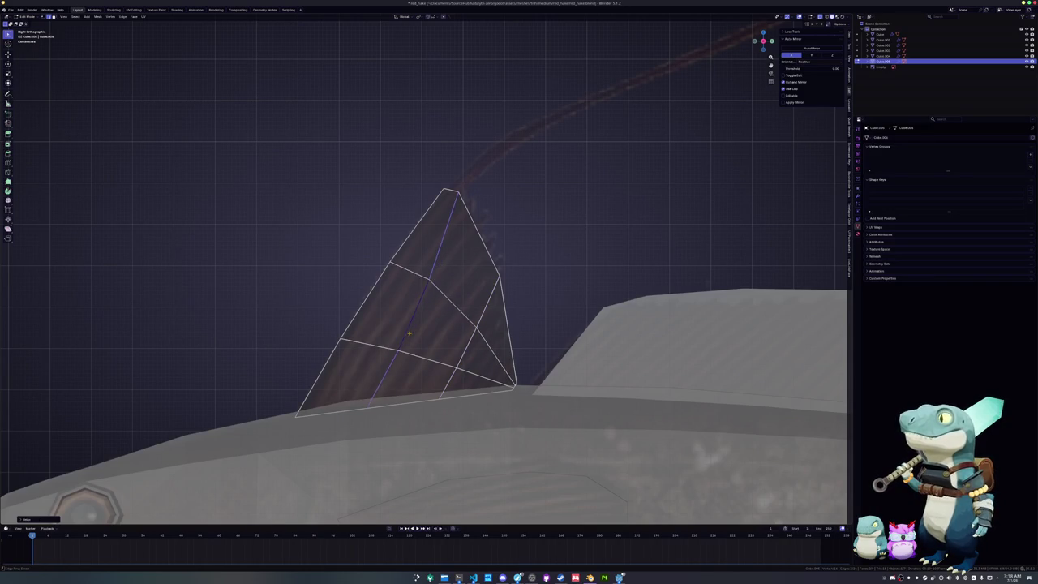
left_click(457, 297)
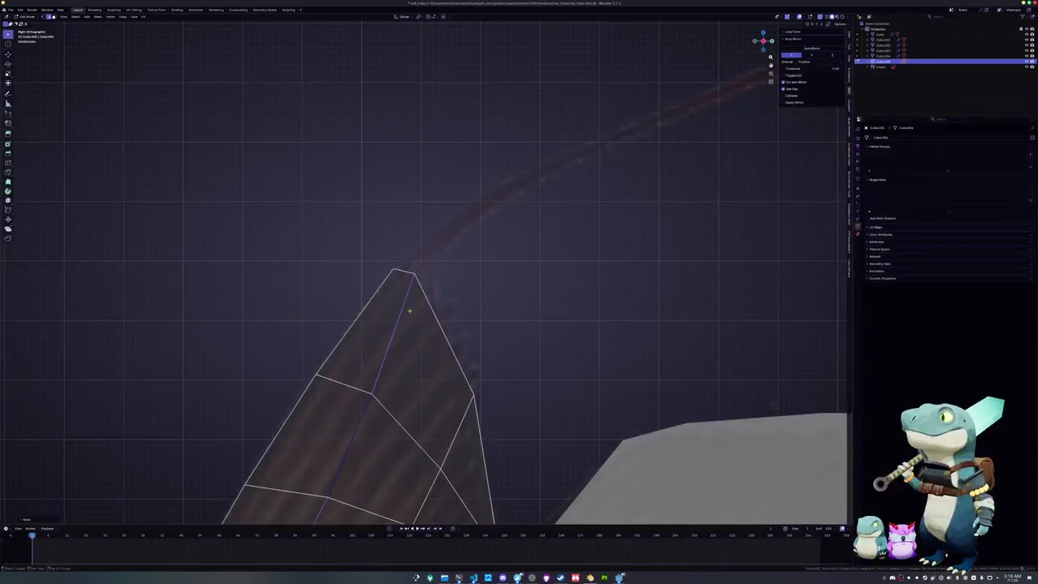
- Extend and angle a tip segment, then extrude a long filament and scale it thinner
scroll(405, 319, "up", 5)
scroll(404, 319, "down", 5)
scroll(359, 355, "up", 3)
key("g")
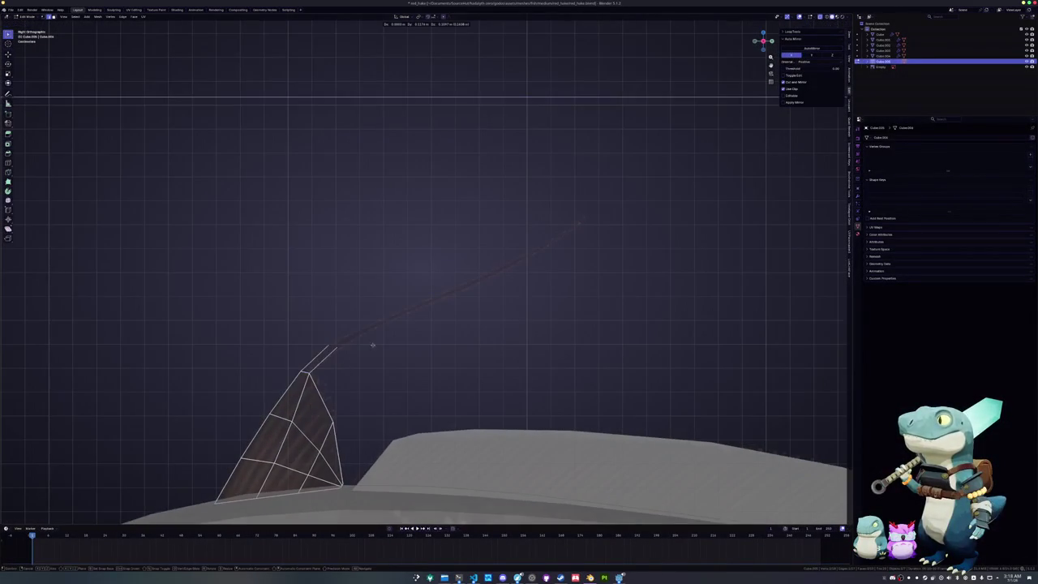
left_click(405, 326)
key("r")
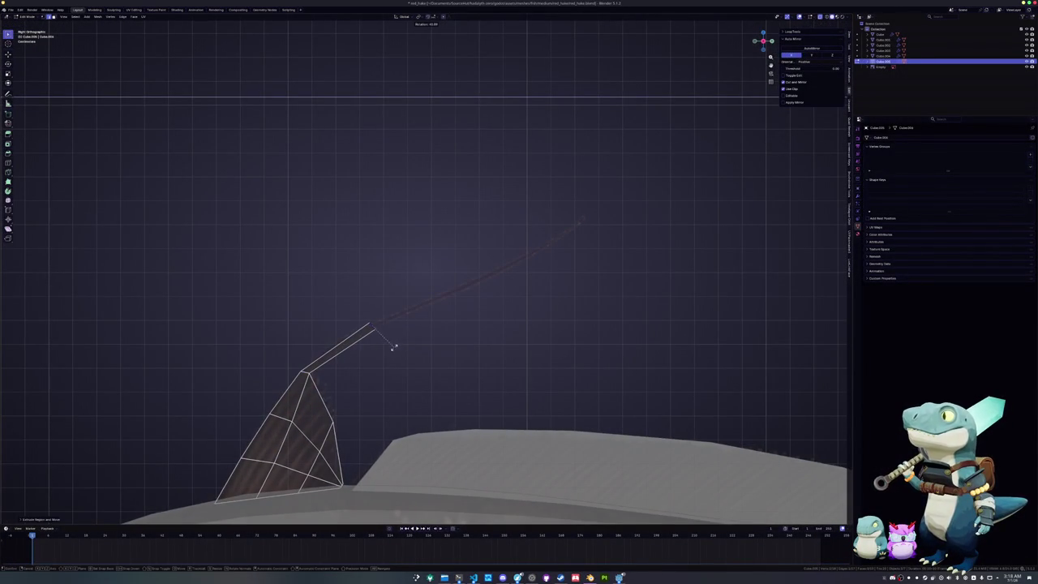
key("Escape")
key("e")
left_click(641, 238)
scroll(641, 236, "up", 3)
key("s")
left_click(755, 231)
- Add a loop cut midway along the filament and bevel its two bends
key("ctrl+r")
left_click(554, 305)
left_click(565, 315)
key("ctrl+b")
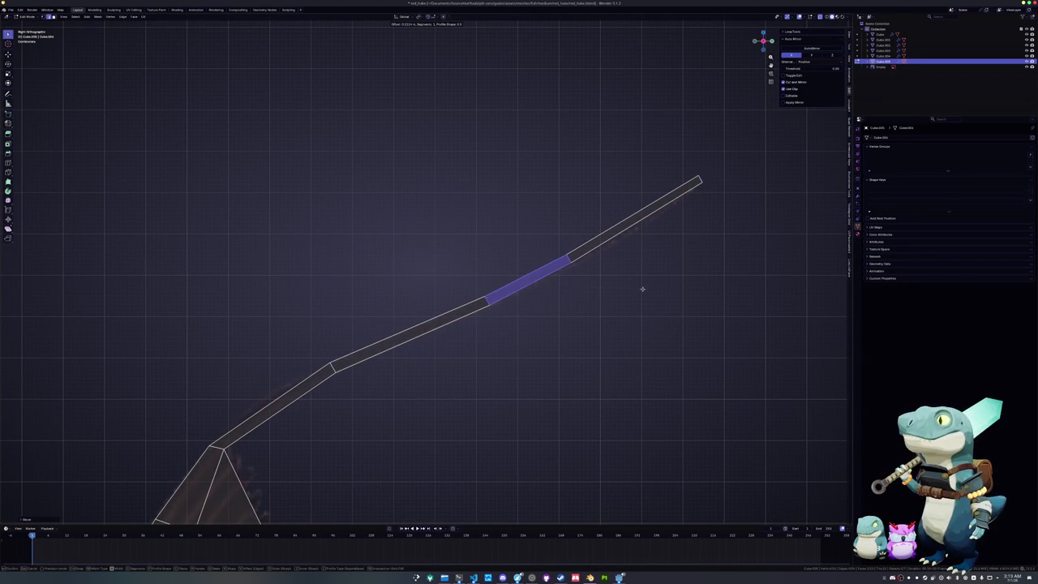
left_click(642, 288)
left_click(333, 368)
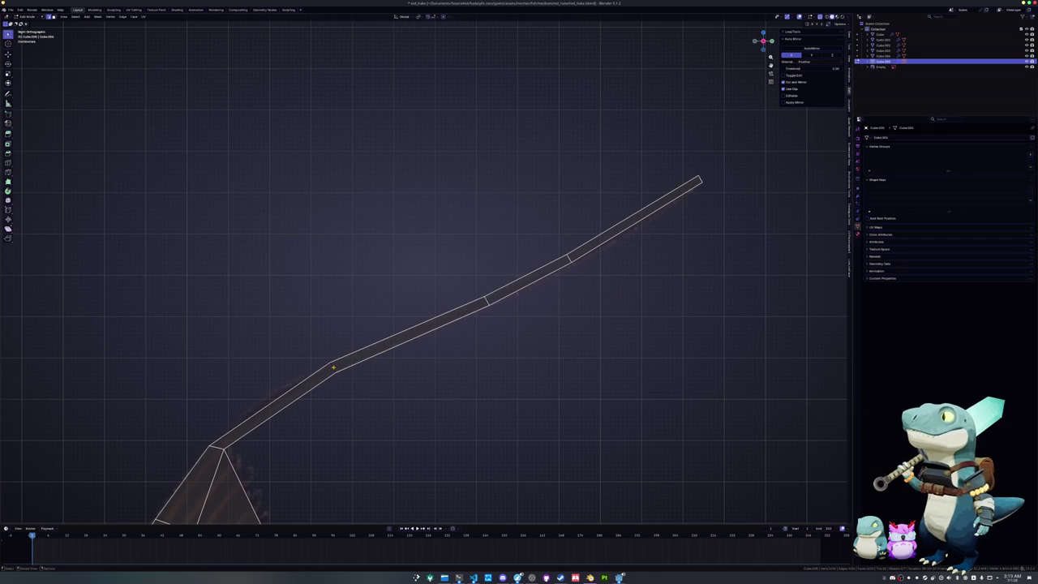
key("ctrl+b")
left_click(428, 365)
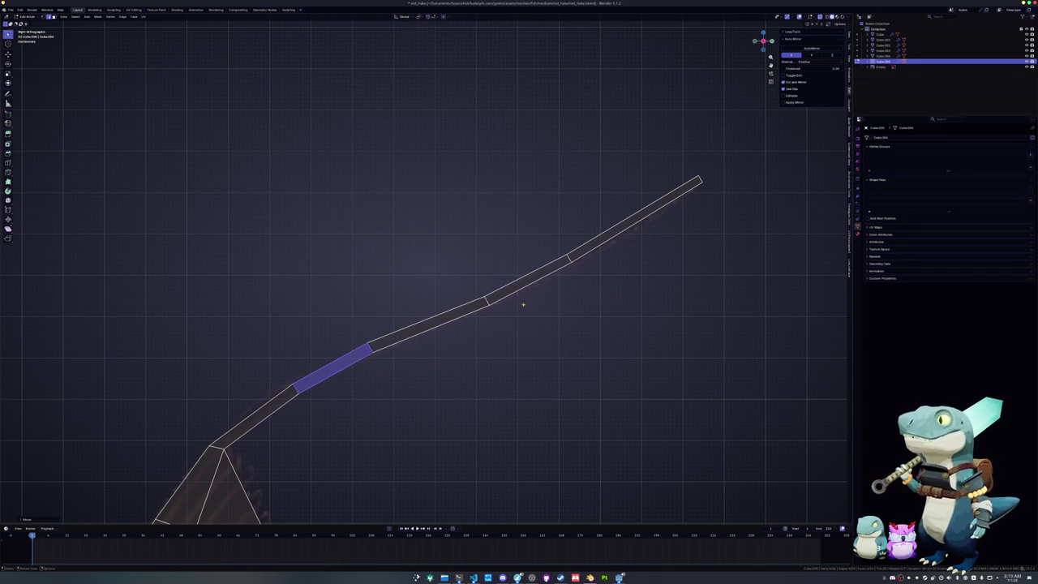
- Move the bend loops to curve the filament, scale its end, and frame the whole fish
left_click(485, 299)
key("g")
key("g")
left_click(477, 290)
left_click_drag(608, 282, 556, 245)
key("g")
left_click(568, 235)
left_click_drag(670, 157, 725, 199)
key("s")
left_click(755, 164)
key("Tab")
key("KP_Divide")
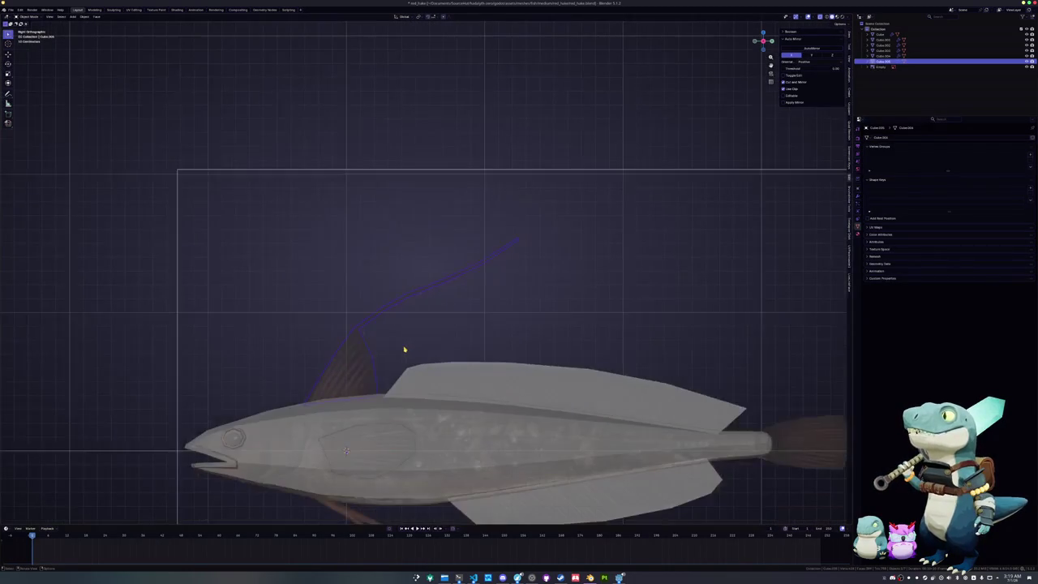
- Split the selected belly edge of the fish body off as a separate object
scroll(400, 340, "down", 2)
scroll(400, 340, "down", 2)
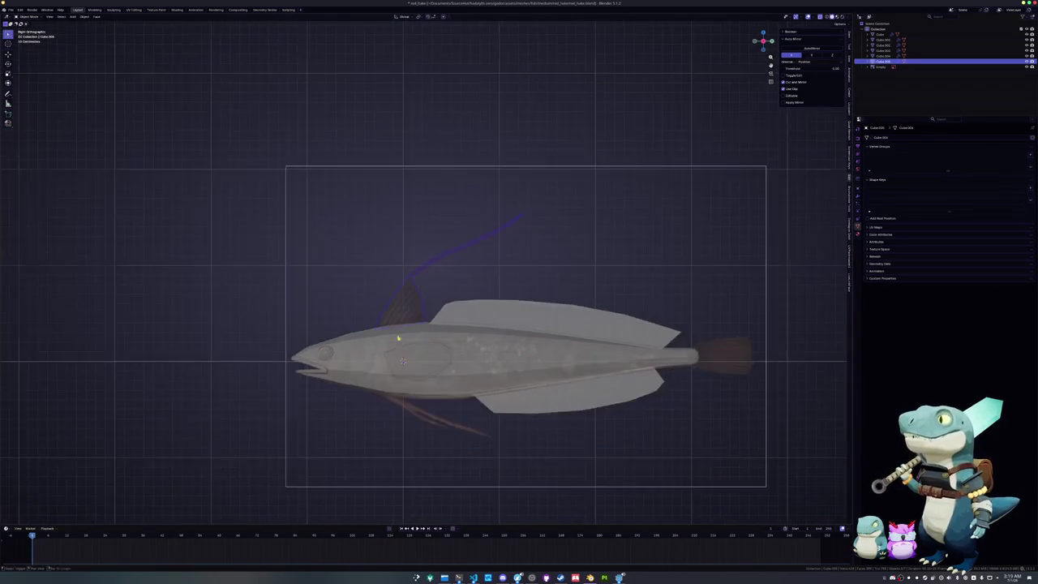
middle_click_drag(397, 381, 406, 296, "shift")
left_click(405, 301)
key("Tab")
scroll(405, 301, "up", 3)
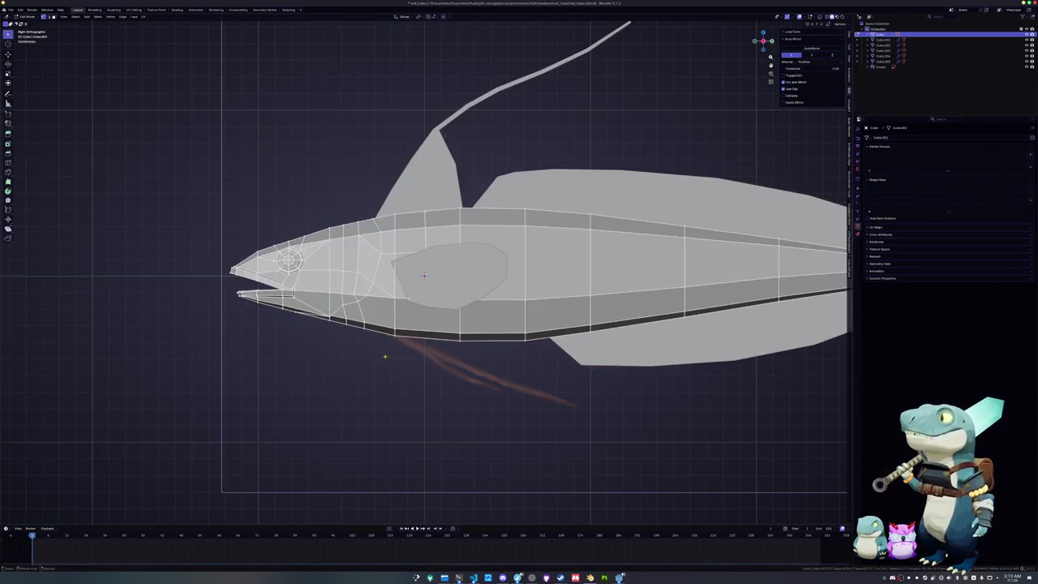
scroll(356, 333, "up", 2)
scroll(312, 365, "up", 1)
scroll(312, 364, "up", 2)
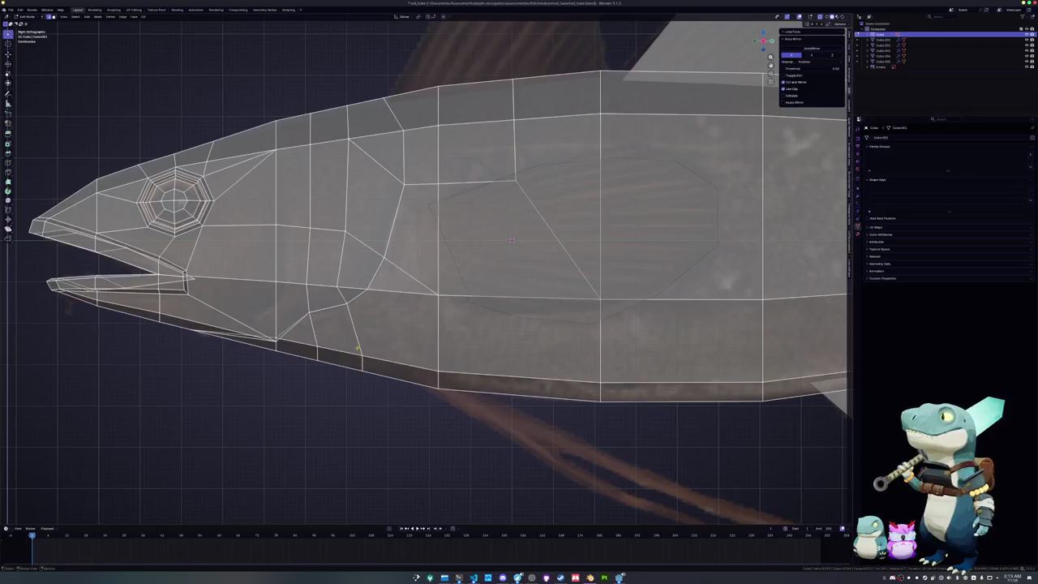
right_click(353, 352)
left_click(442, 353)
key("Tab")
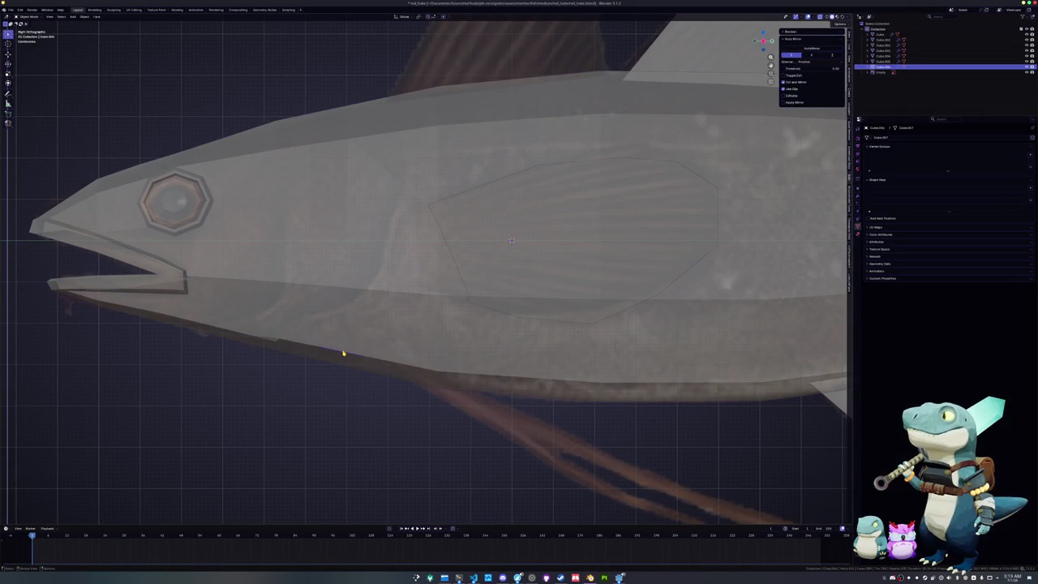
- Move and scale the split-off edge, then extrude it into a long lower fin strip
middle_click_drag(343, 353, 414, 326, "shift")
key("Tab")
key("g")
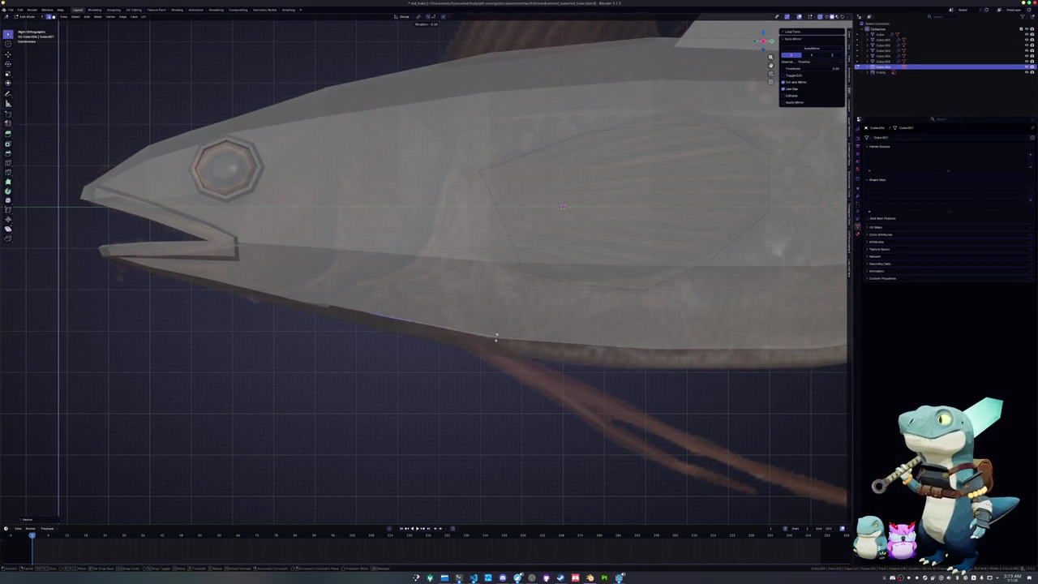
key("s")
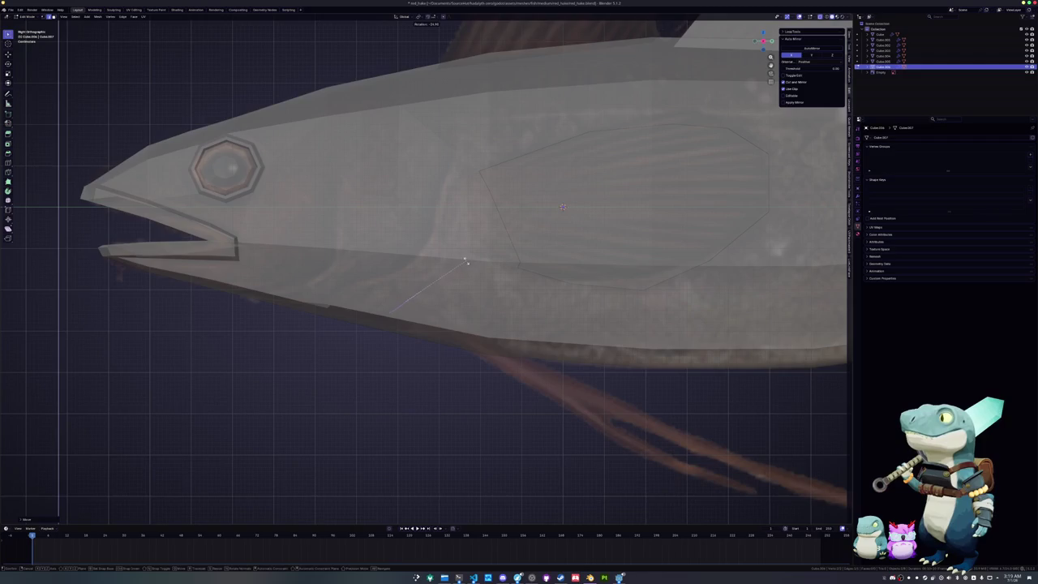
scroll(495, 287, "down", 3)
left_click(495, 288)
key("e")
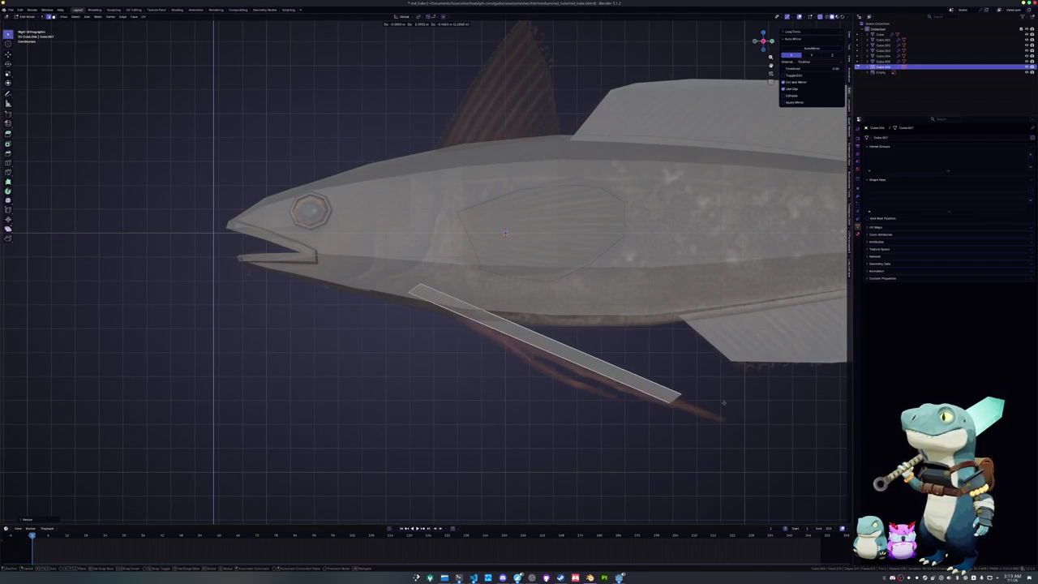
left_click(755, 414)
- Scale and rotate the strip's end to match the reference fin's angle
middle_click_drag(755, 414, 588, 340, "shift")
scroll(653, 377, "up", 2)
key("s")
key("r")
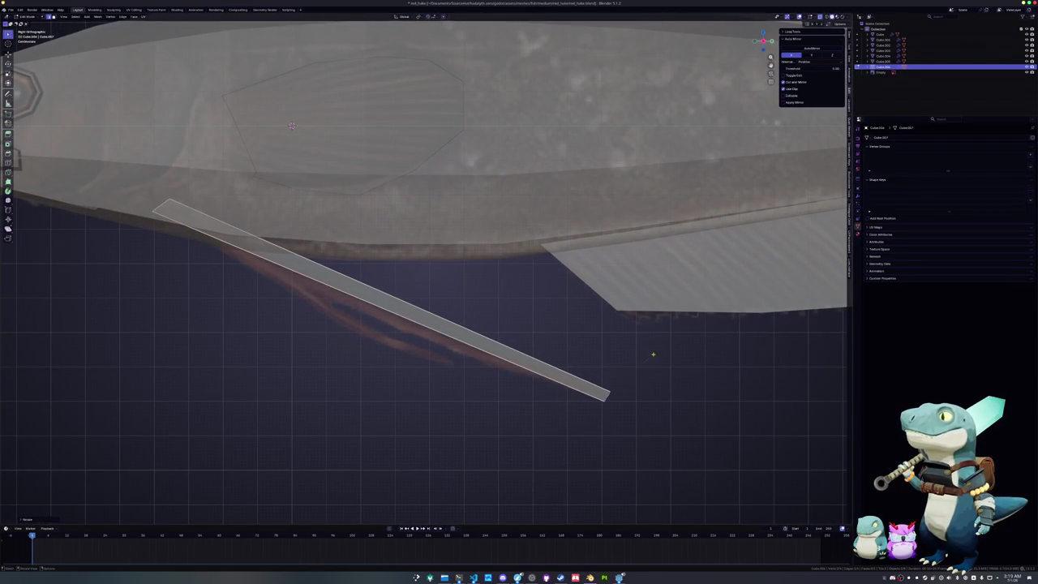
scroll(652, 354, "up", 1)
left_click(697, 384)
key("r")
left_click(696, 384)
key("r")
left_click(671, 391)
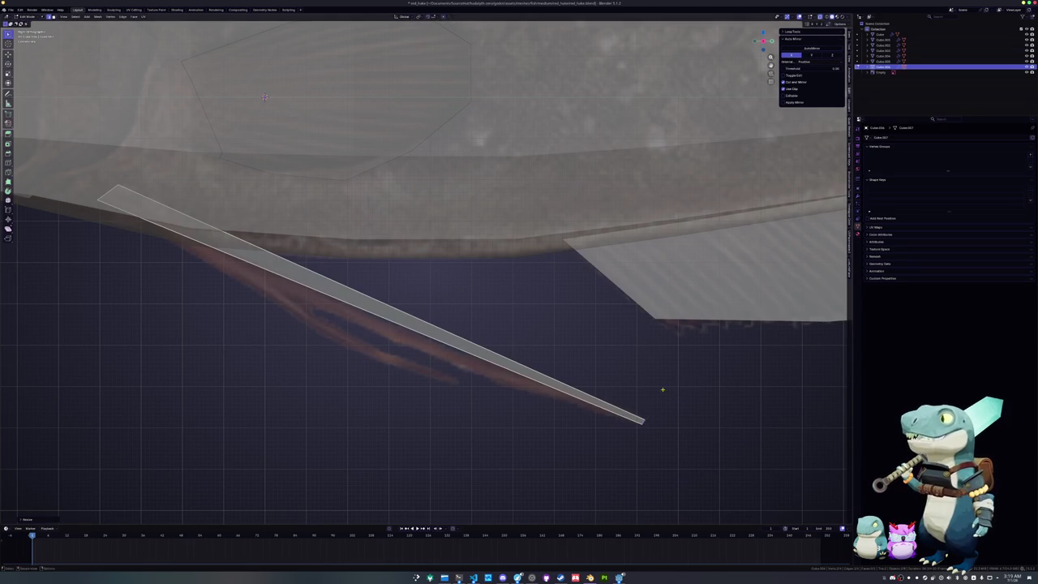
- Slide the strip's upper end inward and place a loop cut across the strip
middle_click_drag(671, 391, 570, 397)
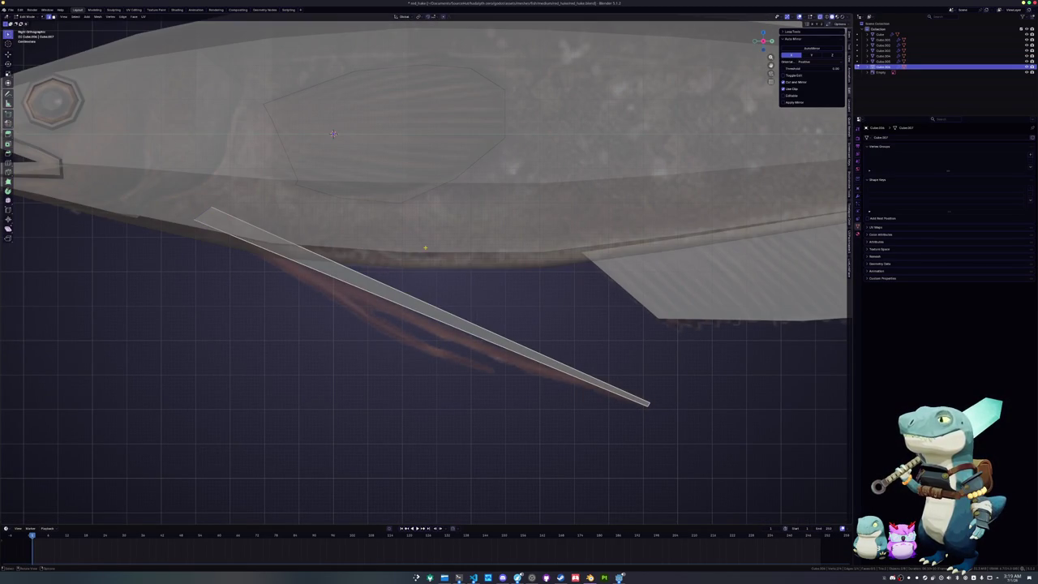
key("g")
key("g")
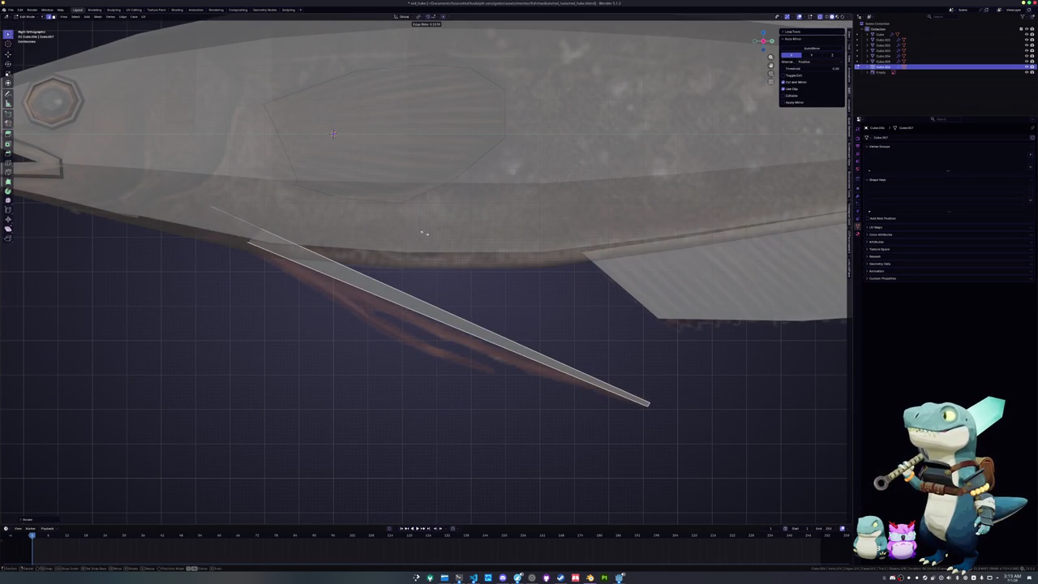
left_click(424, 233)
key("alt+z")
key("alt+z")
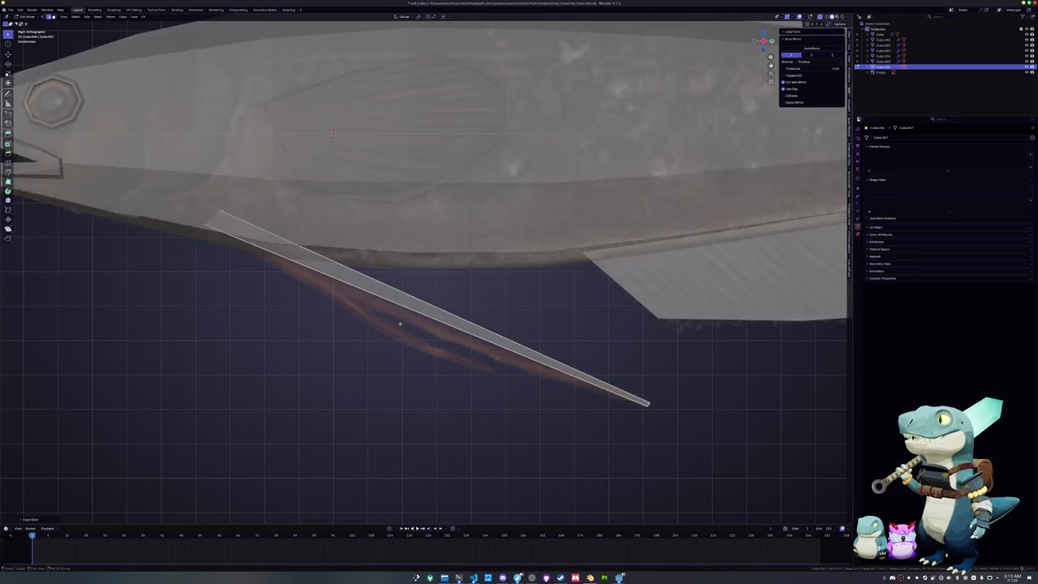
key("ctrl+r")
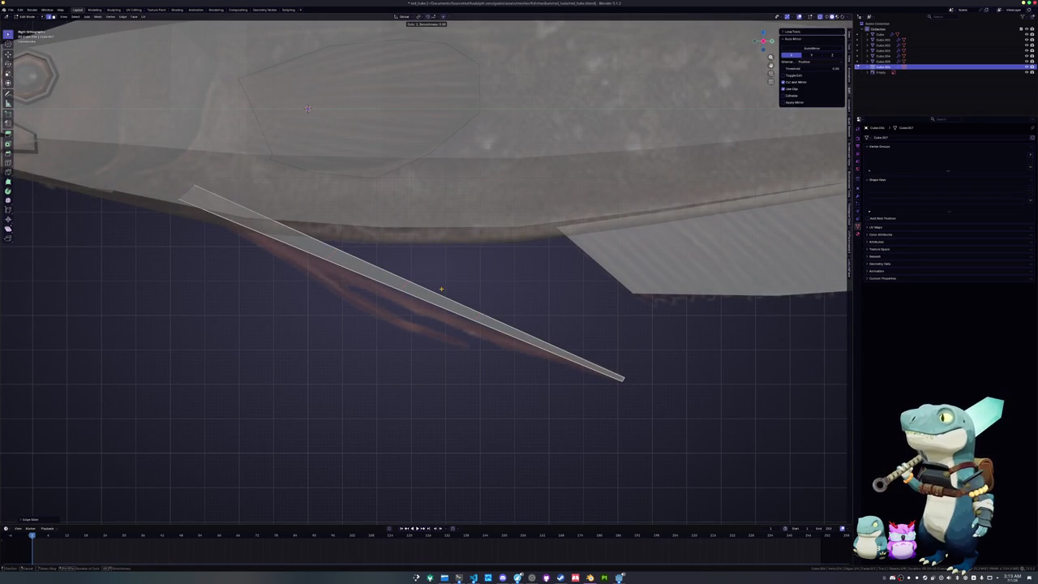
left_click(441, 289)
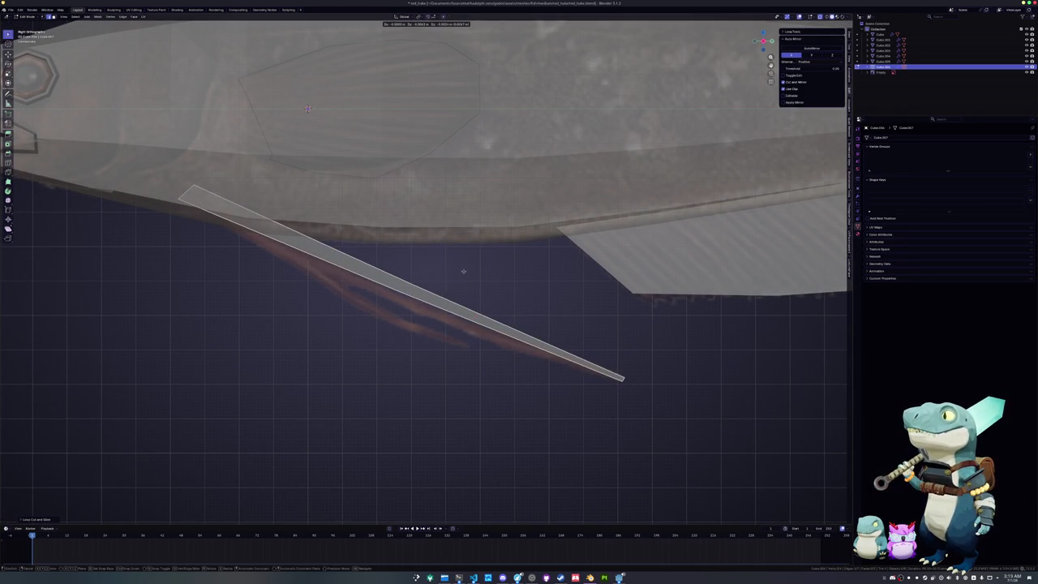
- Add a second loop cut to the fin strip and rotate that part to bend it
left_click(464, 289)
scroll(465, 288, "up", 1)
middle_click_drag(464, 289, 493, 257, "shift")
key("ctrl+r")
left_click(583, 286)
left_click(584, 286)
key("r")
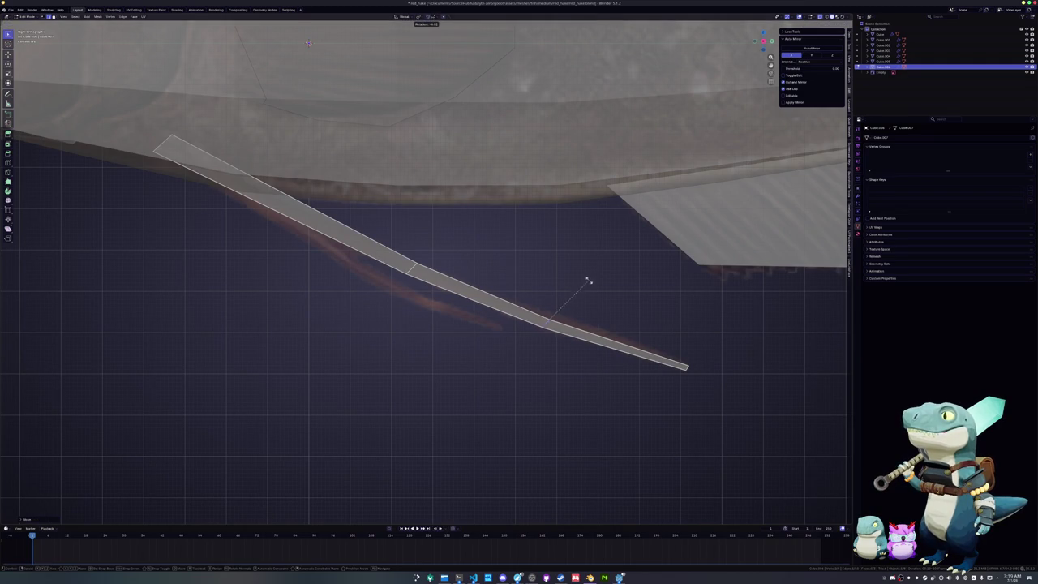
left_click(575, 266)
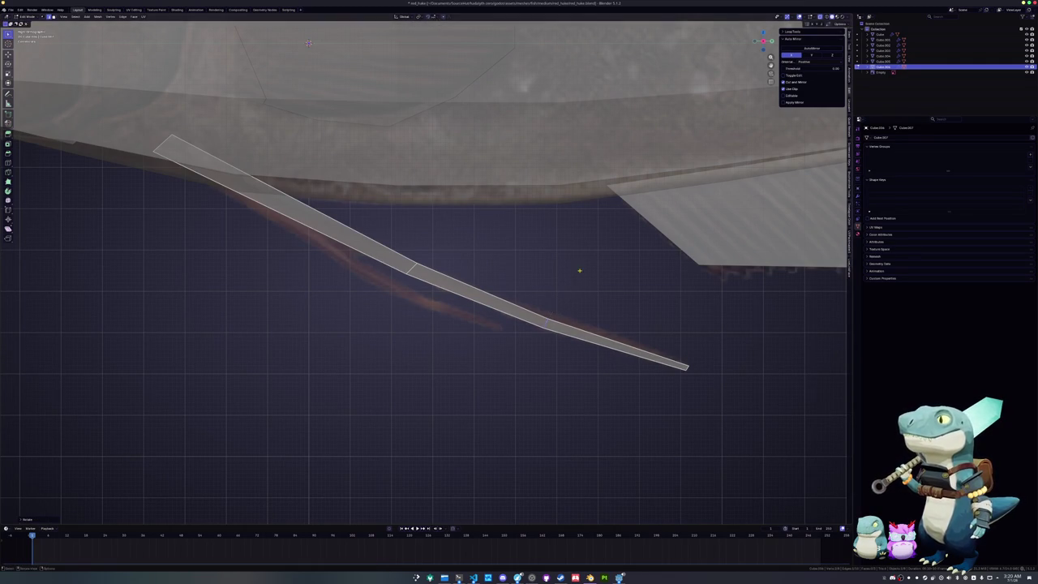
- Add a loop cut near the strip's middle, then rotate and slide it along the strip
key("ctrl+r")
left_click(712, 392)
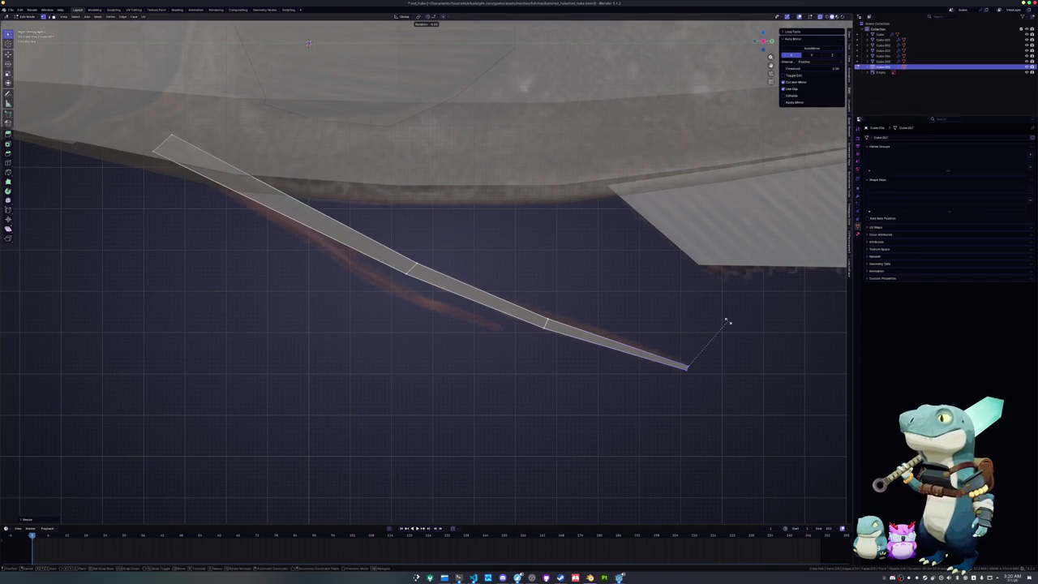
left_click(664, 326)
middle_click_drag(569, 303, 606, 329, "shift")
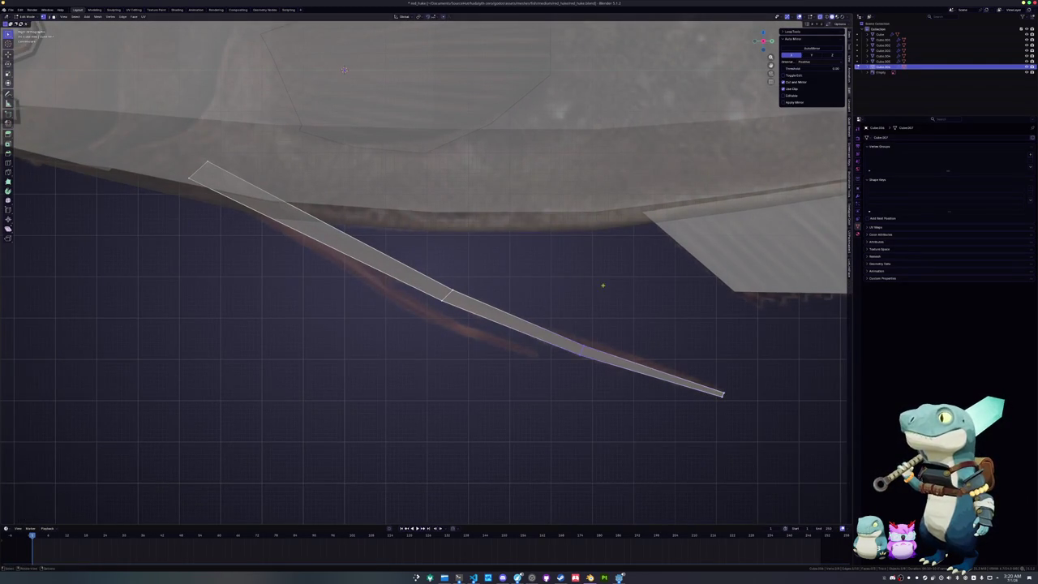
left_click_drag(516, 329, 420, 266)
key("r")
left_click(495, 257)
key("g")
key("g")
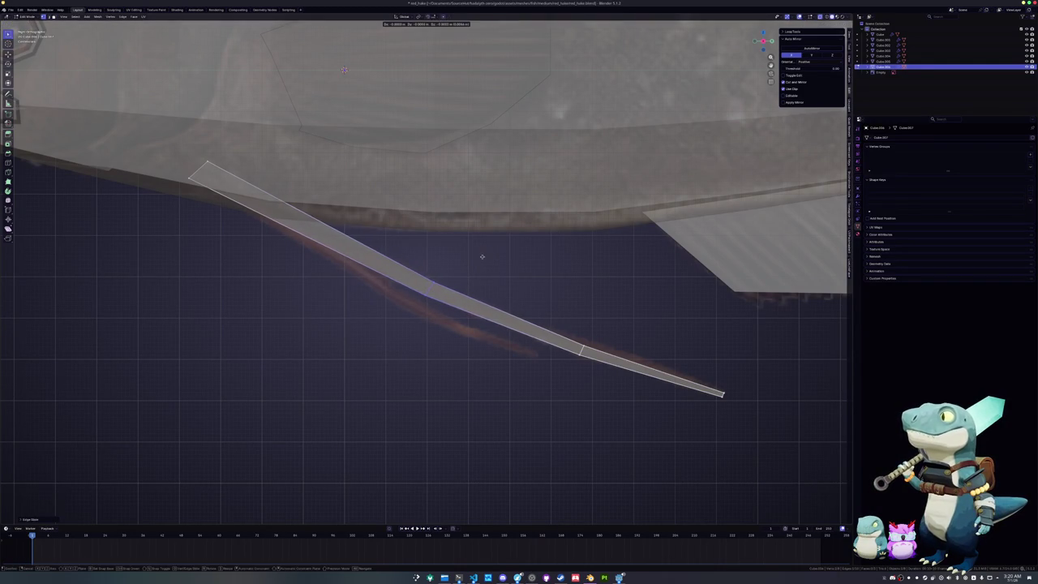
left_click(493, 296)
- Bevel the middle cut into two edges and scale the neighbouring cut
middle_click_drag(494, 296, 522, 297, "shift")
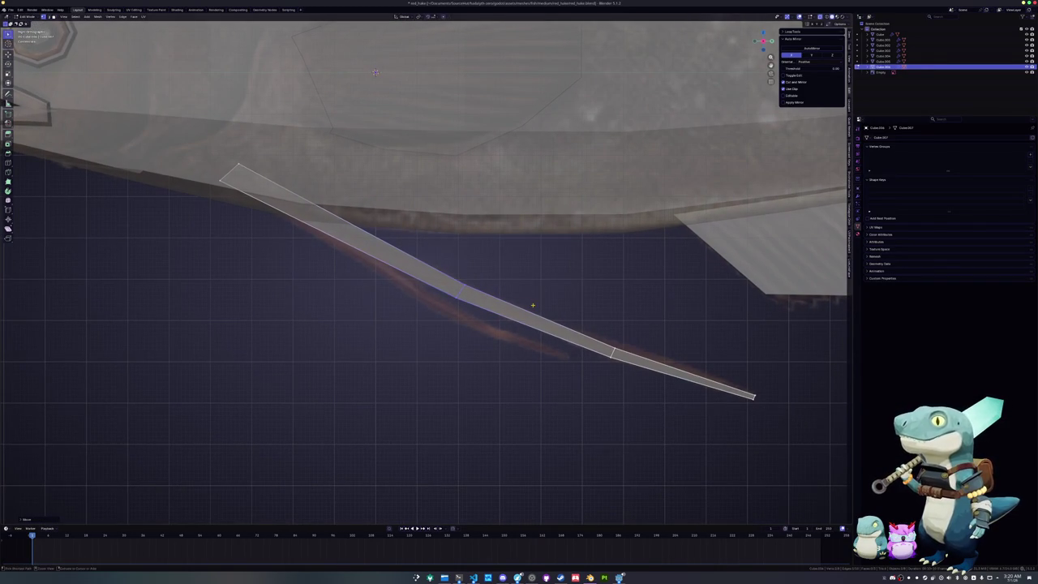
key("ctrl+b")
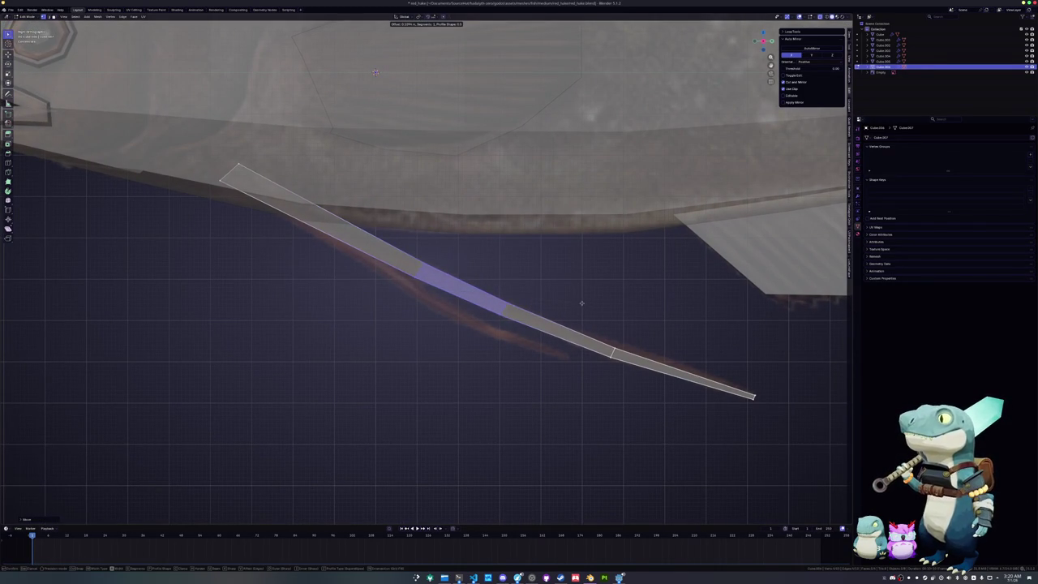
left_click(592, 304)
left_click(637, 334)
middle_click_drag(637, 334, 821, 413)
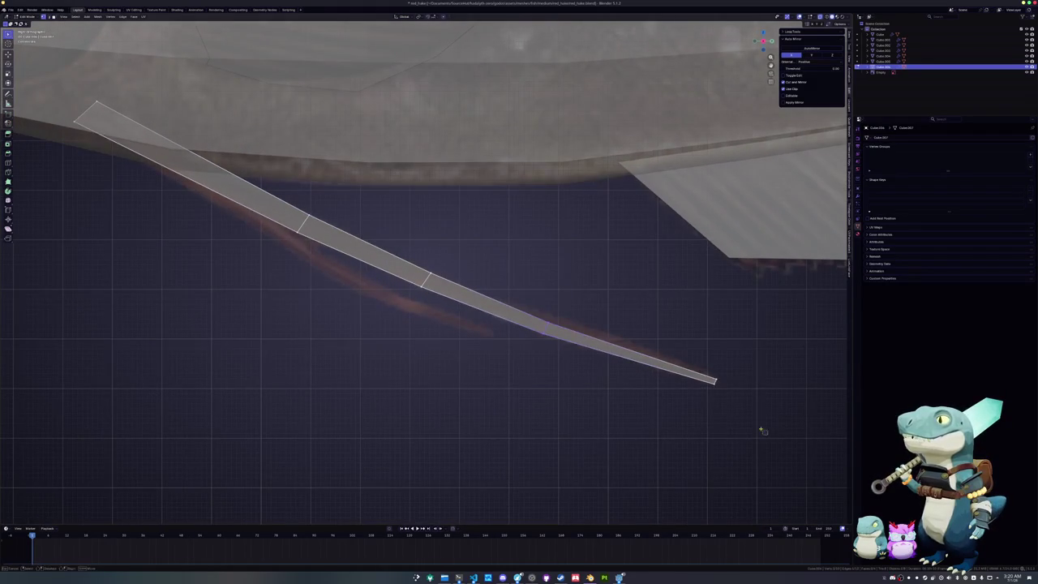
key("s")
mouse_move(746, 366)
middle_mouse_down()
mouse_move(806, 378)
mouse_move(586, 370)
middle_mouse_up()
left_click(799, 381)
- Turn off X-ray and view the whole fish from directly above
left_click_drag(586, 369, 660, 322)
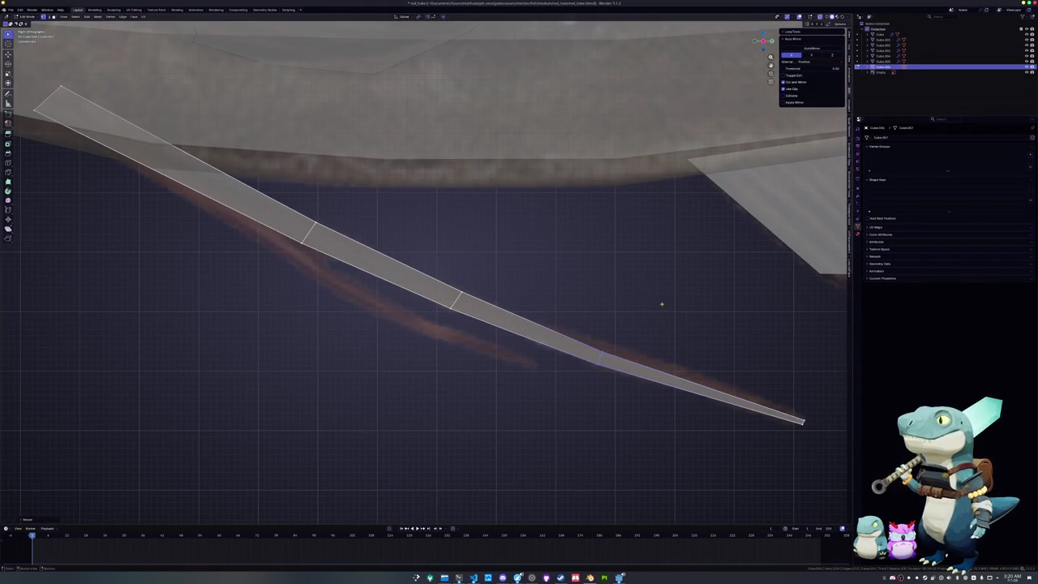
middle_click_drag(666, 305, 453, 249)
scroll(621, 352, "down", 3)
key("alt+z")
mouse_move(459, 343)
middle_mouse_down()
mouse_move(485, 323)
mouse_move(520, 329)
middle_mouse_up()
key("KP_7")
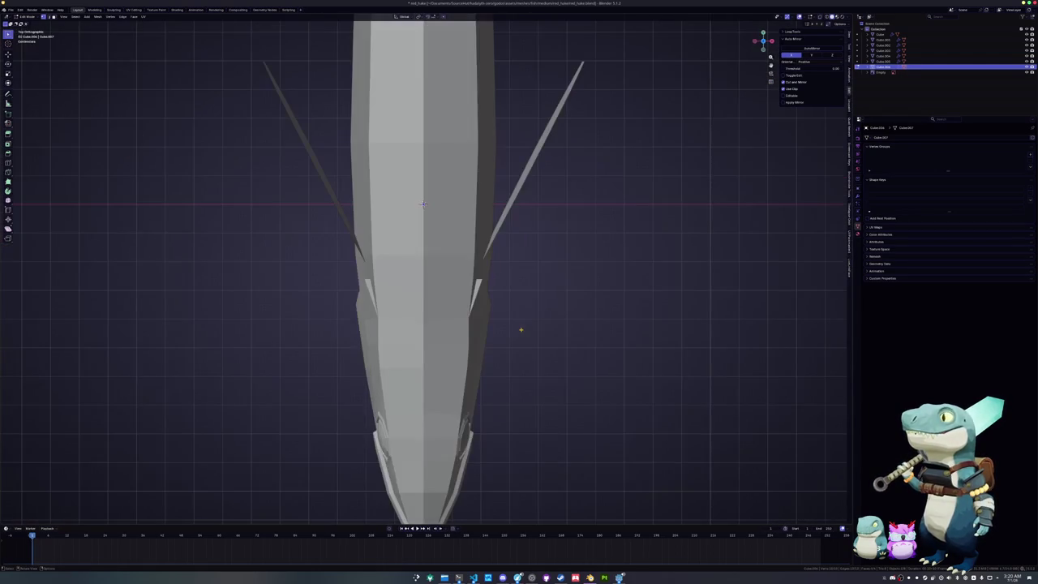
- Turn on X-ray and rotate the selected fin edge locked to the X axis
key("r")
key("Escape")
key("alt+z")
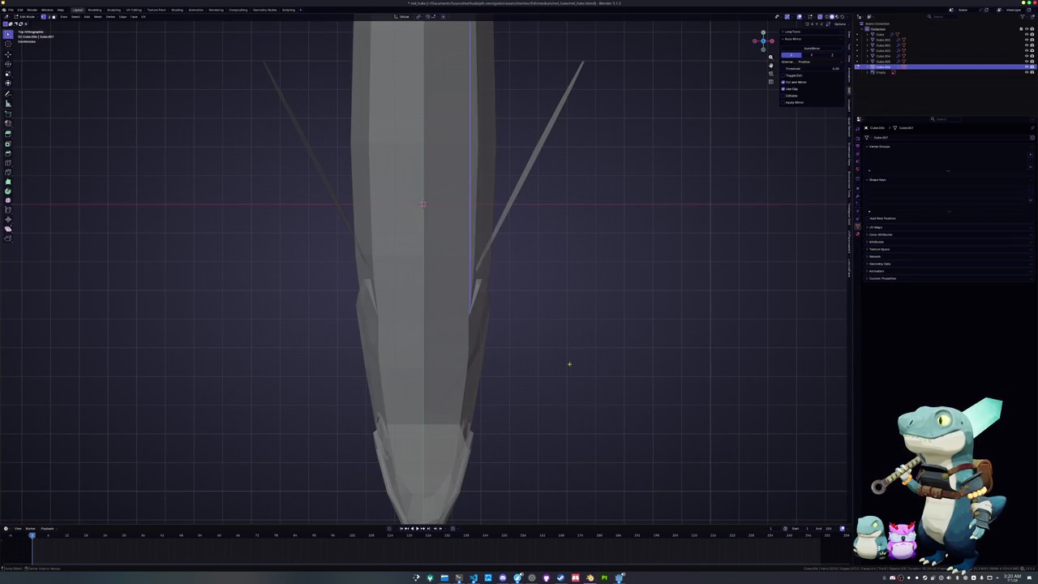
key("r")
key("g")
key("x")
key("r")
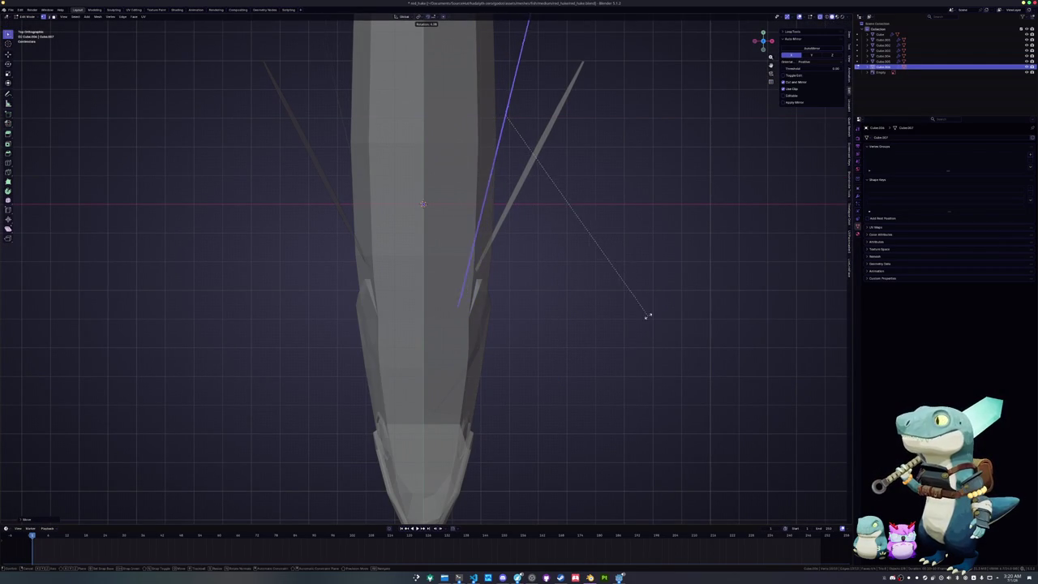
key("x")
key("Return")
- Rotate the fin edge further around Z so it angles outward from the belly
key("KP_1")
mouse_move(659, 332)
middle_mouse_down()
mouse_move(649, 308)
mouse_move(660, 329)
mouse_move(622, 366)
middle_mouse_up()
key("r")
key("z")
left_click(646, 322)
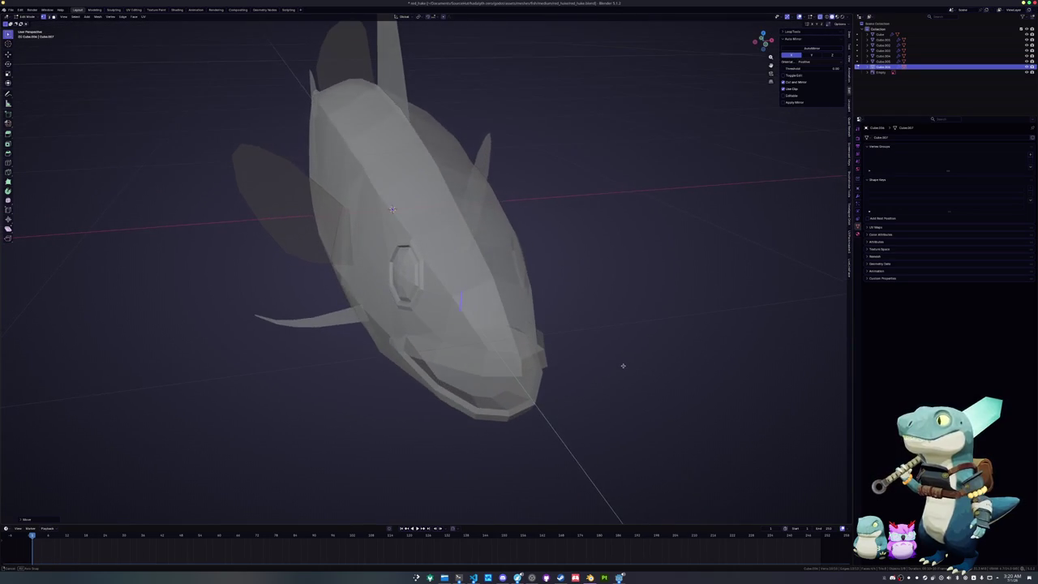
key("r")
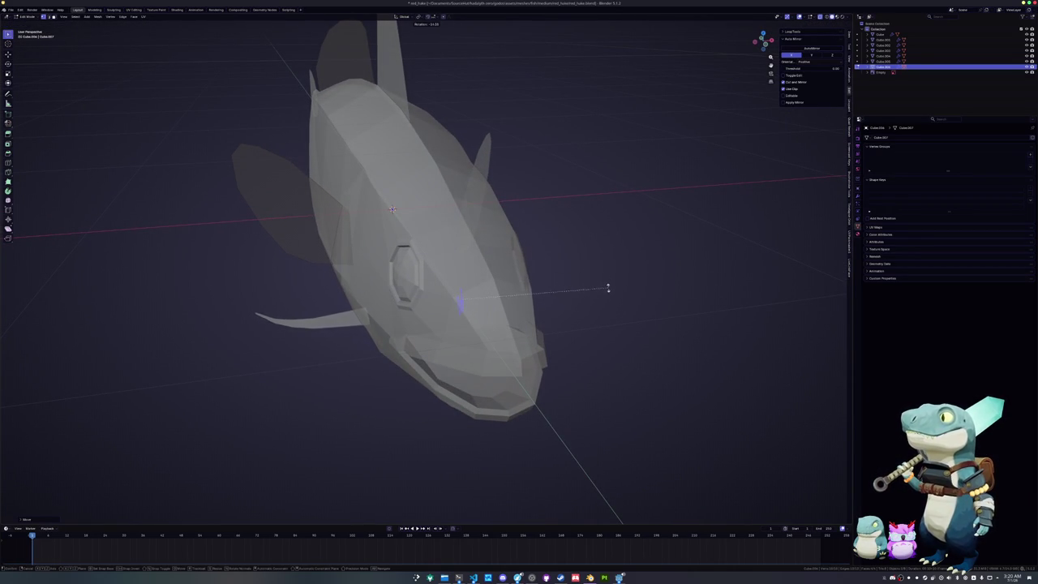
left_click(589, 313)
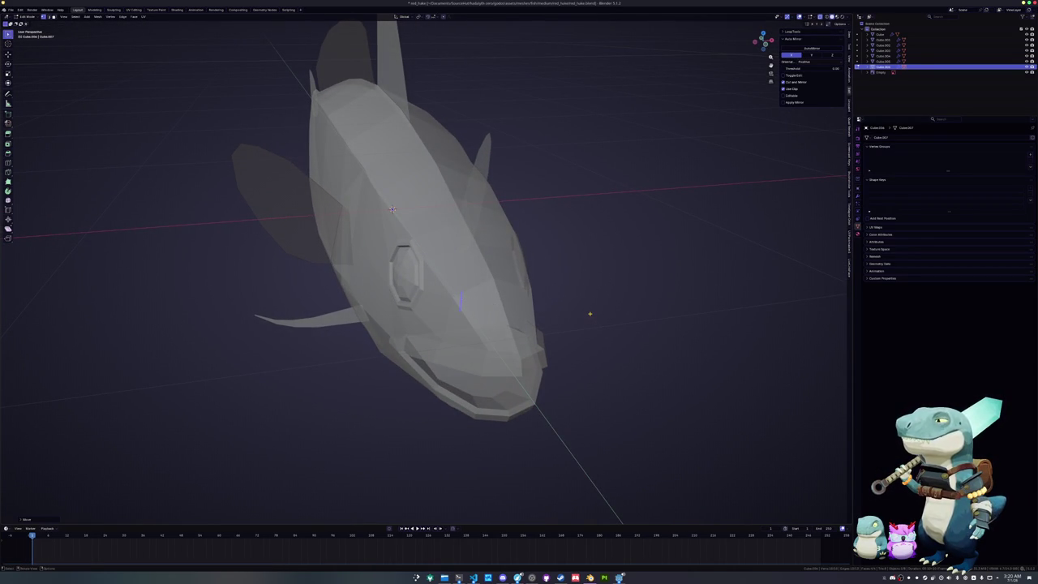
- In Top view, shift the fin's top vertex and the next point along X to bend the strip
key("KP_7")
middle_click_drag(521, 248, 521, 375, "shift")
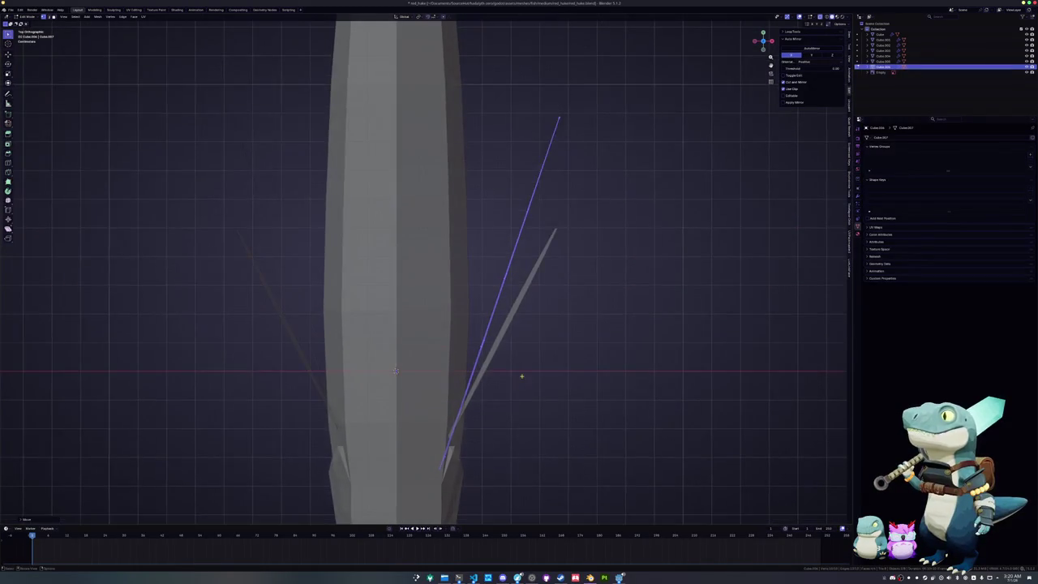
scroll(523, 325, "down", 3)
left_click_drag(525, 165, 458, 109)
left_click_drag(558, 181, 515, 154)
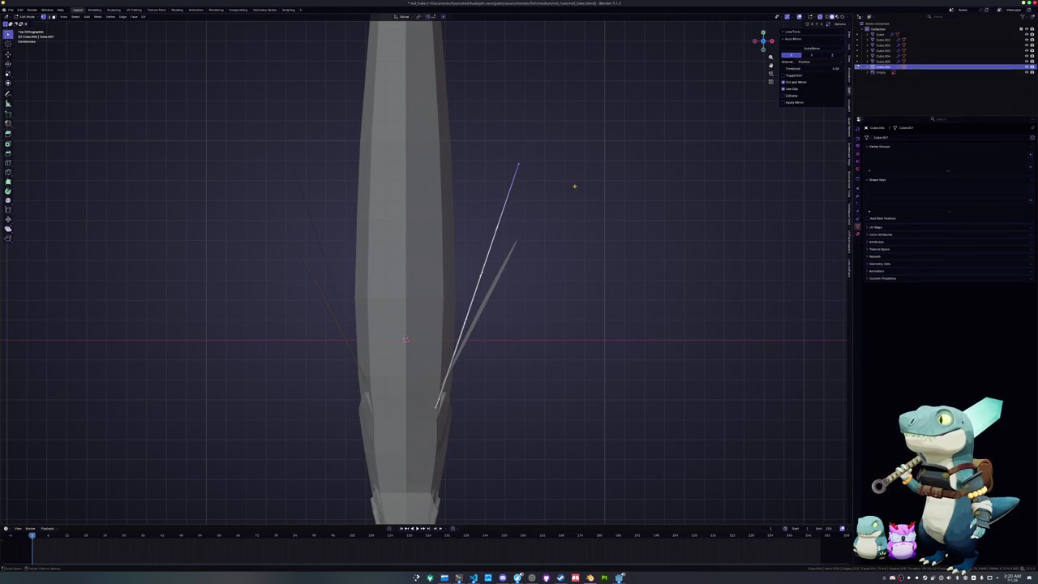
key("g")
key("x")
left_click(473, 119)
left_click_drag(521, 215, 475, 239)
key("g")
key("x")
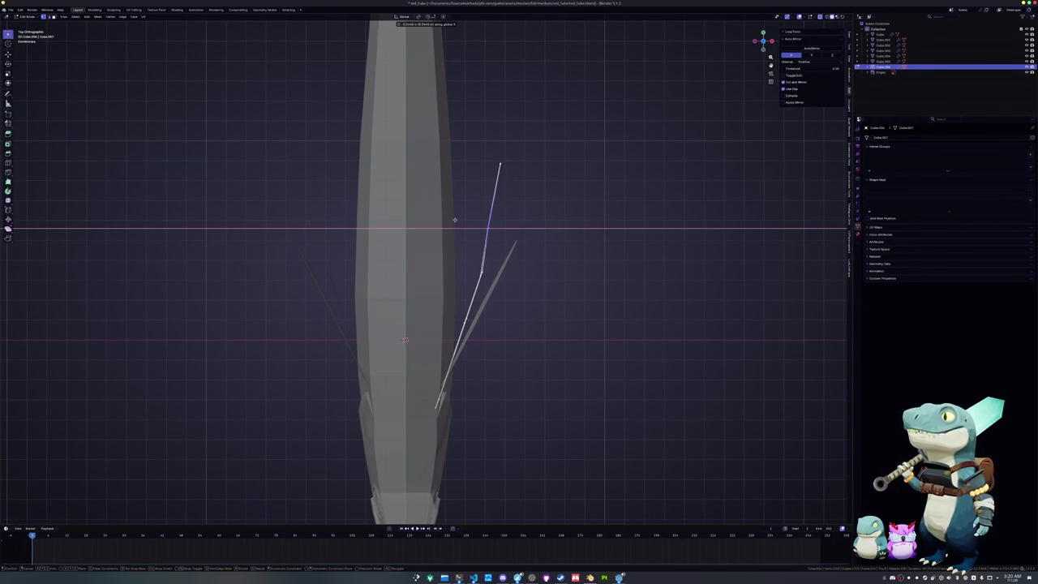
left_click(459, 219)
- Deselect, turn off X-ray and return to Object Mode with the whole fish in view
middle_click_drag(460, 219, 432, 310)
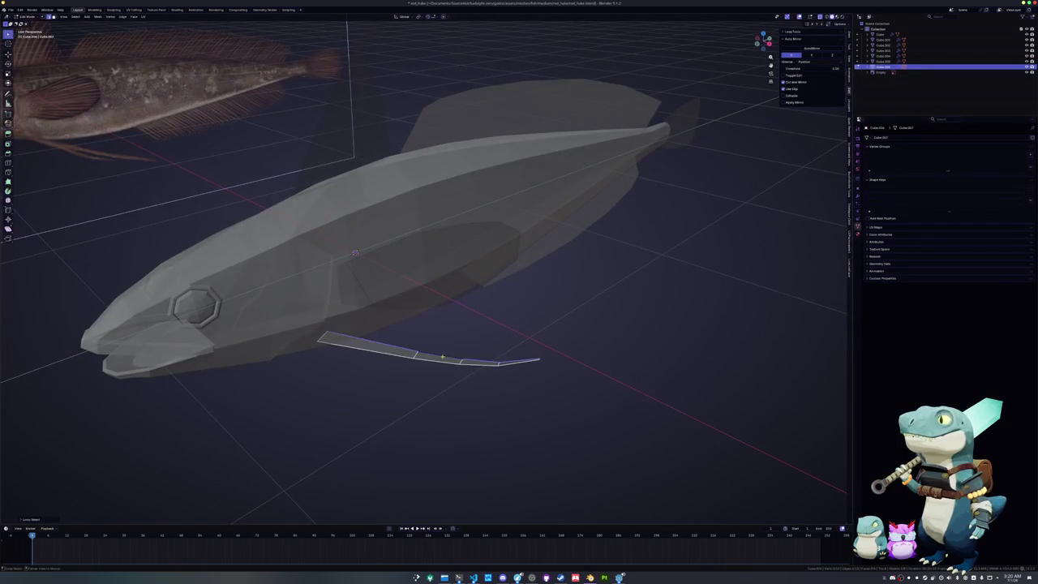
key("alt+a")
key("alt+z")
middle_click_drag(355, 253, 426, 249)
key("Tab")
scroll(360, 371, "down", 5)
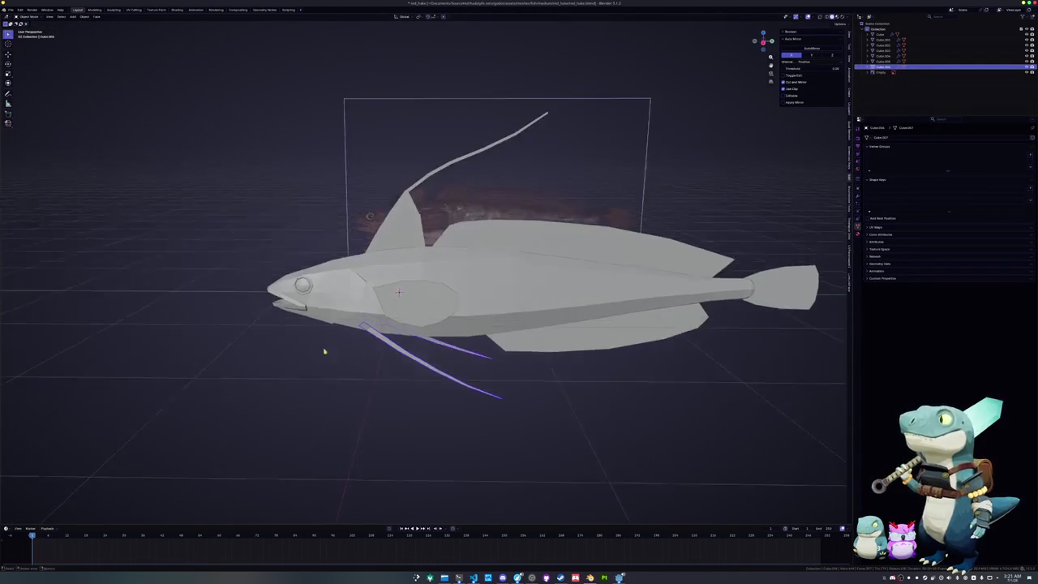
- Select the fin parts together with the long dorsal spine
middle_click_drag(359, 370, 413, 321)
left_click(412, 321, "shift")
left_click(528, 241, "shift")
left_click(390, 228, "shift")
left_click(444, 162)
mouse_move(444, 162)
middle_mouse_down()
mouse_move(514, 220)
mouse_move(632, 244)
middle_mouse_up()
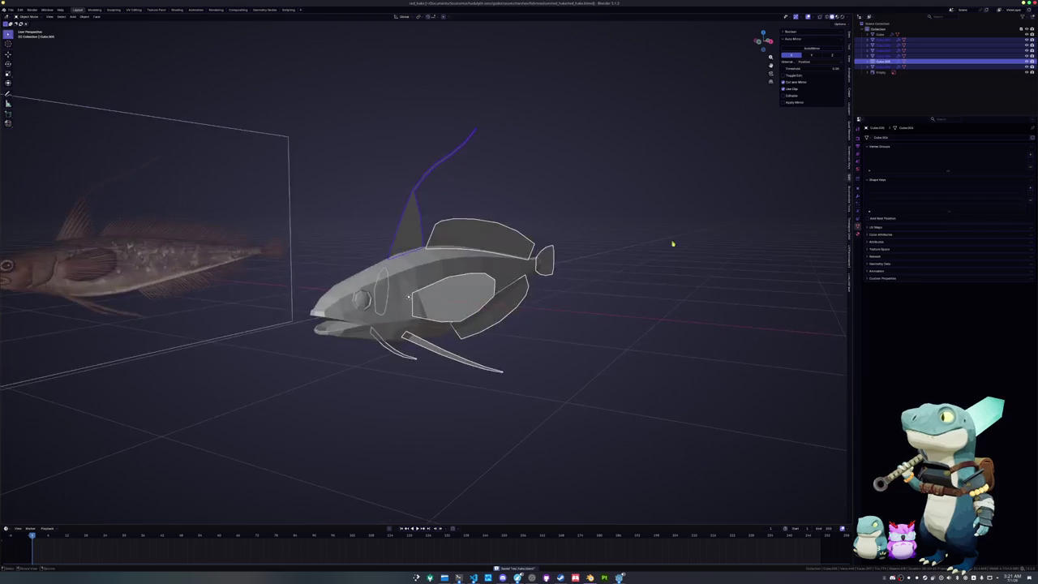
- Apply transforms and give the fins a Solidify modifier with offset near 0 and 0.025 m thickness
left_click(858, 197)
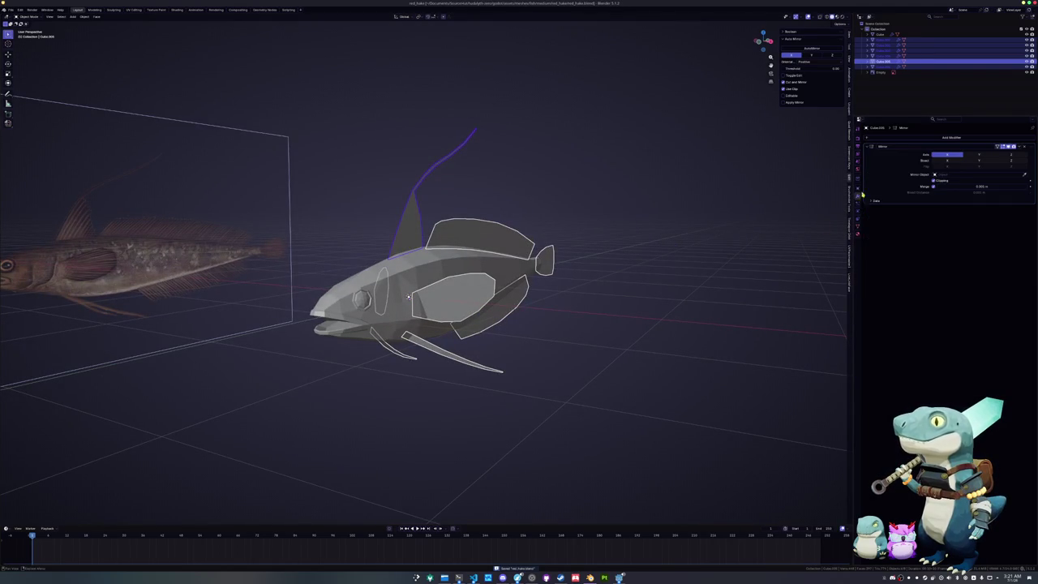
left_click(916, 141)
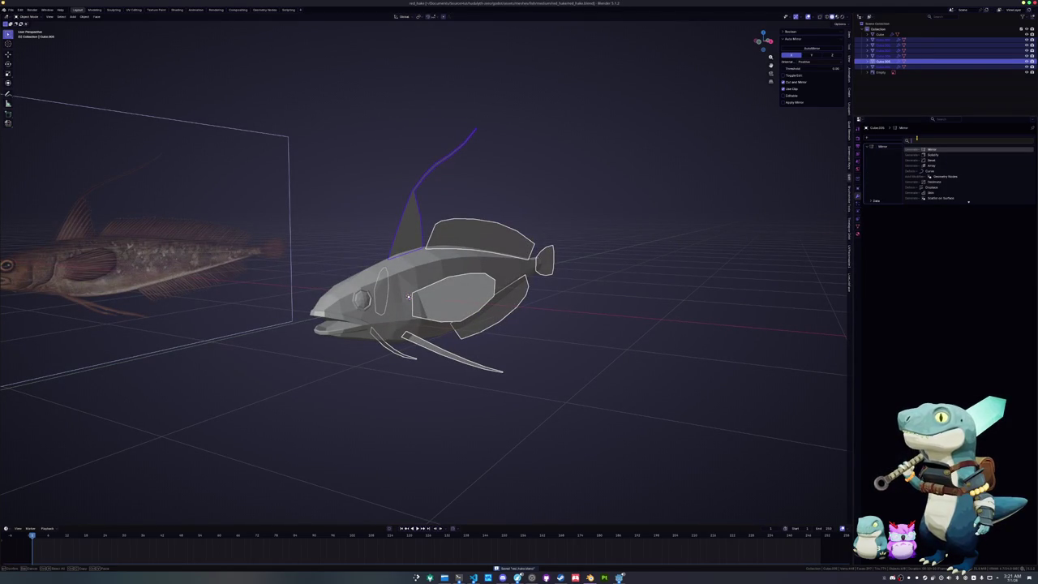
type("solid")
key("Return")
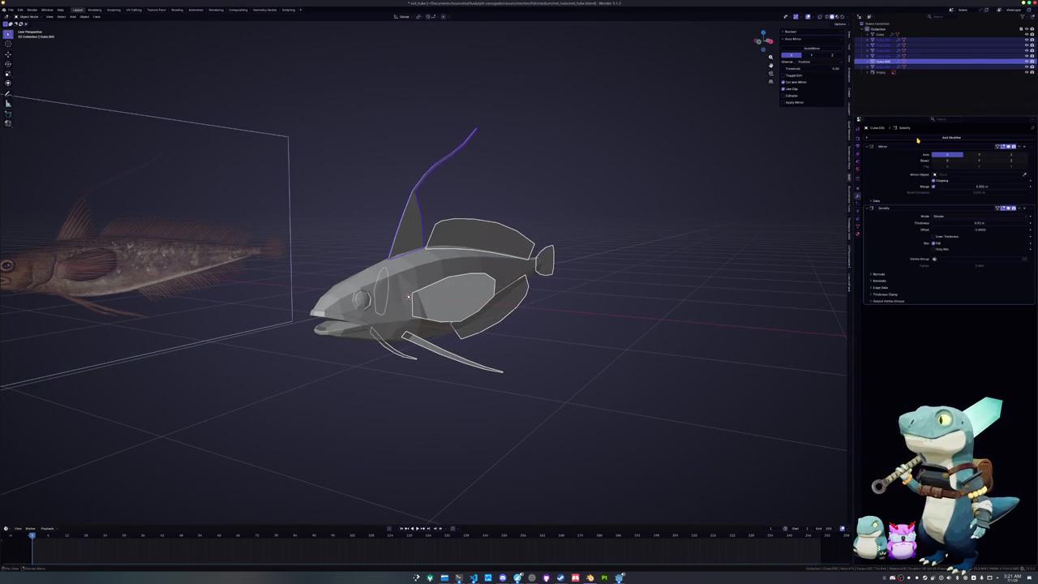
key("ctrl+a")
left_click(686, 243)
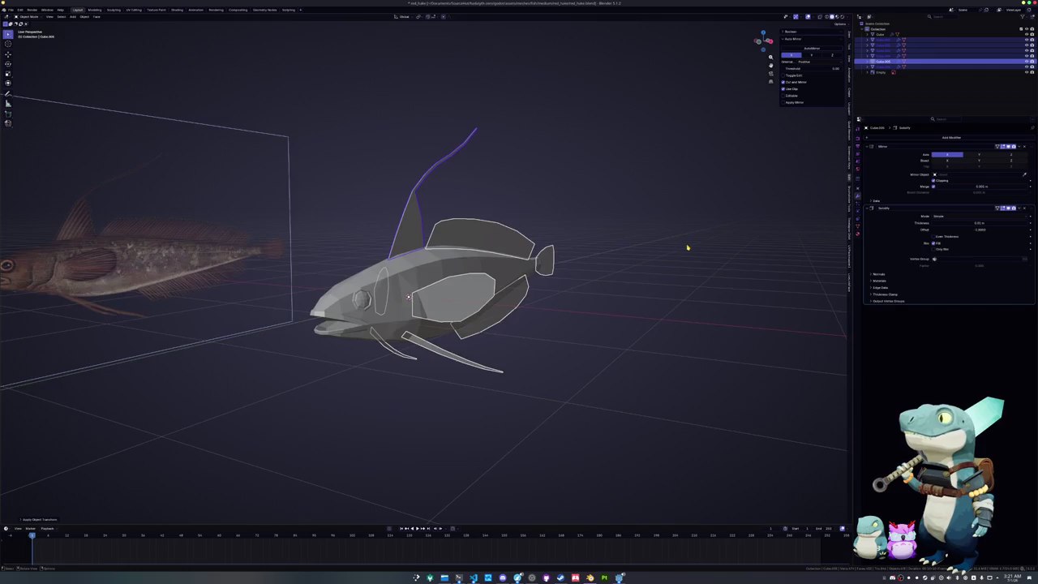
scroll(686, 243, "up", 2)
left_click_drag(975, 230, 976, 230)
mouse_move(694, 232)
middle_mouse_down()
mouse_move(665, 256)
mouse_move(667, 234)
middle_mouse_up()
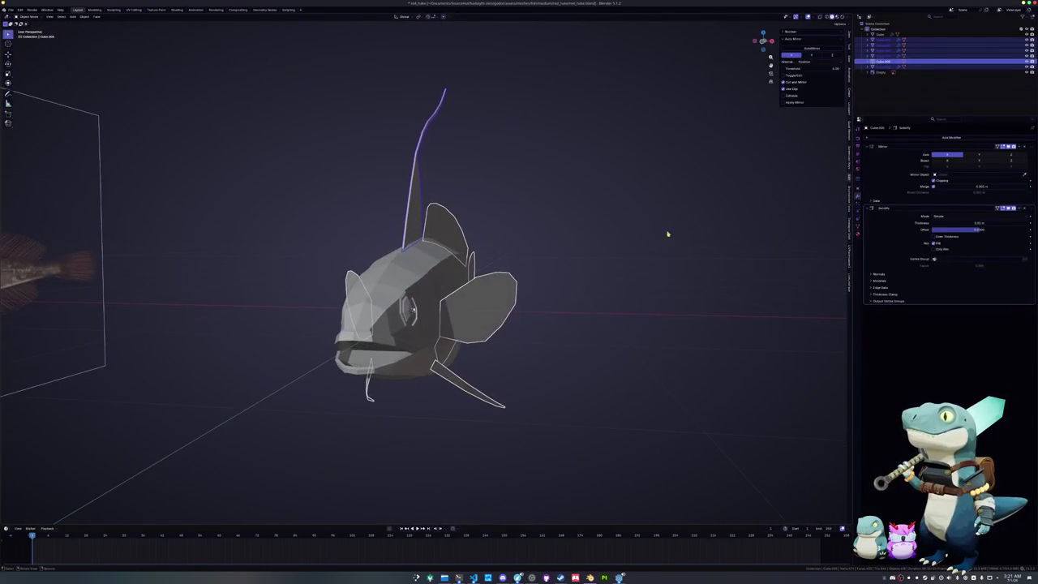
double_click(953, 223)
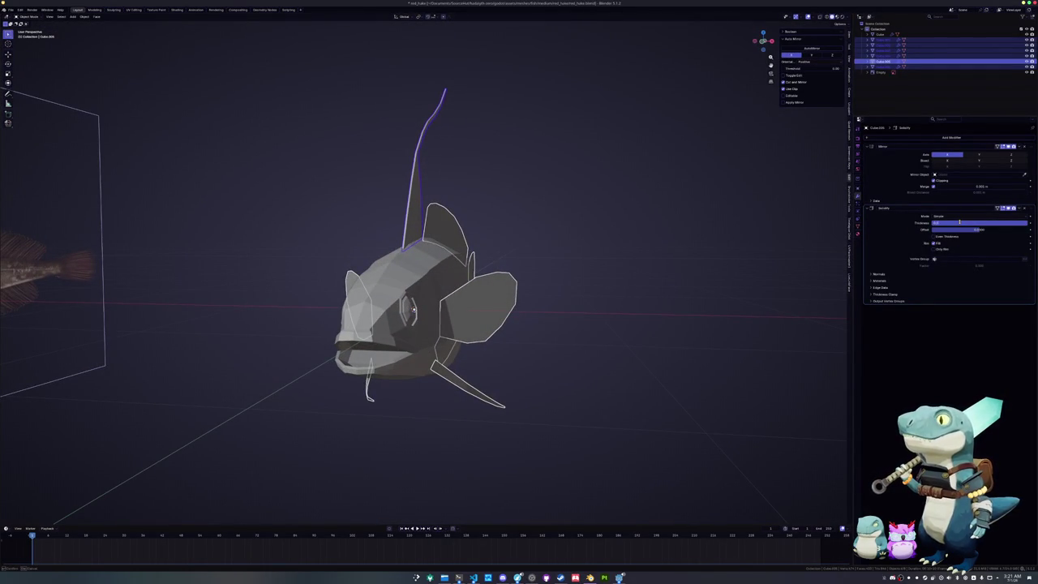
type("0.025")
key("Return")
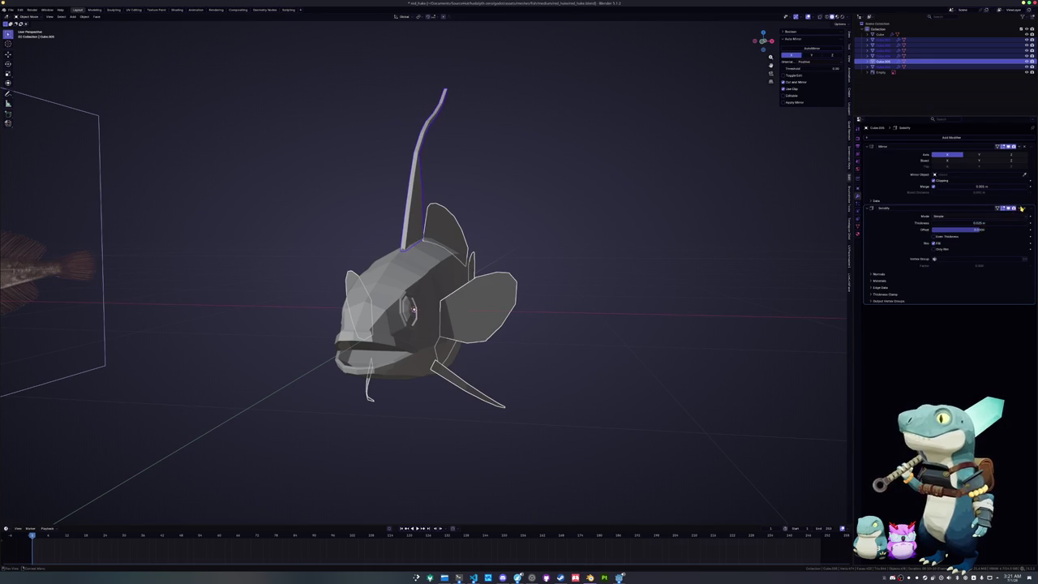
- Try converting the fins to plain meshes, undo it, and save the .blend file
key("ctrl+a")
left_click(590, 290)
right_click(590, 290)
mouse_move(556, 316)
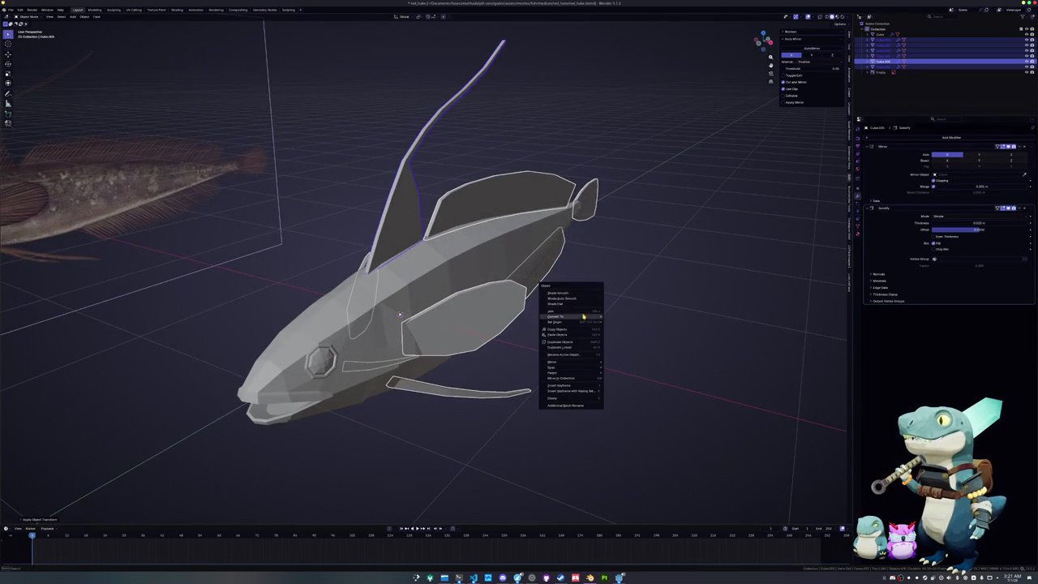
left_click(628, 317)
key("ctrl+z")
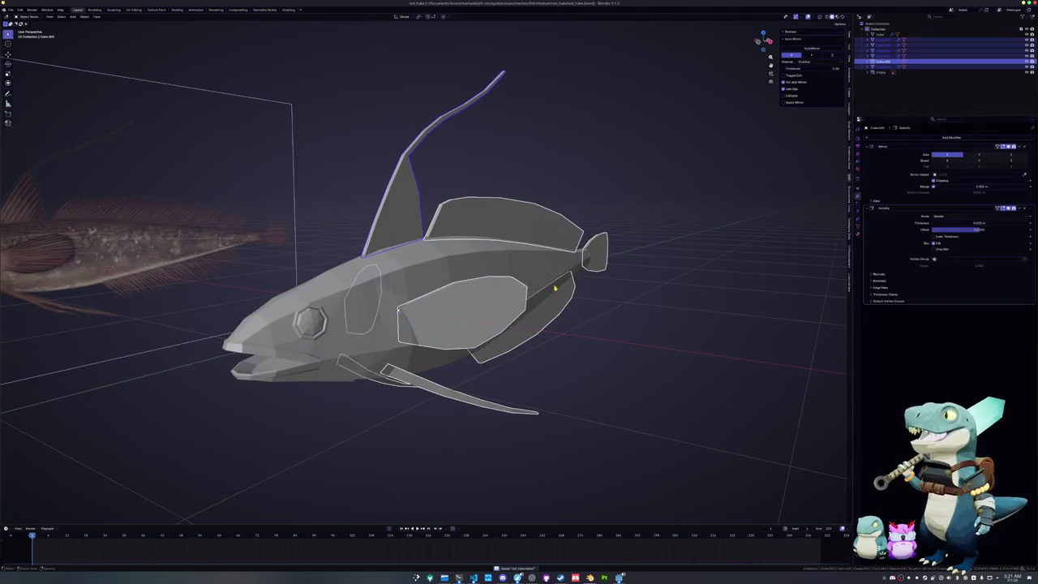
left_click(27, 18)
left_click(27, 17)
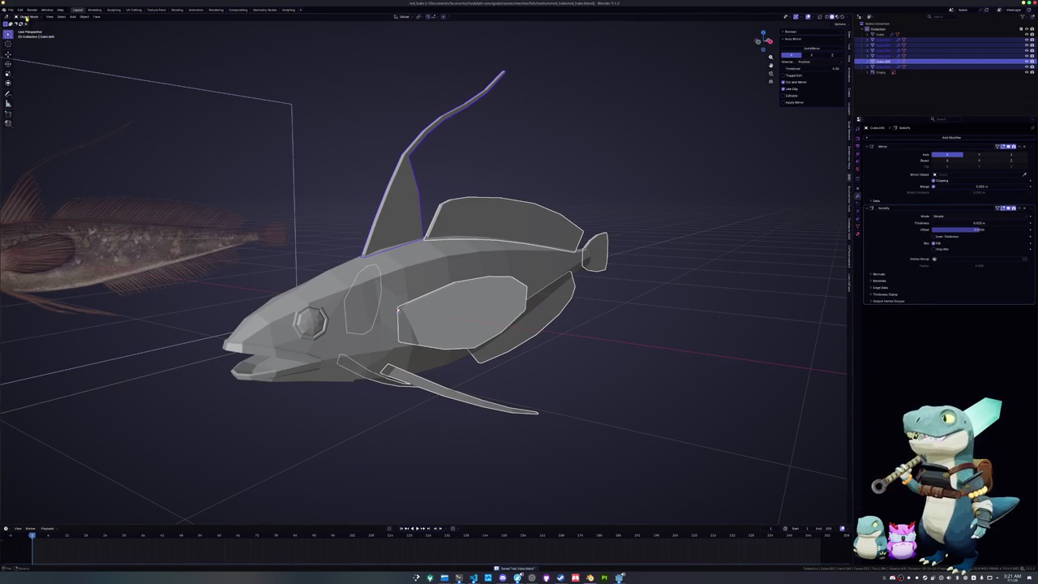
- Select the fish's main body, view it head-on, and enter Edit Mode
middle_click_drag(398, 309, 475, 259)
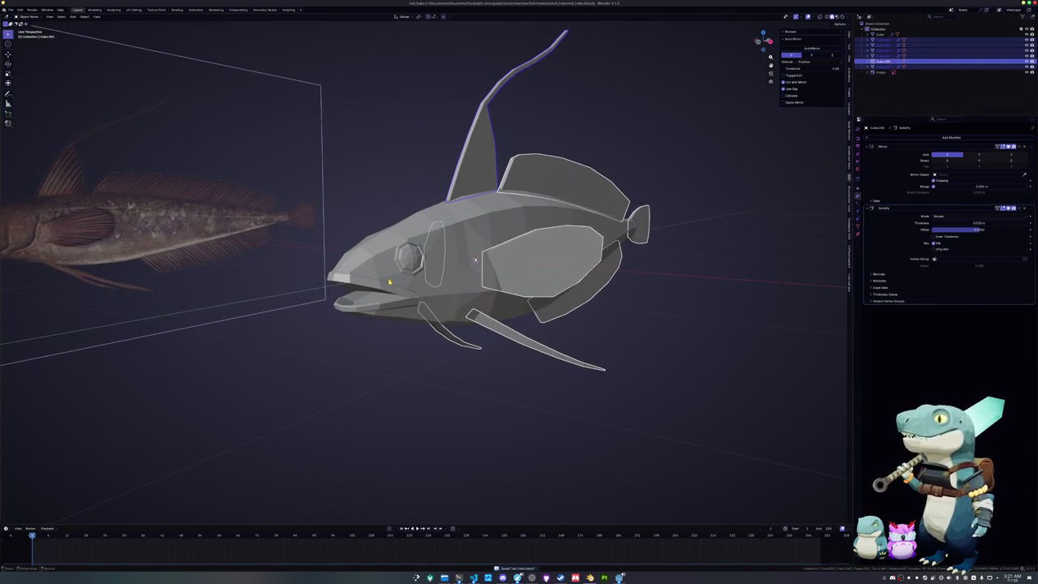
left_click(388, 281)
middle_click_drag(388, 281, 308, 283)
mouse_move(478, 259)
middle_mouse_down()
mouse_move(407, 260)
mouse_move(453, 214)
mouse_move(430, 235)
middle_mouse_up()
key("Tab")
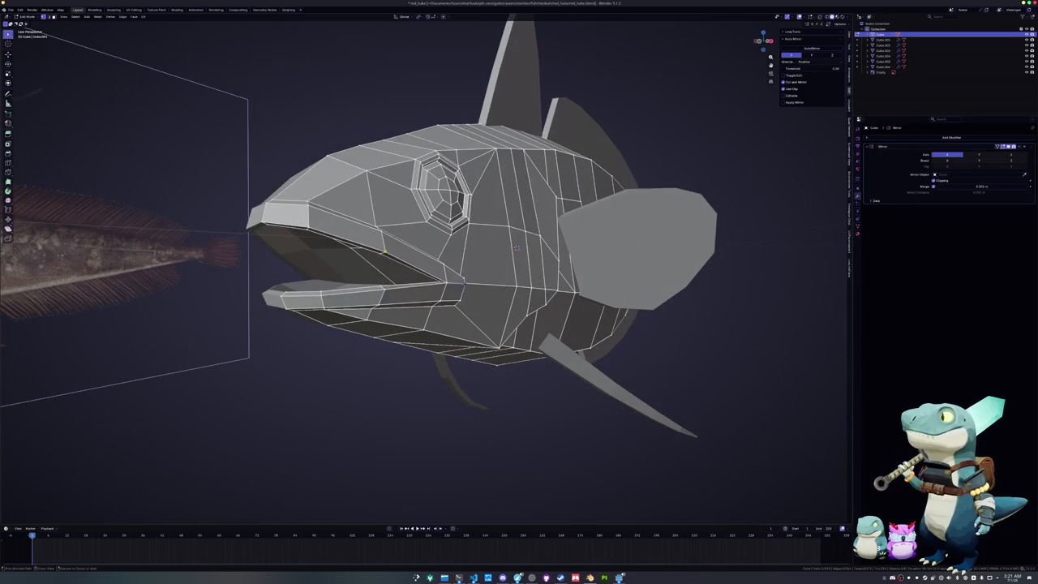
- Scale the body mesh along X to make the fish narrower
middle_click_drag(516, 249, 520, 256)
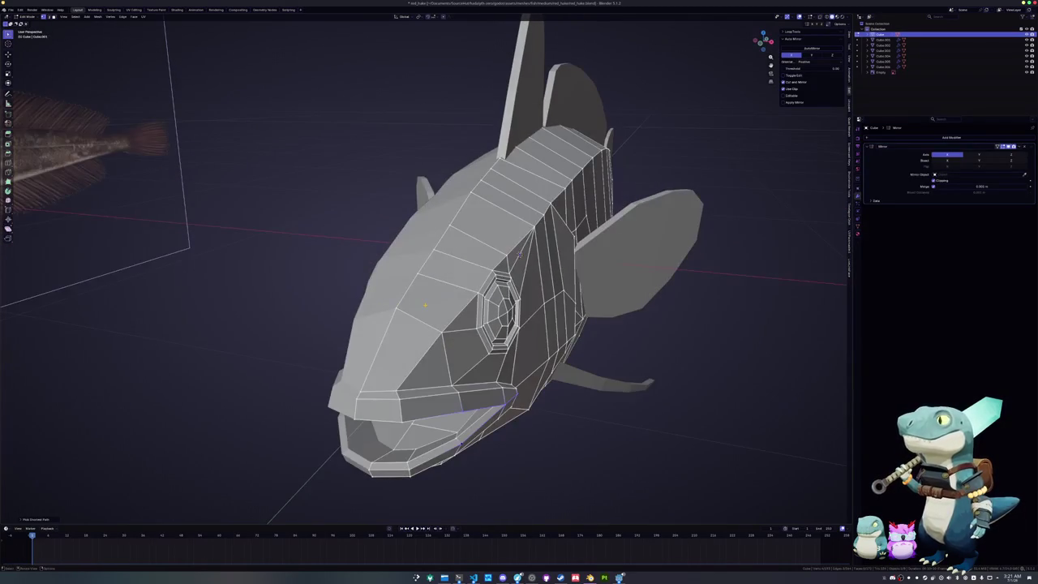
key("s")
key("x")
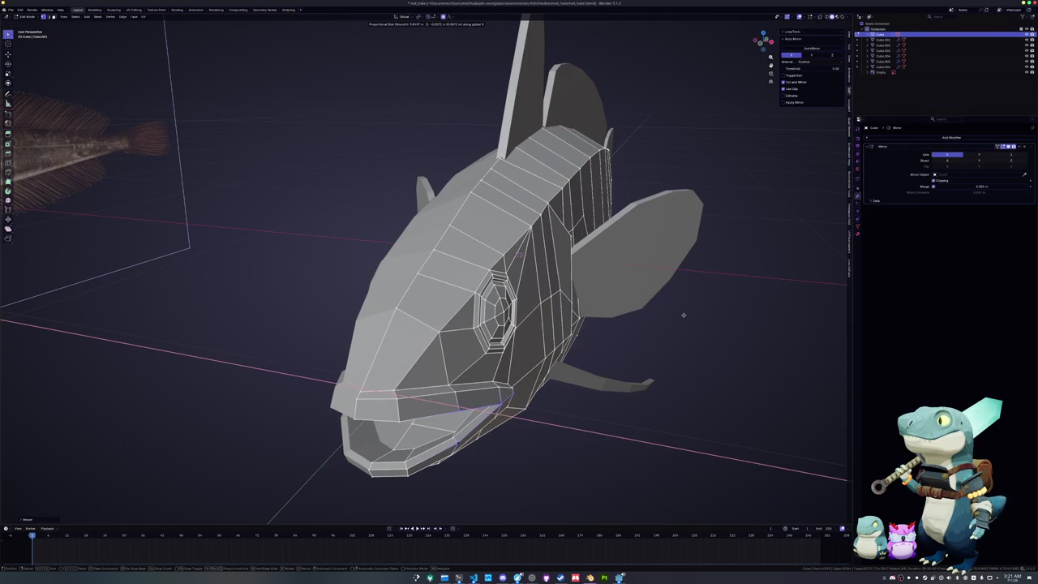
left_click(634, 329)
mouse_move(634, 328)
middle_mouse_down()
mouse_move(522, 306)
mouse_move(464, 312)
mouse_move(509, 319)
mouse_move(491, 315)
middle_mouse_up()
key("Tab")
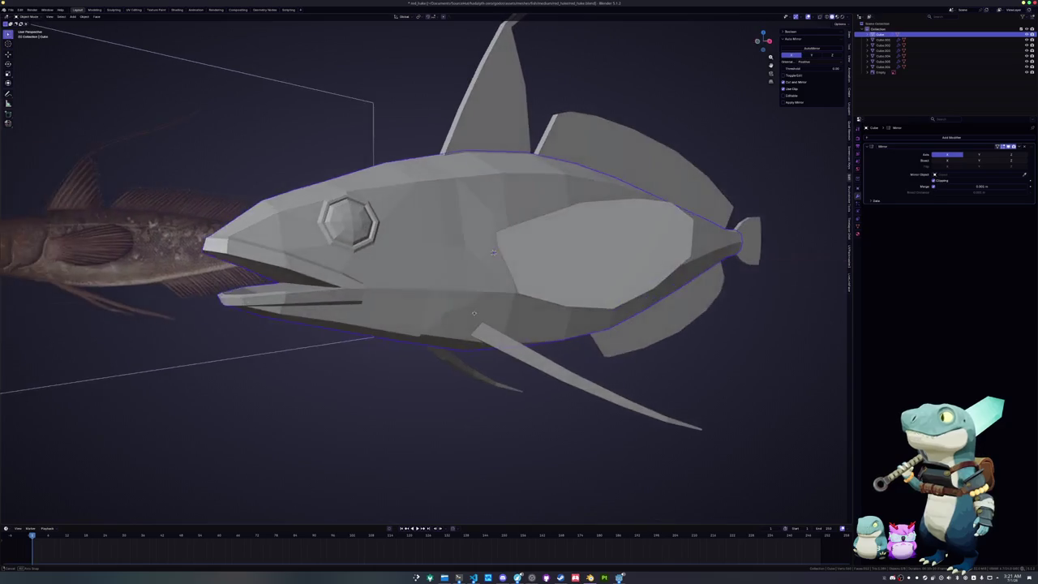
- Raise the top of the head with vertical moves using proportional editing
key("Tab")
scroll(486, 308, "up", 3)
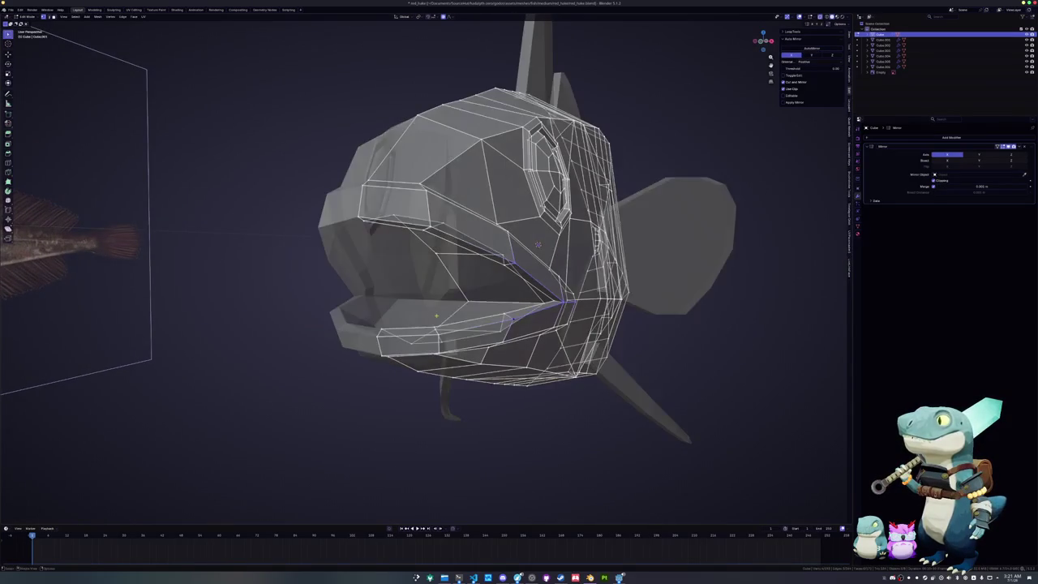
mouse_move(478, 303)
middle_mouse_down()
mouse_move(466, 312)
mouse_move(489, 302)
middle_mouse_up()
key("g")
key("z")
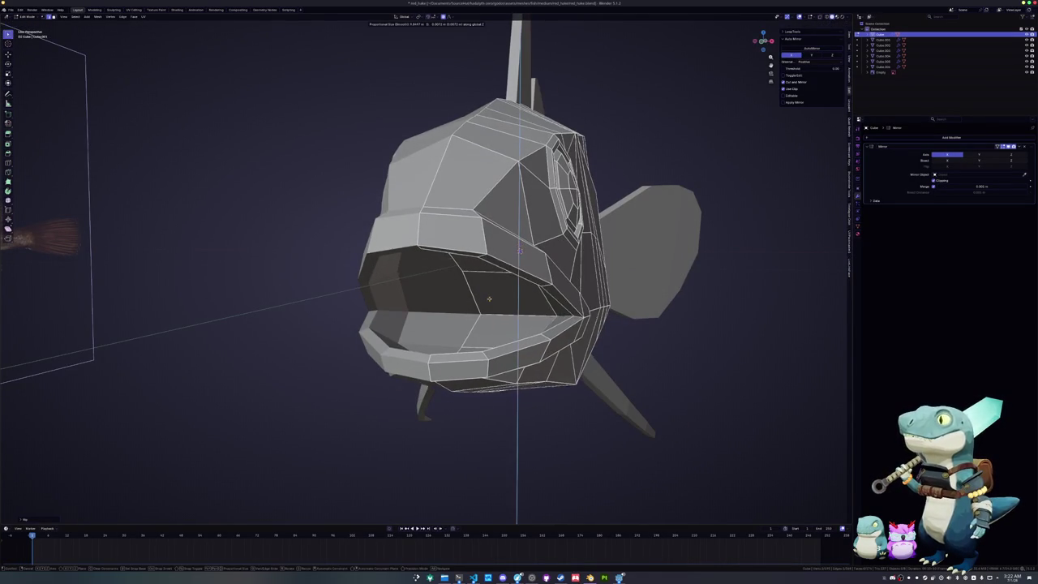
scroll(520, 252, "down", 5)
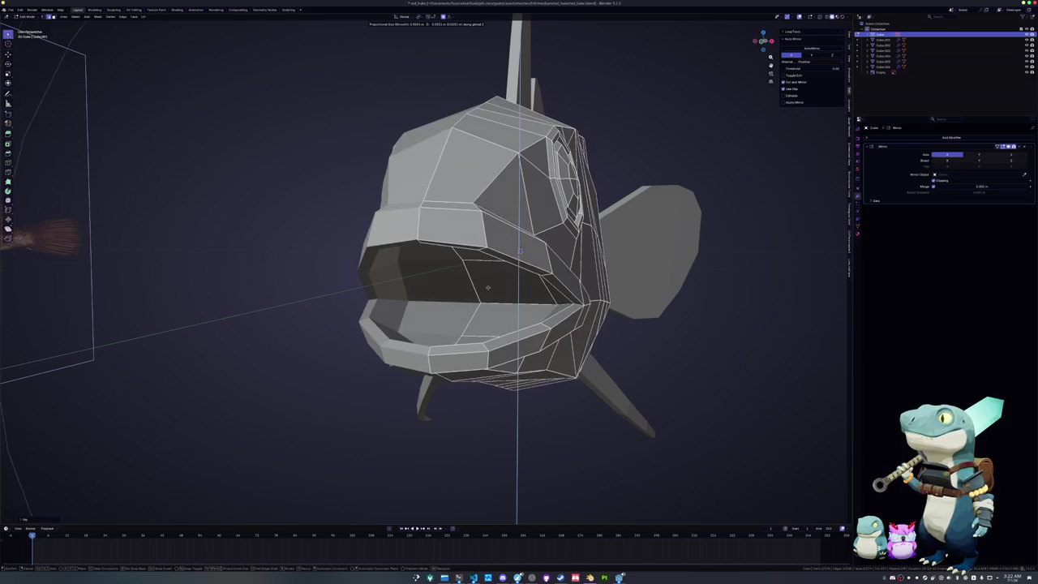
left_click(520, 250)
key("g")
key("z")
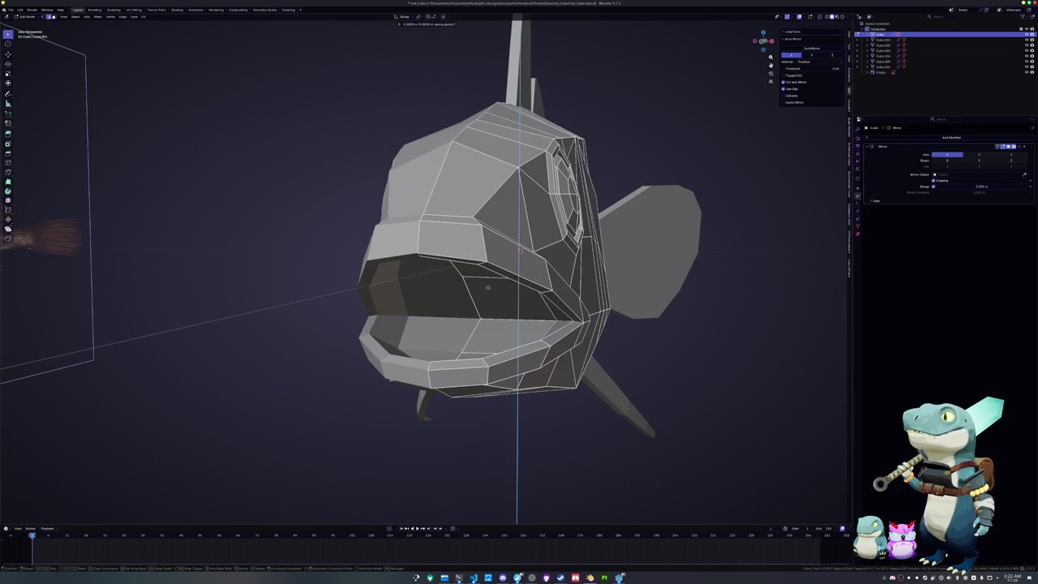
left_click(519, 251)
- Edge-slide the lower and top edges of the light mouth strip to reshape it
scroll(523, 243, "up", 8)
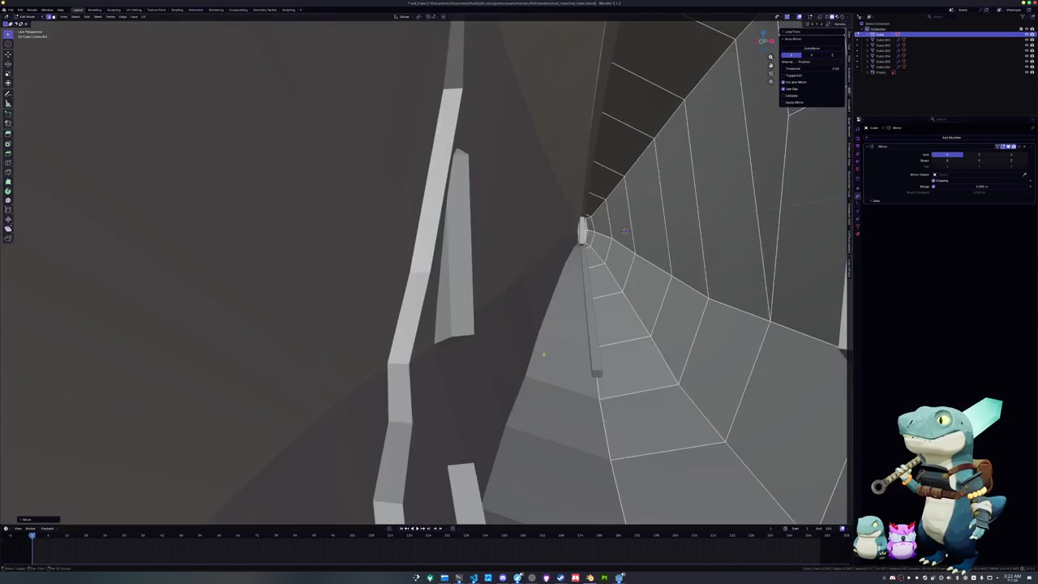
scroll(531, 227, "down", 3)
scroll(533, 221, "down", 1)
middle_click_drag(498, 322, 486, 334)
left_click(498, 332)
key("g")
key("g")
left_click(497, 334)
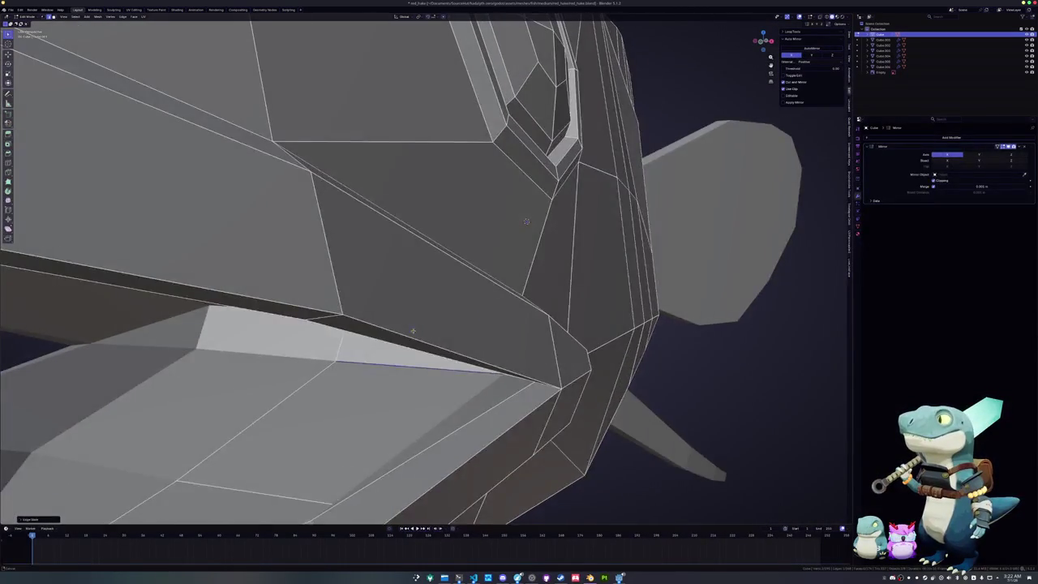
key("Tab")
key("Tab")
left_click(469, 289)
key("g")
key("g")
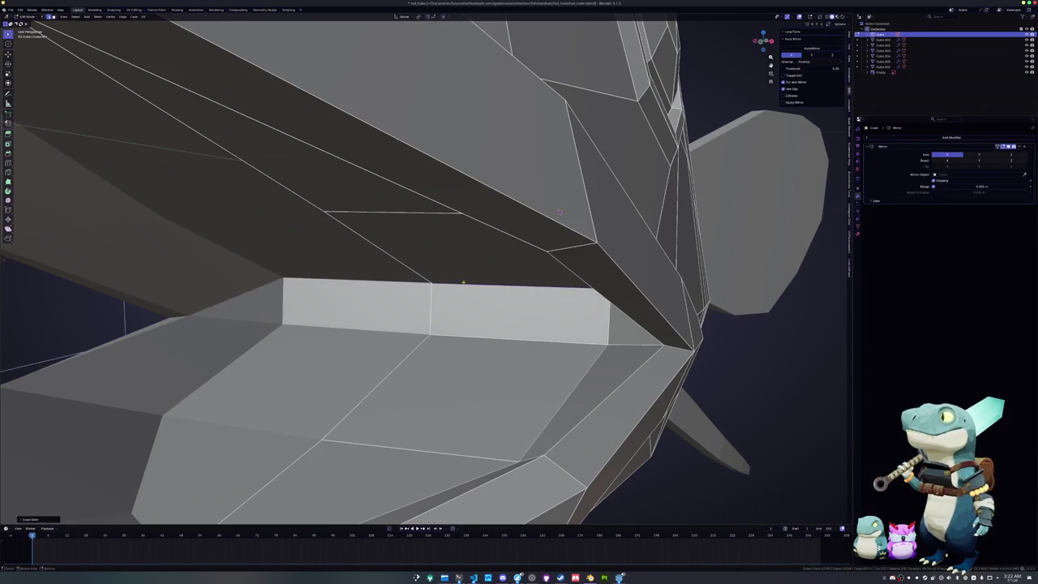
left_click(461, 280)
- Leave Edit Mode and view the whole fish from the side
scroll(462, 280, "down", 10)
key("Tab")
middle_click_drag(466, 267, 484, 241)
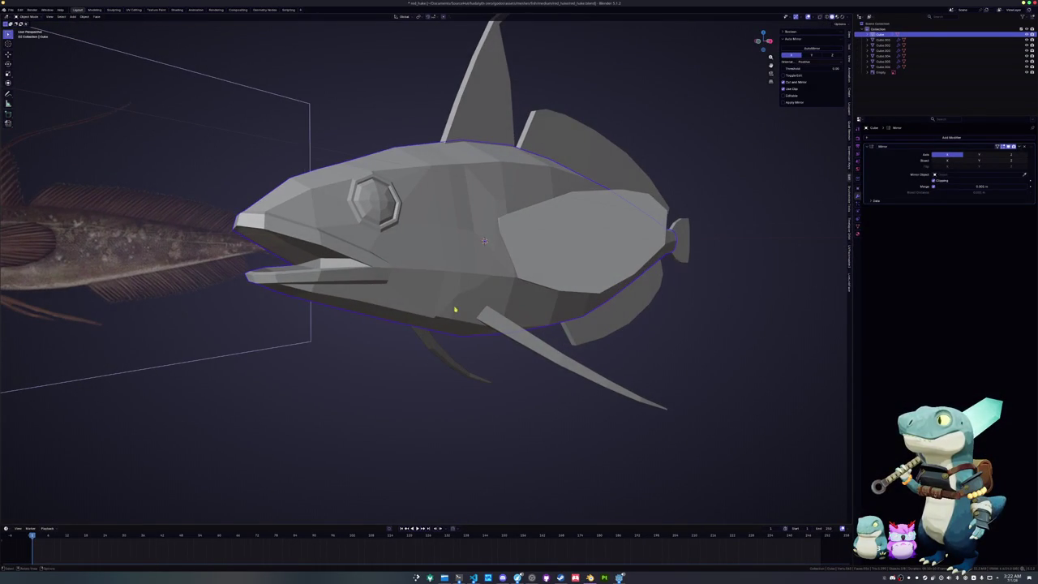
right_click(456, 312)
- Apply Shade Smooth to the fish body
left_click(414, 271)
mouse_move(410, 300)
middle_mouse_down()
mouse_move(359, 324)
mouse_move(350, 280)
mouse_move(308, 272)
middle_mouse_up()
scroll(349, 278, "up", 3)
- Select the entire mesh in Edit Mode and merge vertices by distance
key("Tab")
scroll(349, 278, "up", 4)
scroll(349, 277, "up", 2)
key("a")
right_click(288, 269)
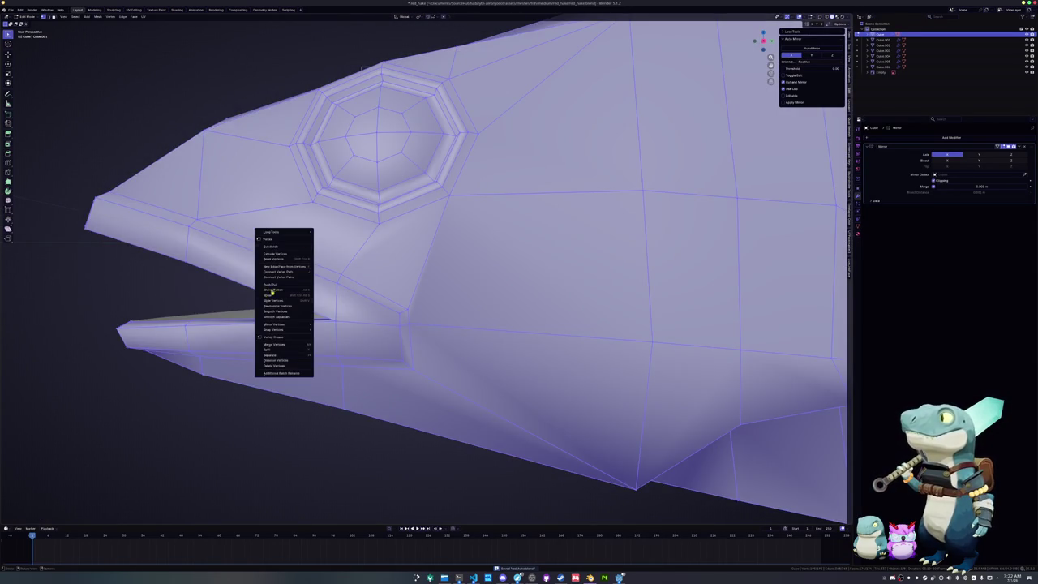
left_click(347, 366)
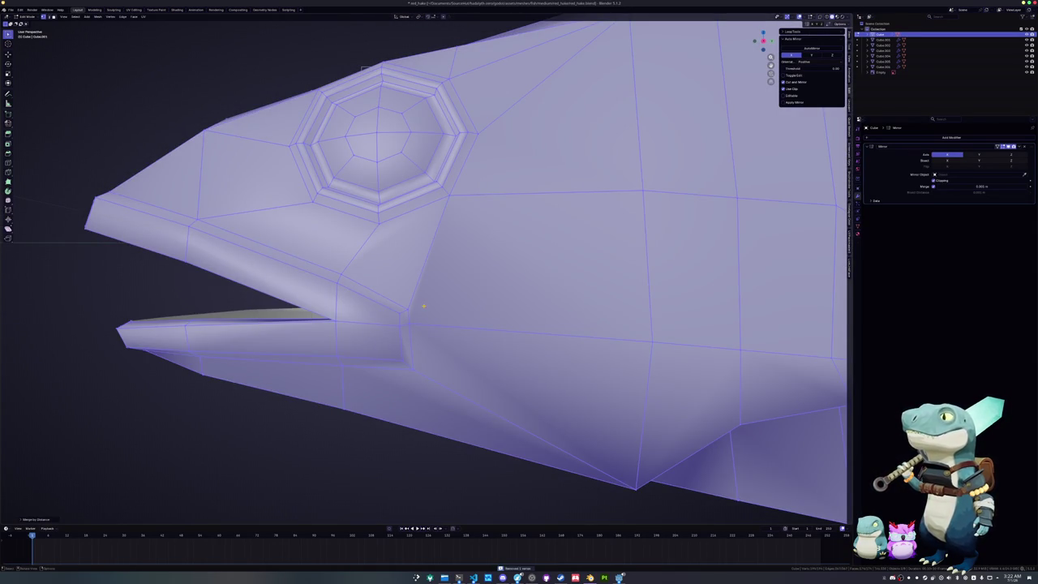
- Select the lower lip edge loop and mark it sharp
middle_click_drag(519, 244, 519, 268)
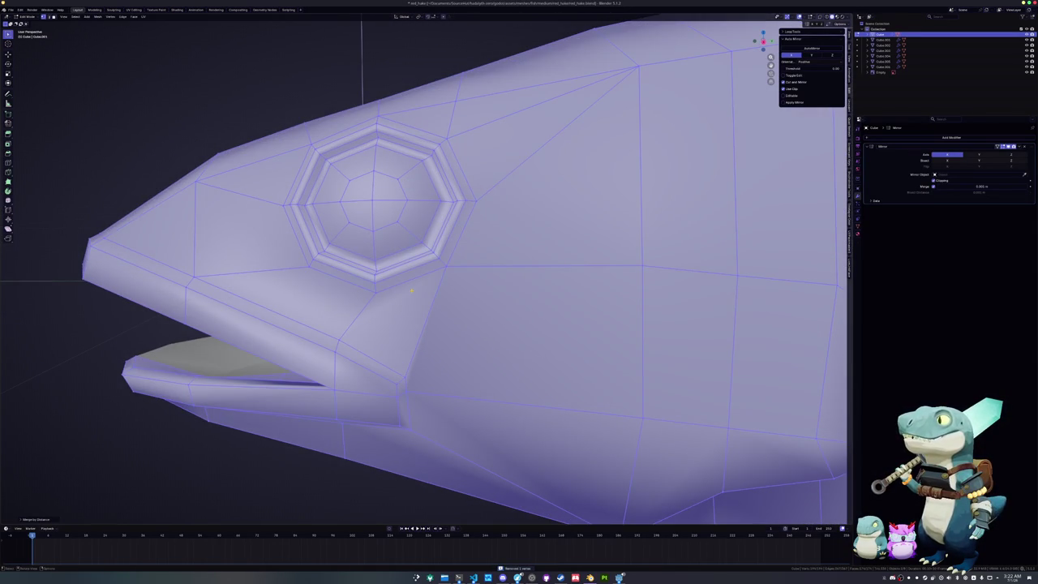
key("alt+a")
key("alt+z")
key("alt+z")
middle_click_drag(405, 287, 259, 285)
scroll(258, 286, "down", 5)
mouse_move(389, 259)
middle_mouse_down()
mouse_move(438, 318)
mouse_move(411, 318)
middle_mouse_up()
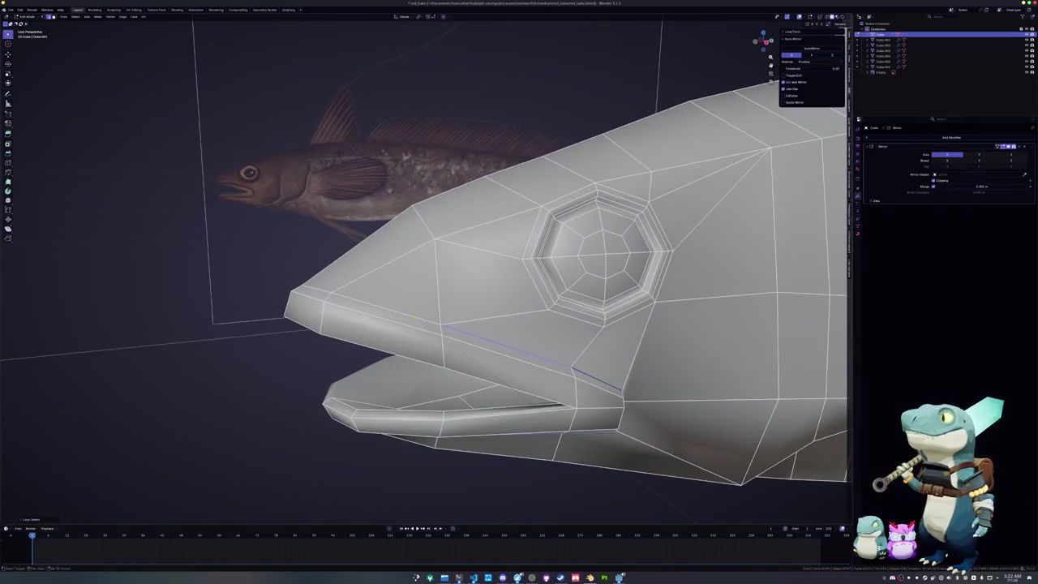
scroll(398, 313, "up", 2)
left_click(397, 324, "alt")
mouse_move(397, 324)
middle_mouse_down()
mouse_move(435, 340)
mouse_move(441, 357)
mouse_move(417, 373)
mouse_move(332, 369)
middle_mouse_up()
scroll(436, 340, "up", 2)
right_click(333, 369)
left_click(332, 483)
- Mark the lip edges on the other side of the head sharp as well
mouse_move(655, 303)
middle_mouse_down()
mouse_move(367, 217)
mouse_move(485, 216)
middle_mouse_up()
right_click(606, 298)
left_click(606, 299)
mouse_move(607, 299)
middle_mouse_down()
mouse_move(572, 244)
mouse_move(540, 278)
mouse_move(565, 232)
middle_mouse_up()
right_click(572, 245)
- Mark the inner-lip and lower-lip edge loops of the mouth sharp
right_click(564, 232)
left_click(564, 232)
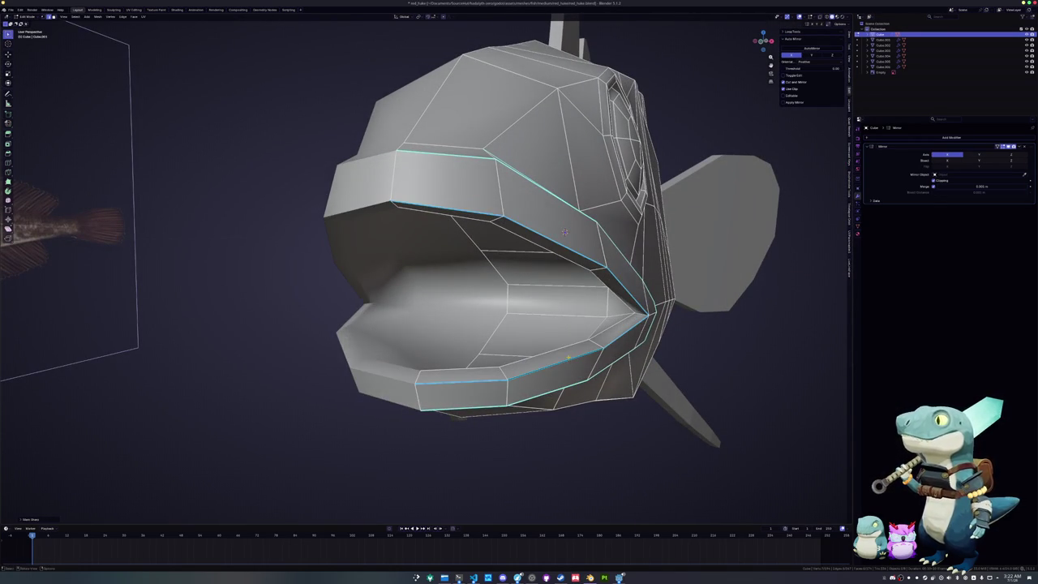
left_click(564, 232, "alt")
middle_click_drag(564, 232, 541, 224)
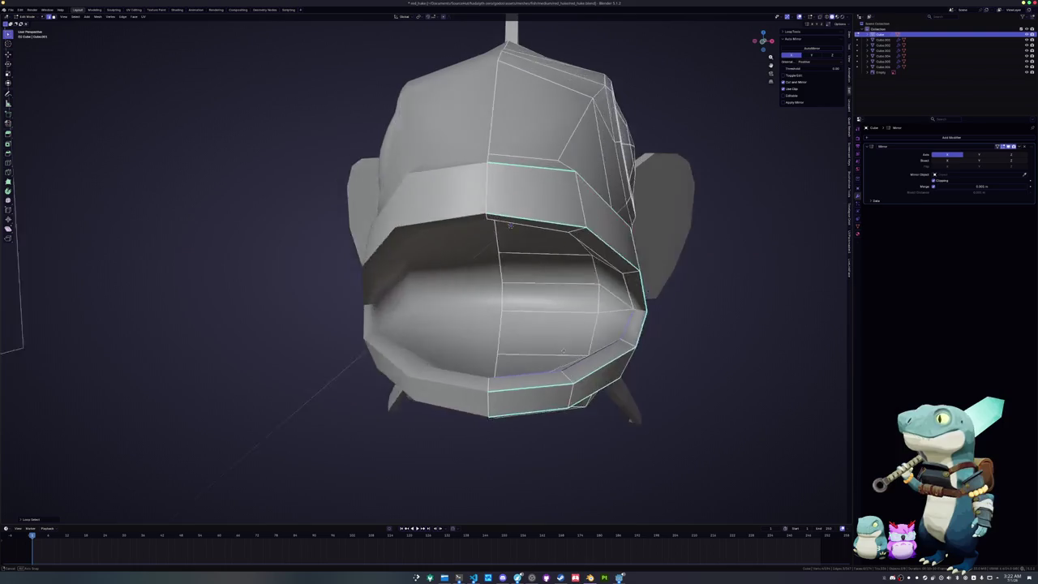
right_click(616, 308)
left_click(616, 308)
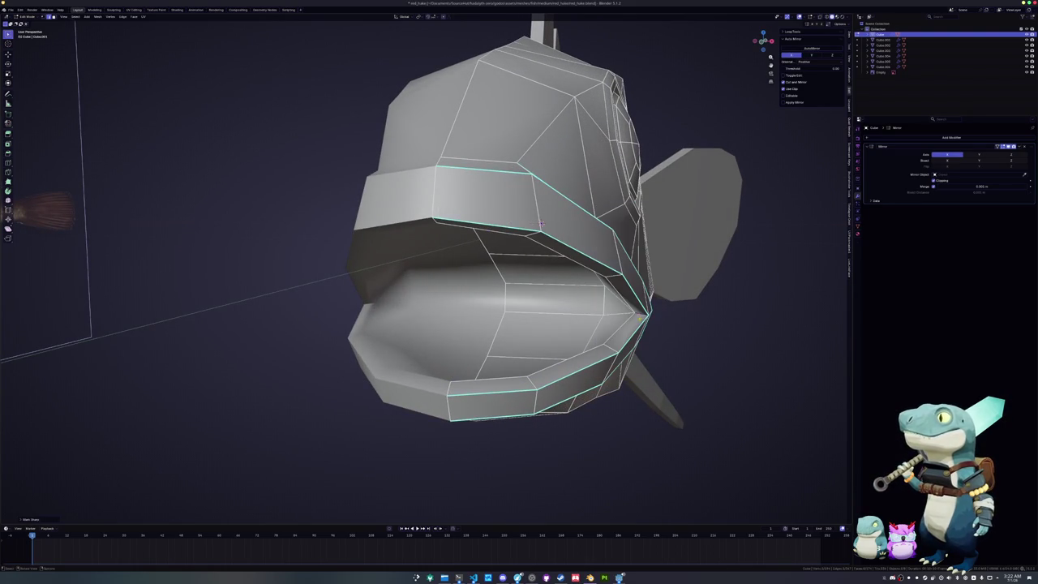
- Mark the lower jaw edges sharp from a front three-quarter view of the head
mouse_move(540, 225)
middle_mouse_down()
mouse_move(647, 327)
mouse_move(487, 288)
middle_mouse_up()
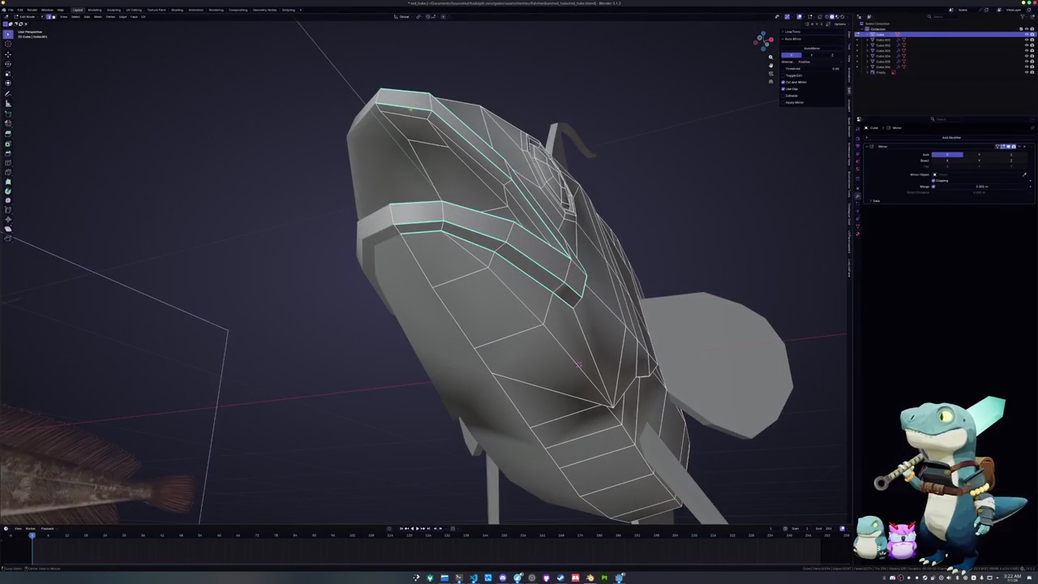
middle_click_drag(578, 365, 423, 234)
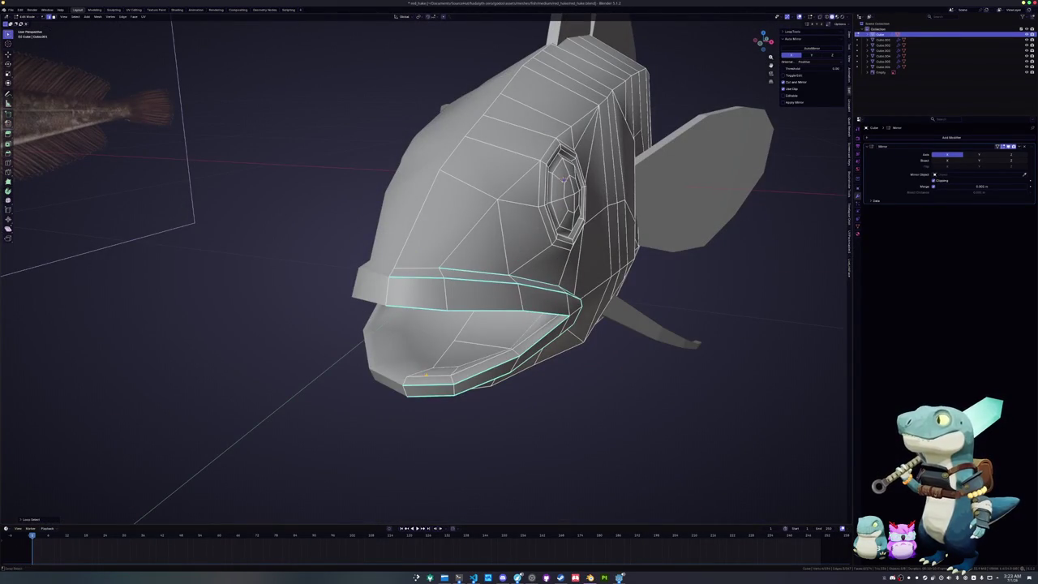
right_click(300, 377)
left_click(300, 377)
- Select the ring of edges around the eye and mark it sharp
mouse_move(324, 389)
middle_mouse_down()
mouse_move(373, 348)
mouse_move(329, 379)
mouse_move(349, 296)
middle_mouse_up()
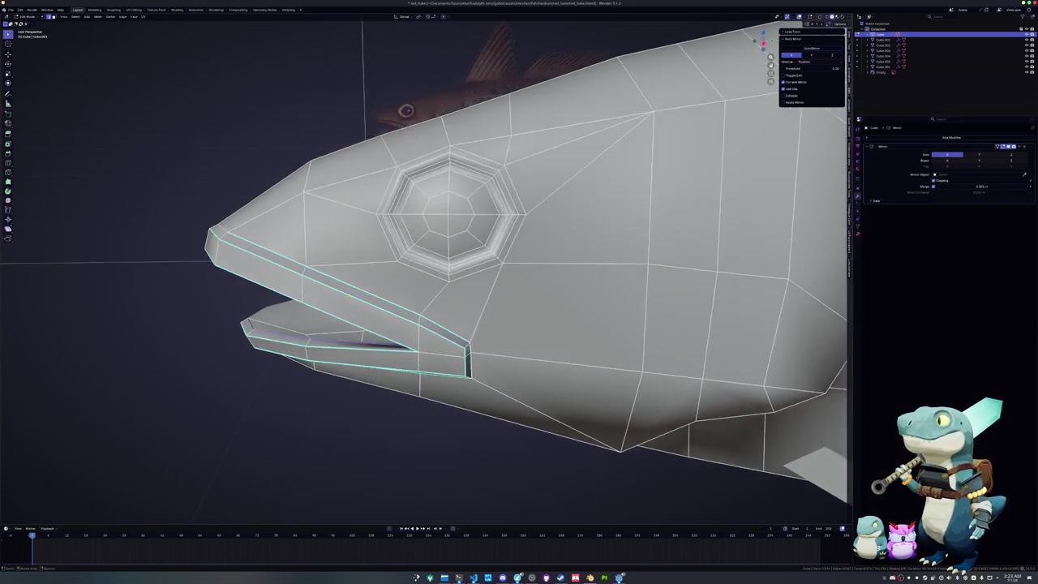
scroll(349, 296, "up", 3)
right_click(349, 73)
left_click(357, 202)
scroll(786, 258, "down", 3)
mouse_move(786, 258)
middle_mouse_down()
mouse_move(746, 232)
mouse_move(660, 45)
mouse_move(655, 389)
middle_mouse_up()
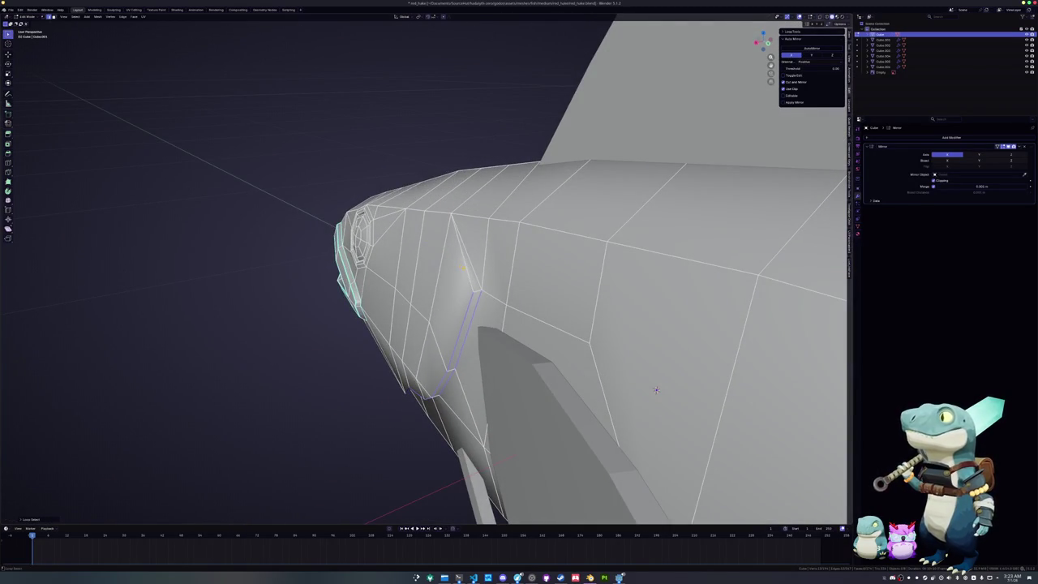
right_click(458, 268)
left_click(458, 269)
- Return to Object Mode and check the fish's smooth shading from a full side view
middle_click_drag(458, 269, 687, 182)
key("Tab")
middle_click_drag(464, 277, 459, 287)
scroll(459, 287, "down", 5)
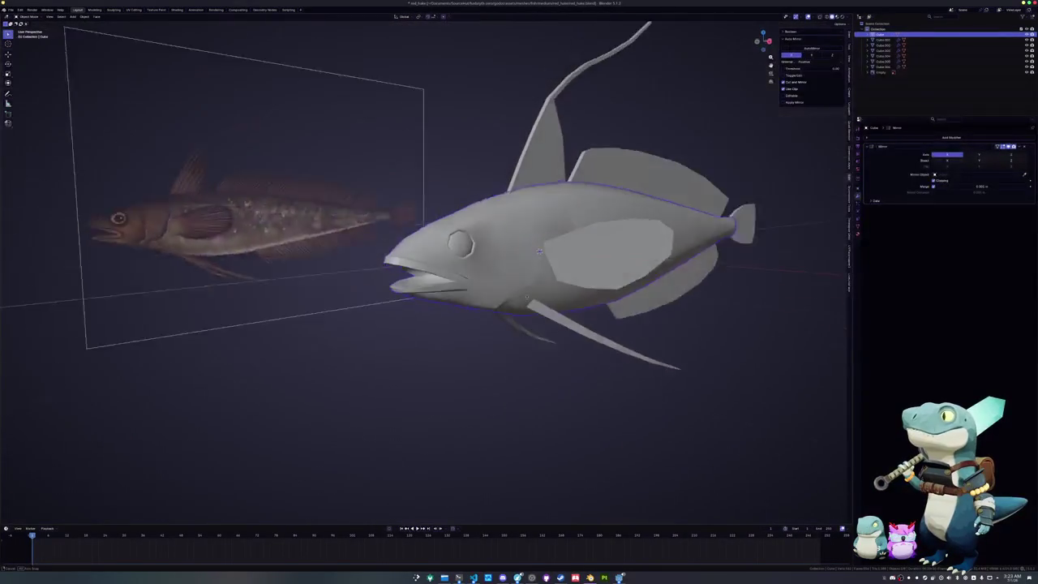
- Knife-cut new edges from the mouth corner back across the cheek toward the gill cover
scroll(493, 295, "up", 3)
key("Tab")
scroll(493, 295, "up", 3)
scroll(493, 294, "up", 3)
key("k")
left_click(535, 215)
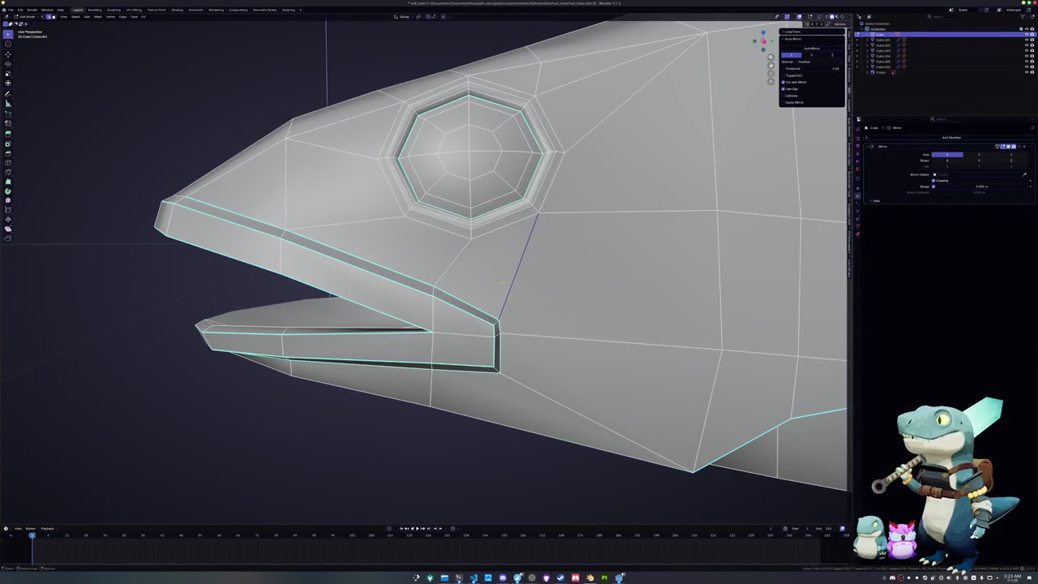
middle_click_drag(445, 309, 440, 304)
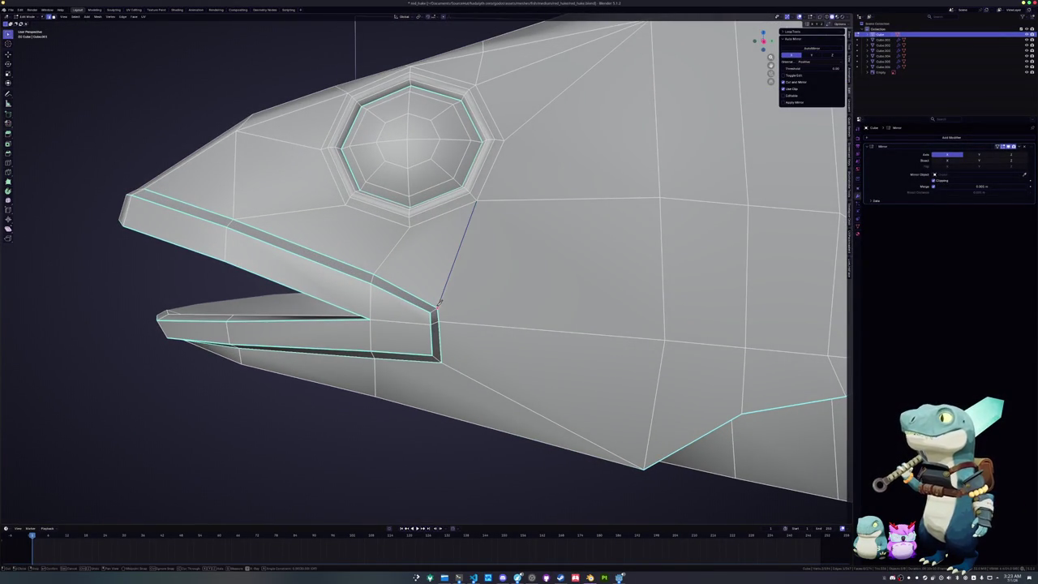
middle_click_drag(566, 303, 568, 302)
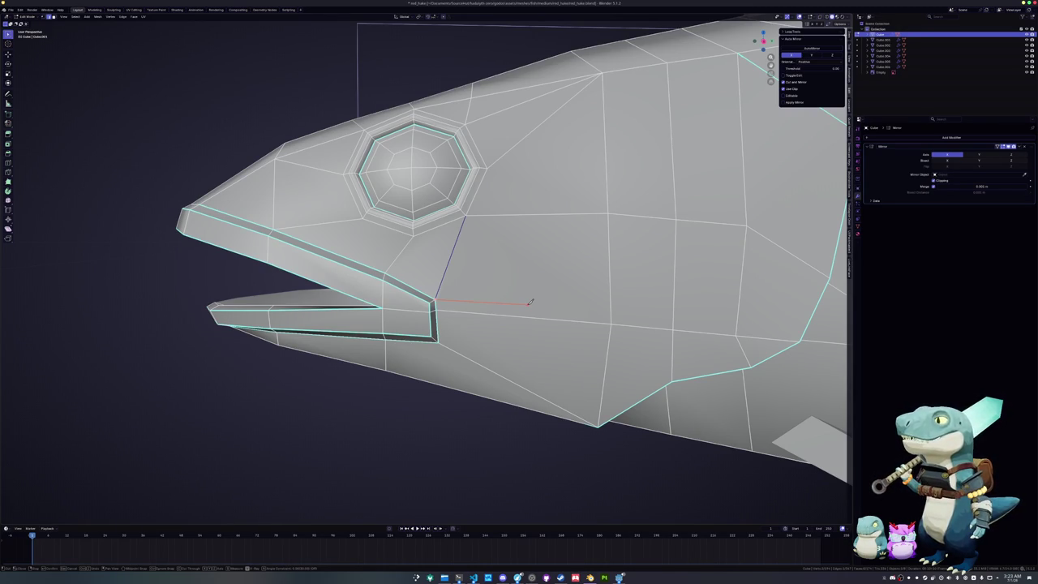
middle_click_drag(557, 274, 488, 294)
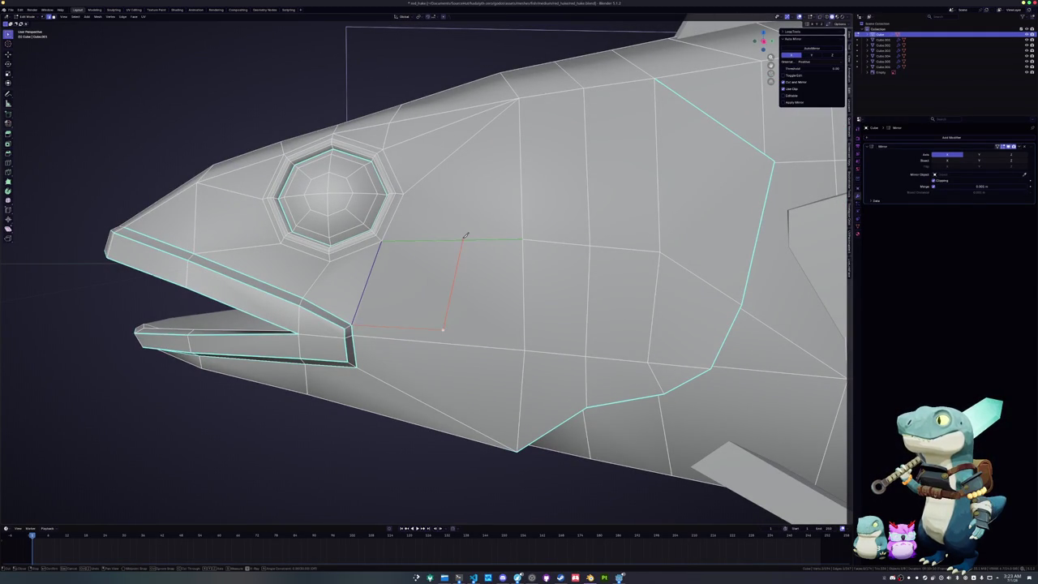
middle_click_drag(442, 329, 457, 328)
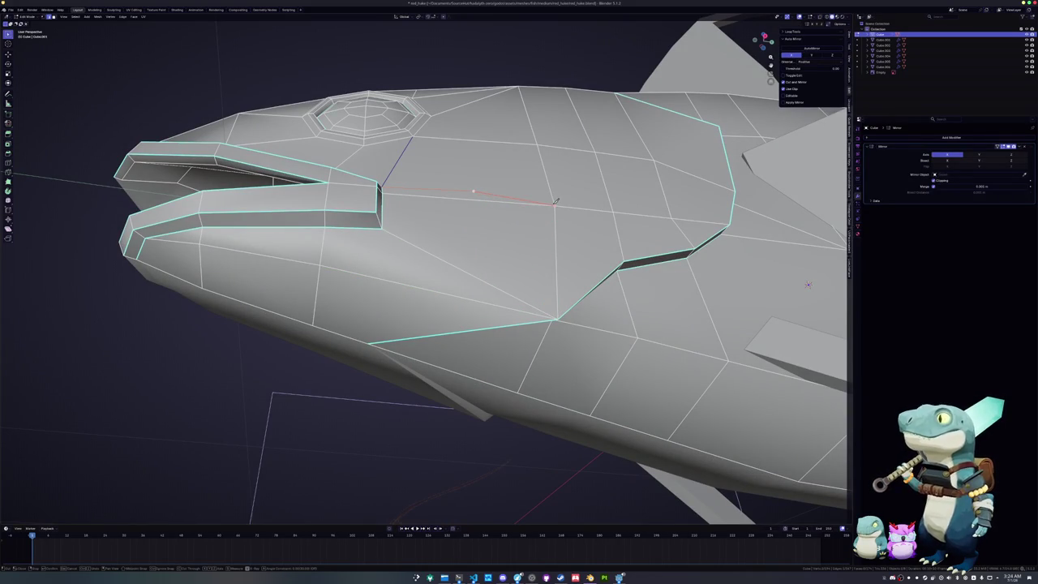
middle_click_drag(528, 193, 474, 234)
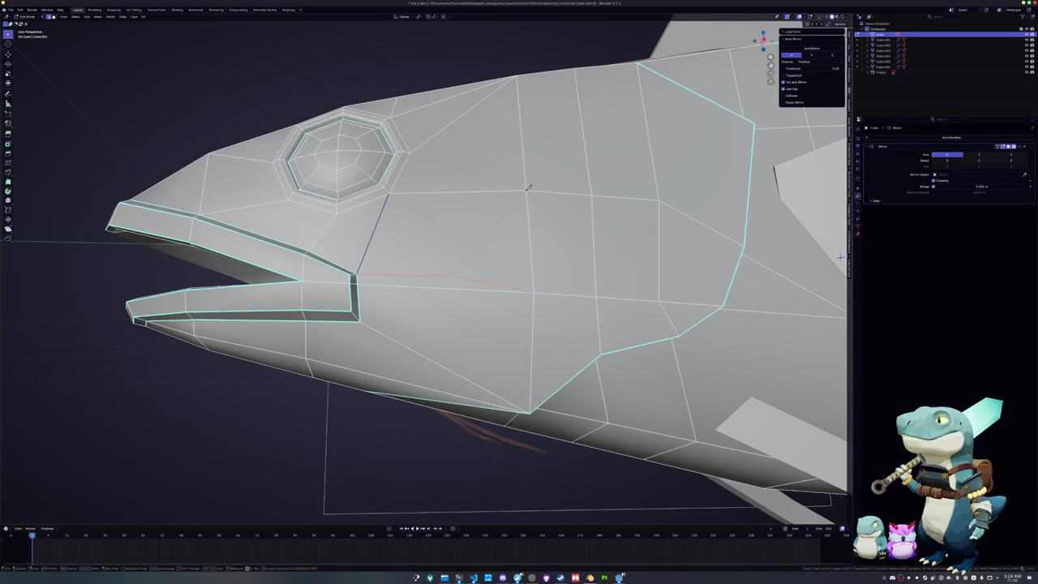
key("Return")
- Deselect the knife cuts and toggle Object Mode to check the whole fish's head shape
left_click(244, 472)
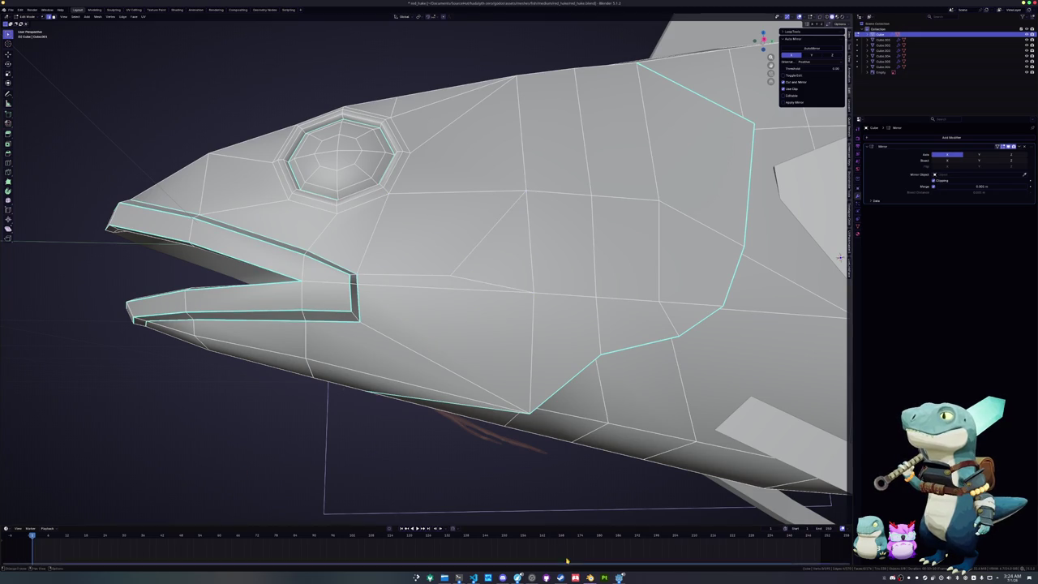
middle_click_drag(244, 472, 489, 505)
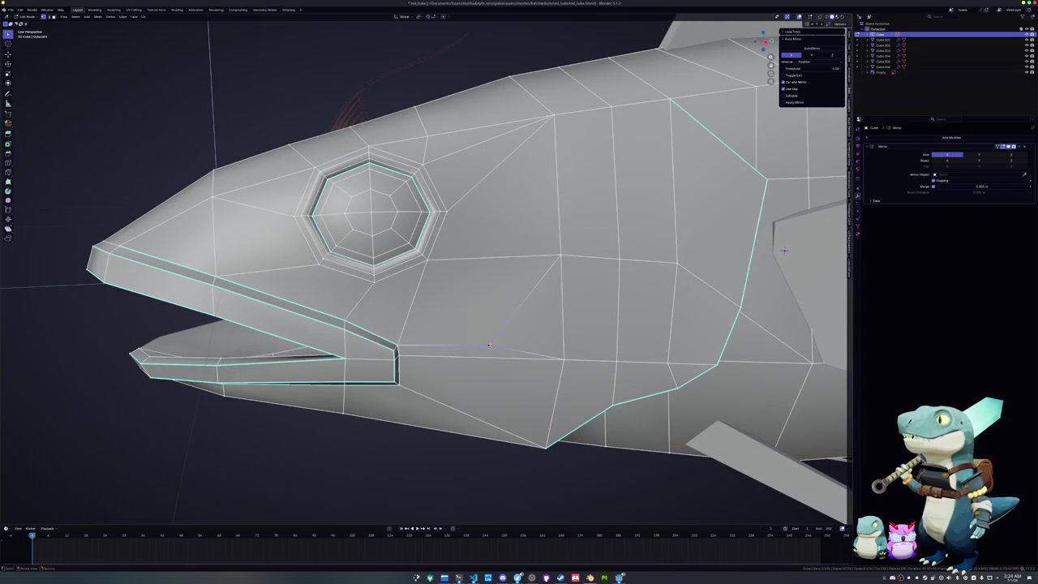
key("Tab")
mouse_move(498, 346)
middle_mouse_down()
mouse_move(456, 376)
mouse_move(453, 352)
middle_mouse_up()
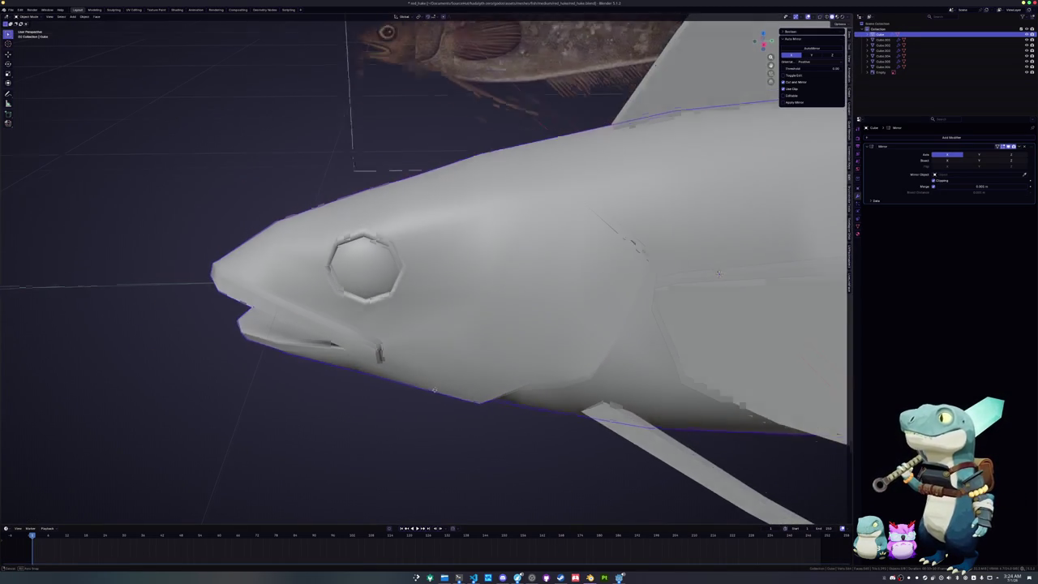
key("Tab")
scroll(453, 352, "up", 3)
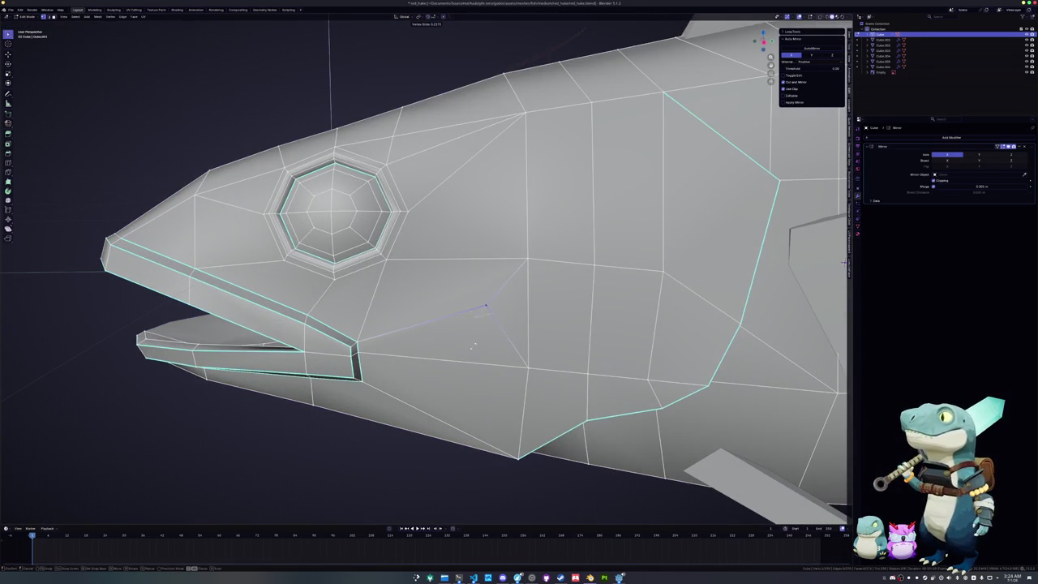
middle_click_drag(843, 261, 802, 262)
key("Tab")
key("Tab")
middle_click_drag(434, 336, 442, 314)
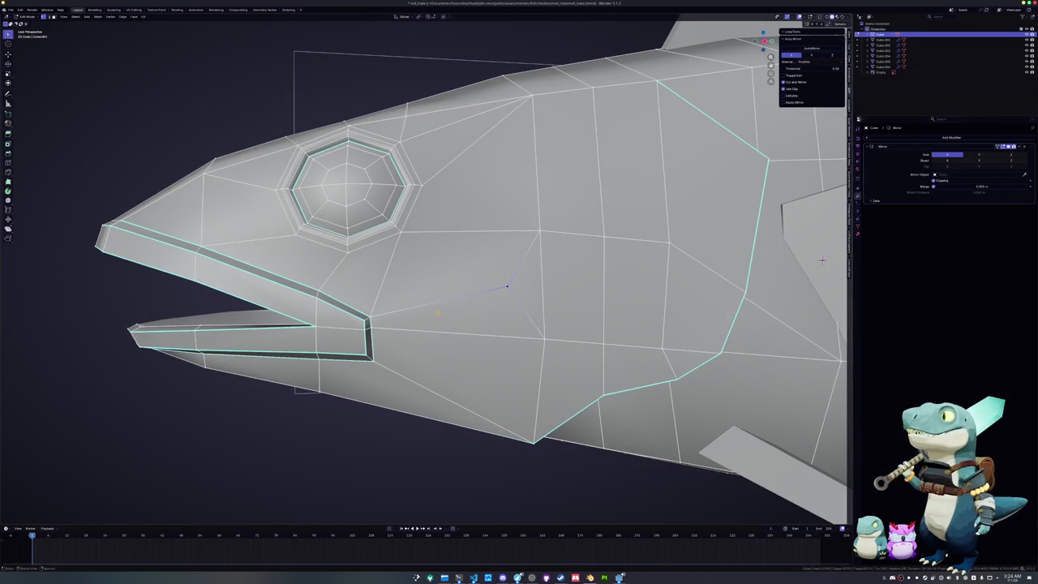
- Dissolve the stray cheek edge and knife-cut a new edge from the eye vertex
key("x")
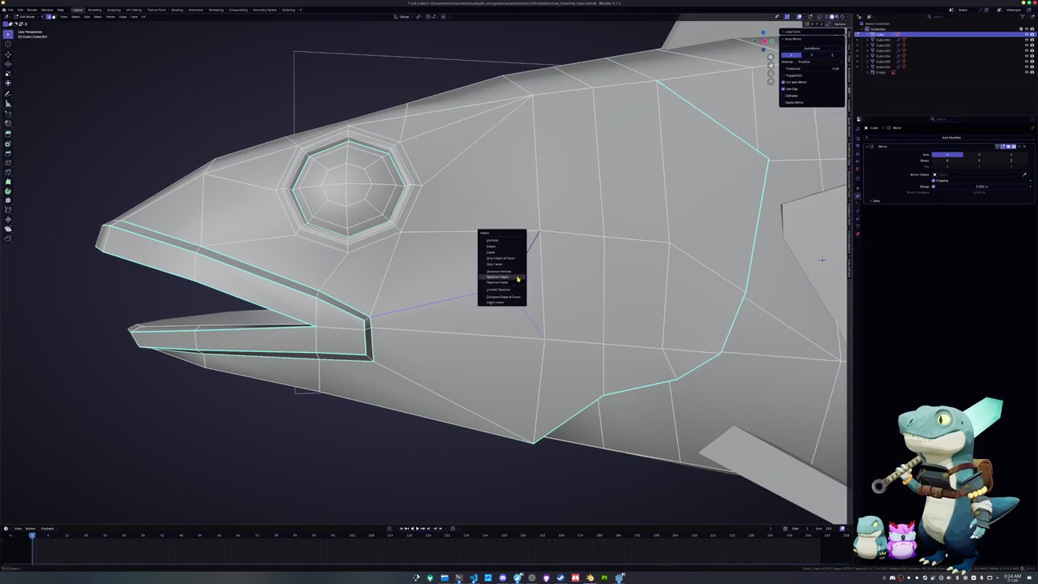
left_click(517, 277)
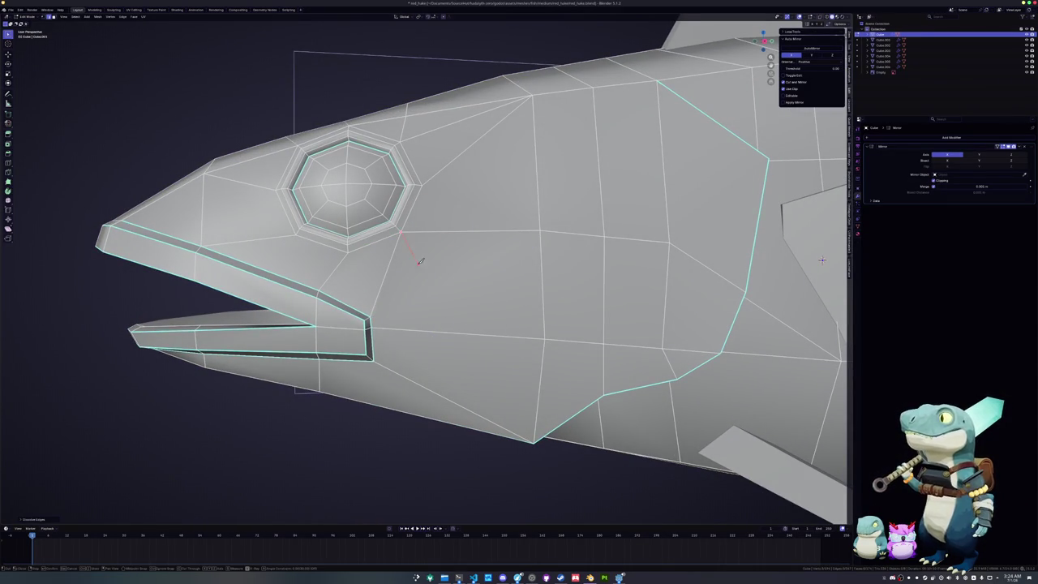
left_click(544, 337)
key("Return")
- Leave Edit Mode to preview the cleaner smooth-shaded fish head
key("Tab")
key("Tab")
mouse_move(544, 338)
middle_mouse_down()
mouse_move(426, 371)
mouse_move(563, 254)
mouse_move(520, 265)
mouse_move(505, 343)
mouse_move(477, 347)
mouse_move(548, 294)
middle_mouse_up()
key("Tab")
scroll(426, 370, "down", 5)
key("Tab")
key("Tab")
- Select the pectoral spine, the fins, tail fin and upper dorsal spine, with the dorsal spine active
left_click(505, 343)
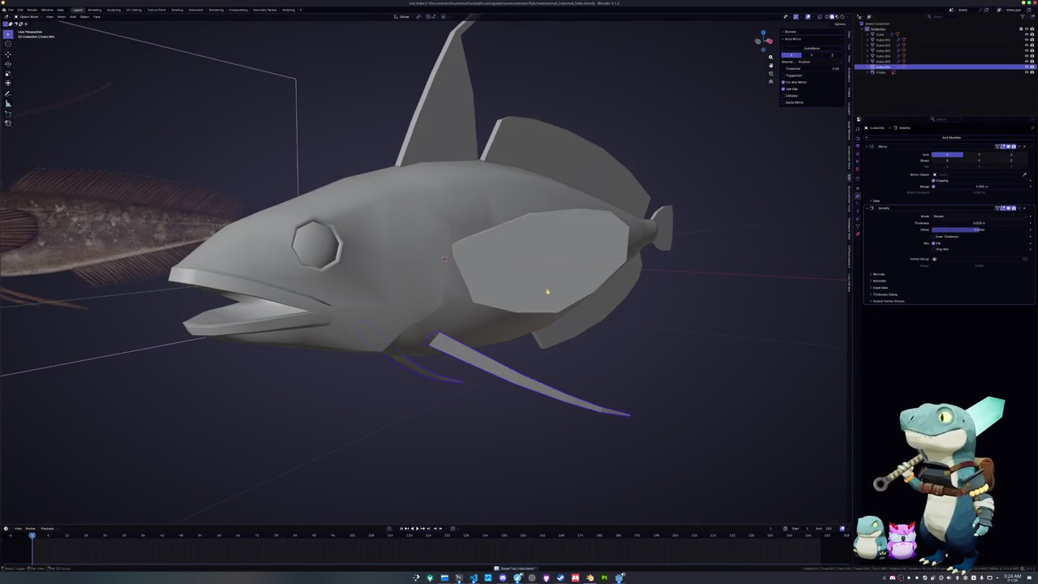
left_click(549, 294, "shift")
left_click(584, 324, "shift")
left_click(660, 231, "shift")
left_click(533, 179, "shift")
left_click(435, 153, "shift")
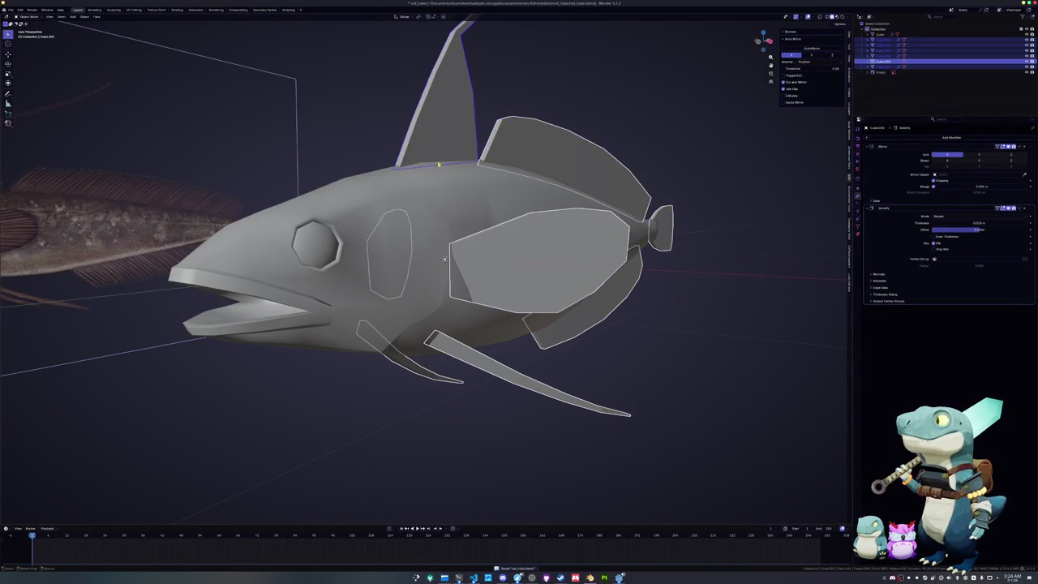
scroll(436, 153, "down", 3)
middle_click_drag(435, 153, 438, 249)
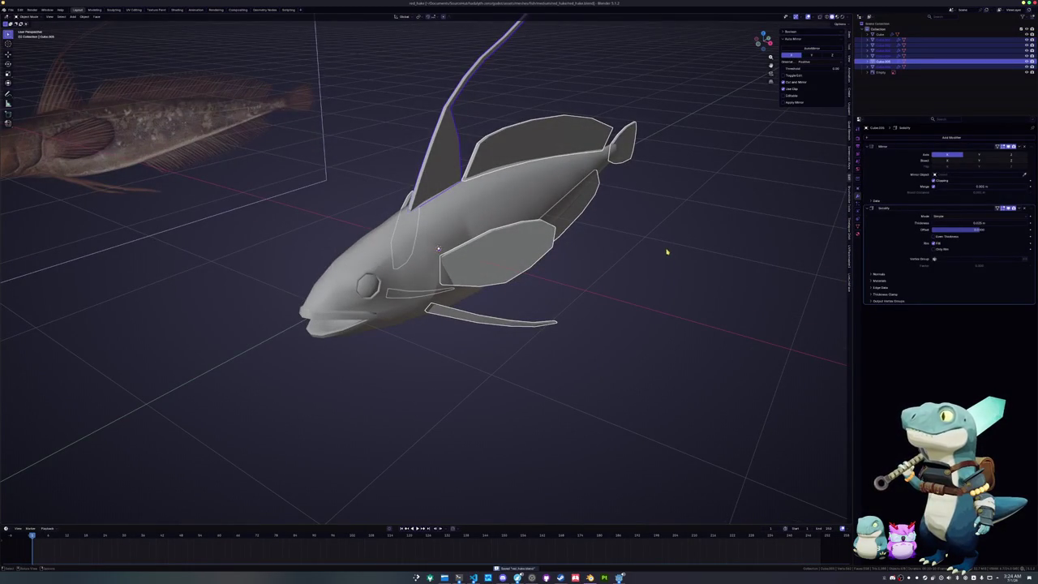
left_click(19, 18)
key("Escape")
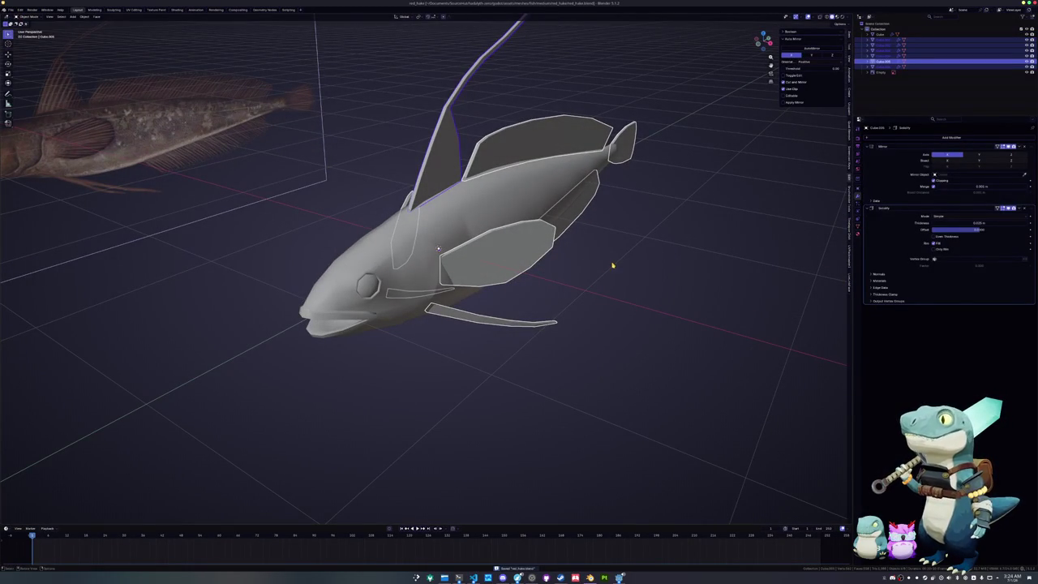
- Convert the selected fins to mesh and join them into a single object
right_click(612, 265)
left_click(641, 287)
middle_click_drag(640, 276, 625, 267)
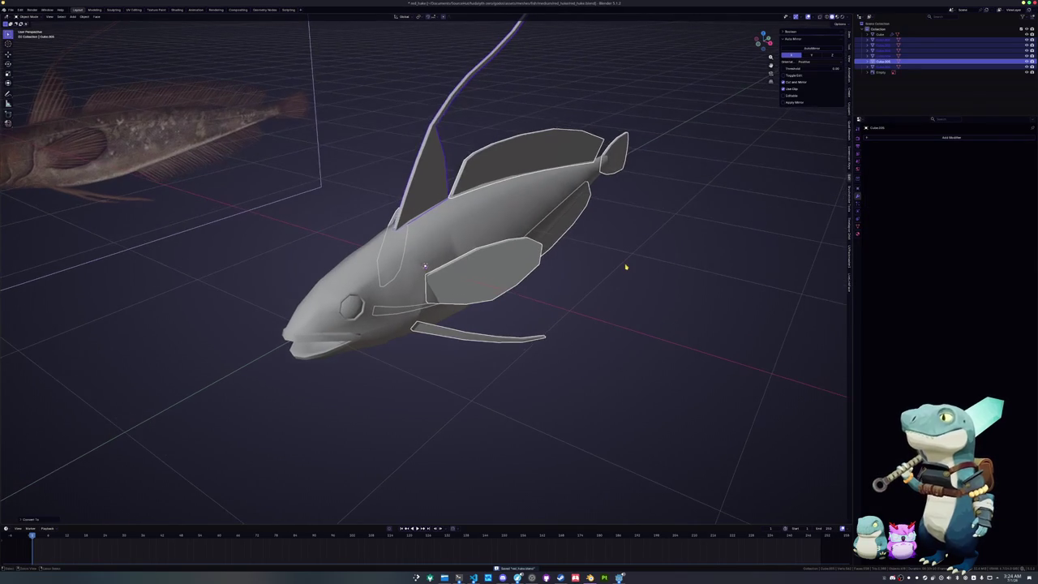
key("ctrl+j")
key("Tab")
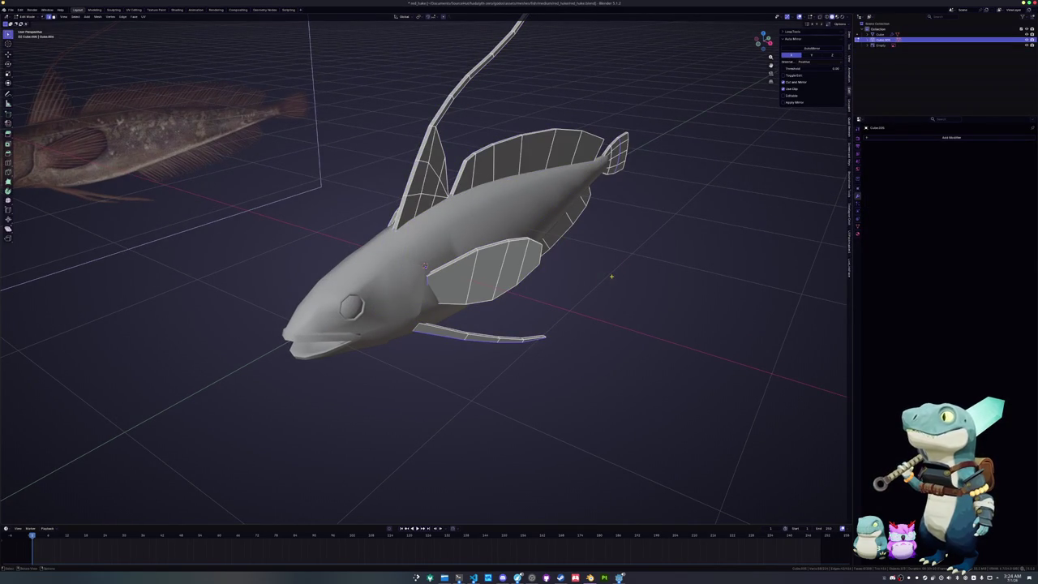
key("Tab")
- Give the fins Shade Auto Smooth, apply their scale, and convert them to mesh again
right_click(611, 272)
left_click(612, 264)
key("ctrl+a")
left_click(613, 264)
right_click(614, 264)
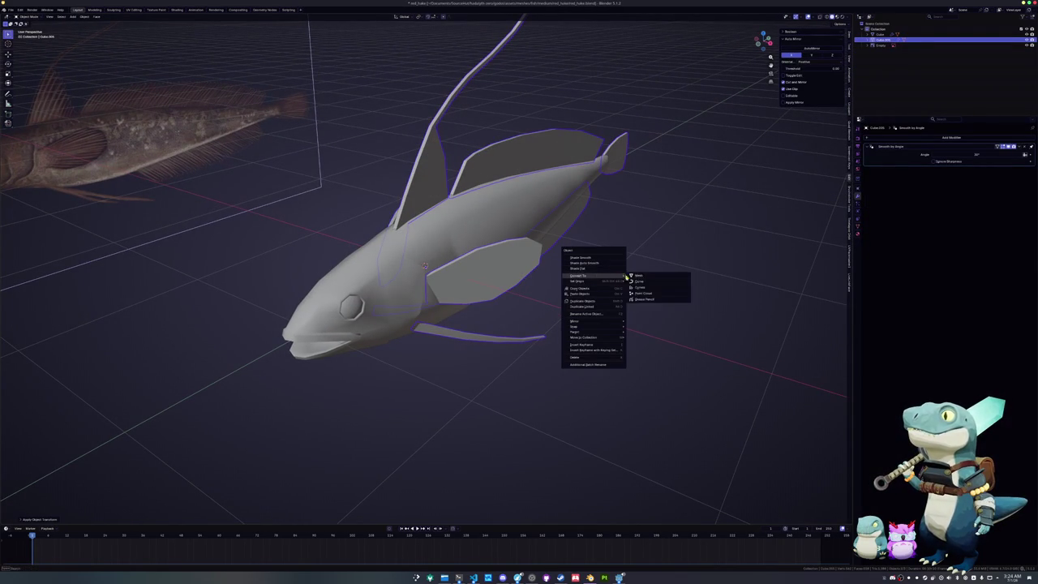
left_click(637, 276)
- Select the fins' edges with similar sharpness and mark those outline edges as seams
key("Tab")
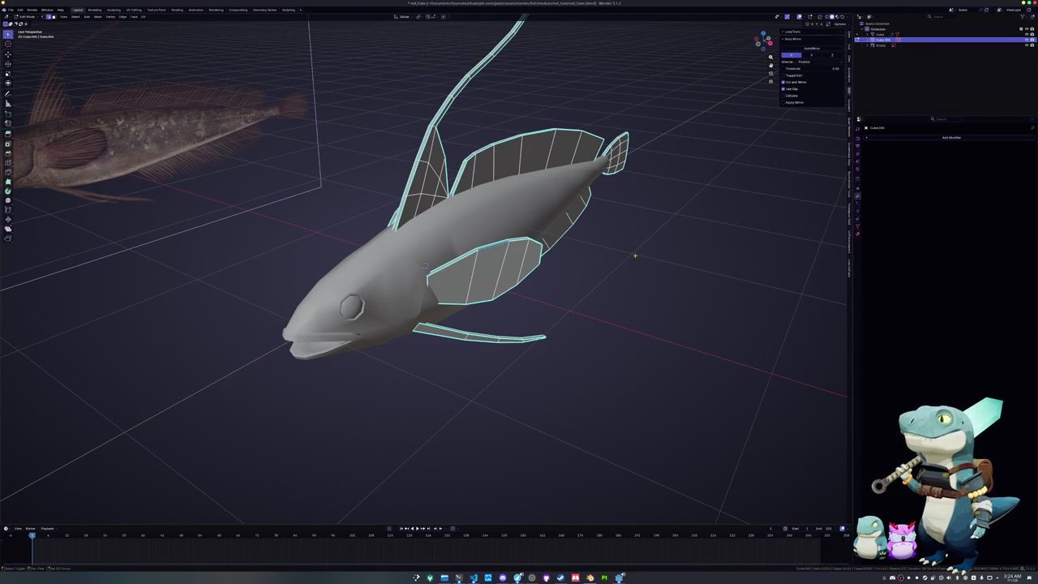
key("shift+g")
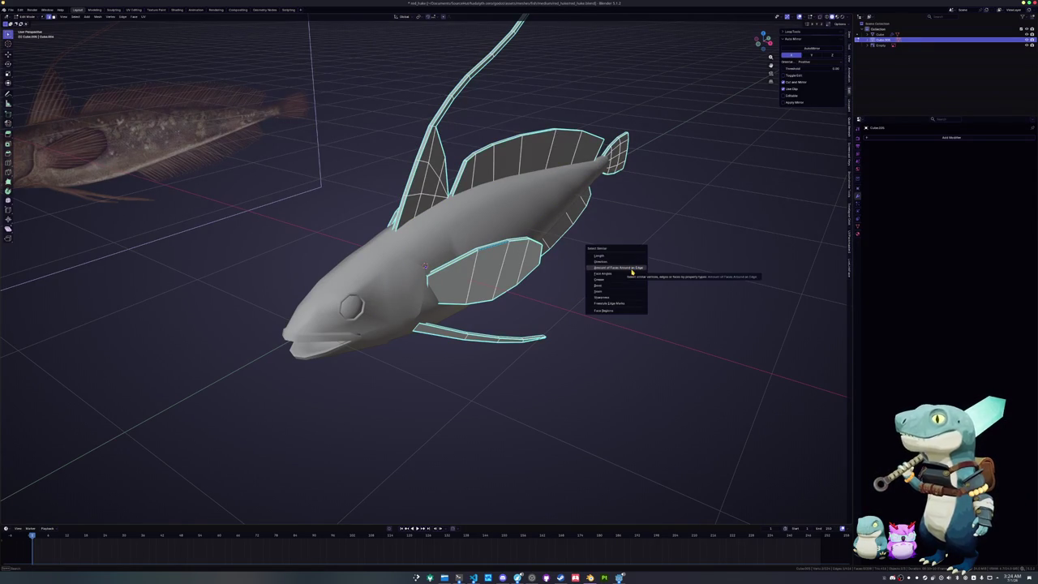
left_click(610, 297)
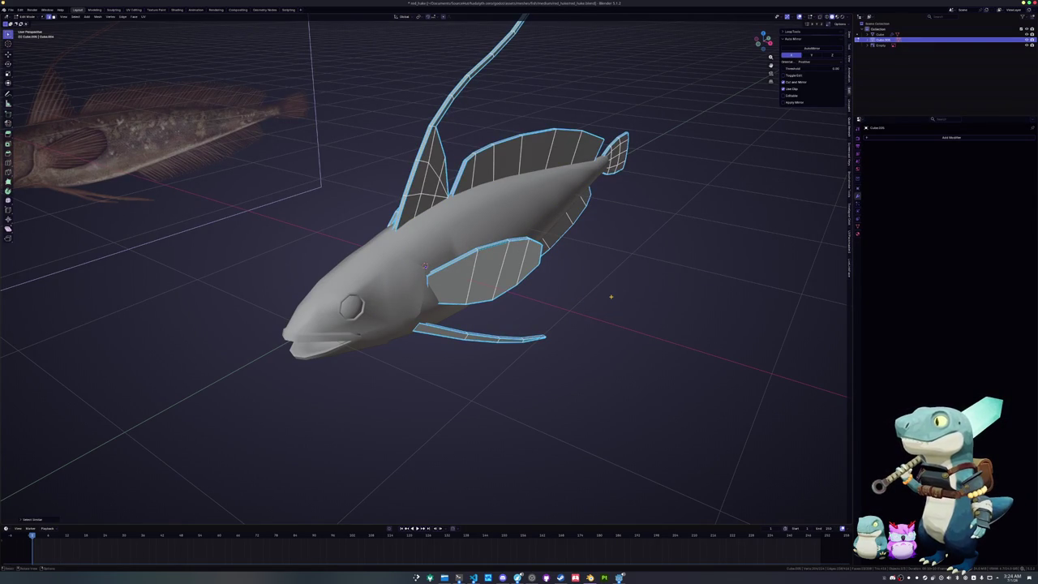
right_click(610, 297)
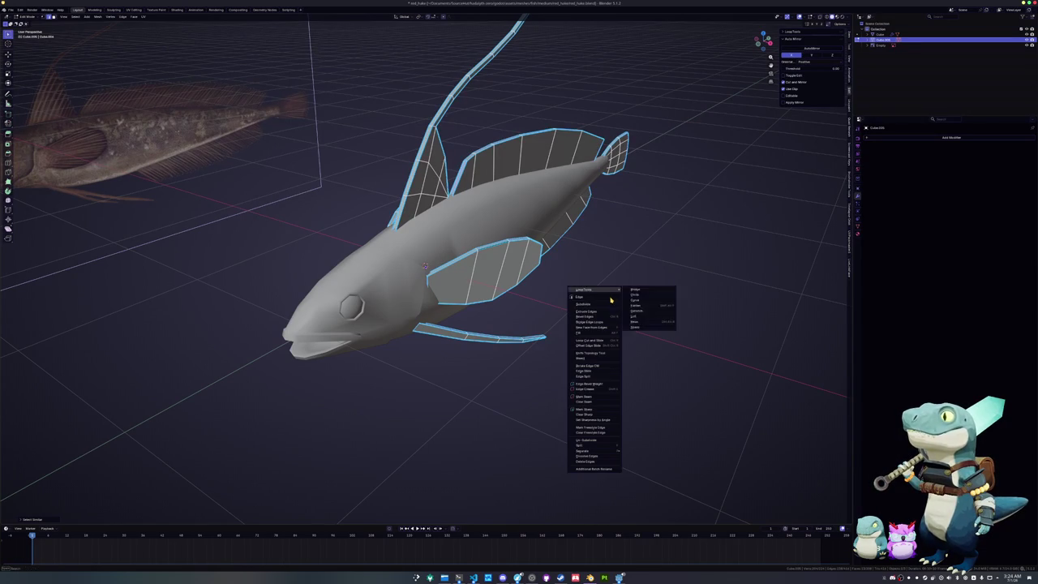
left_click(594, 401)
key("Tab")
- Select all linked fin geometry, nudge it along Y against the body, and leave Edit Mode
scroll(387, 375, "up", 3)
key("Tab")
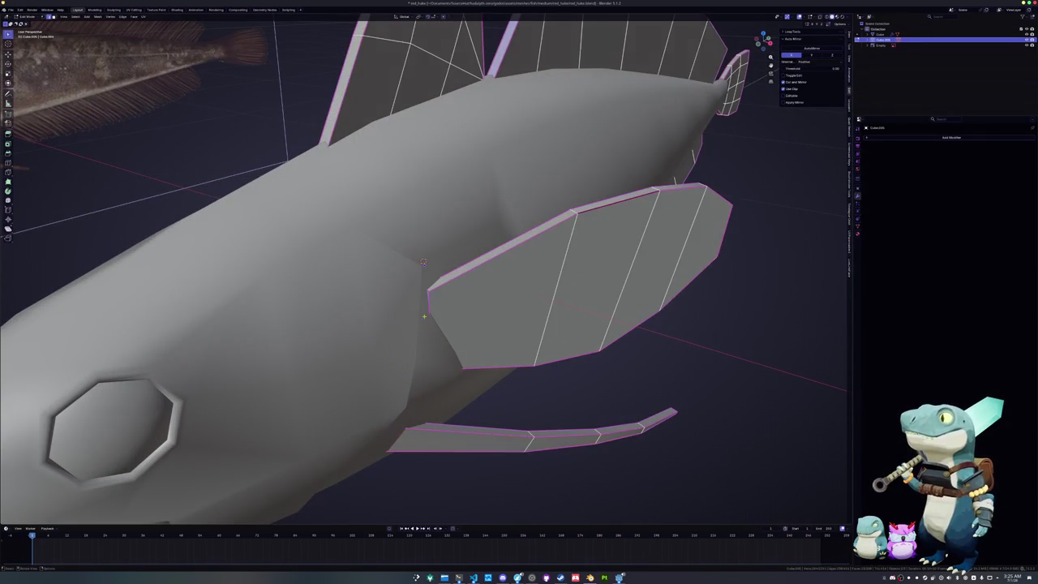
key("ctrl+l")
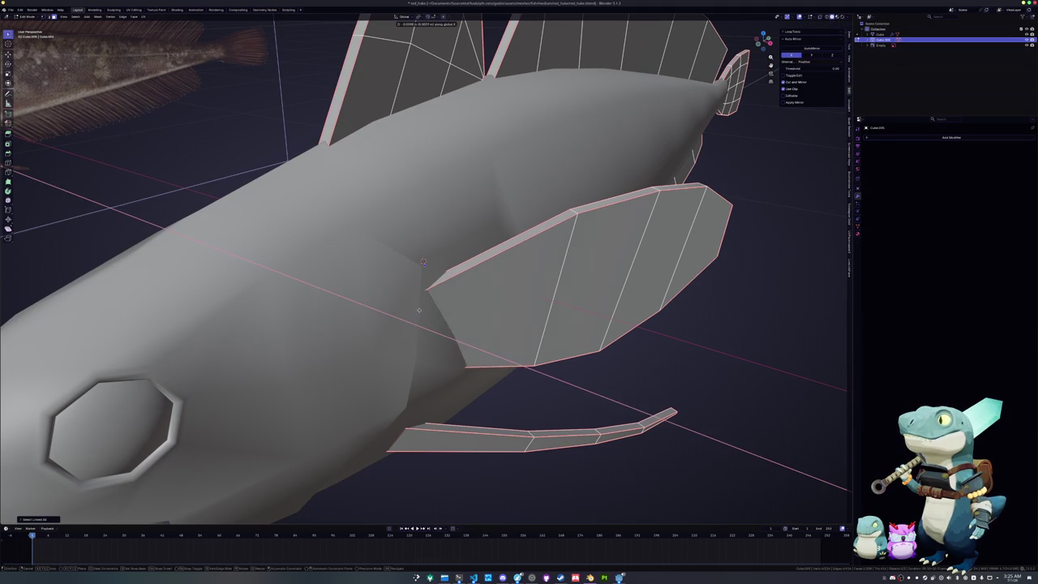
mouse_move(423, 262)
middle_mouse_down()
mouse_move(347, 268)
mouse_move(364, 274)
middle_mouse_up()
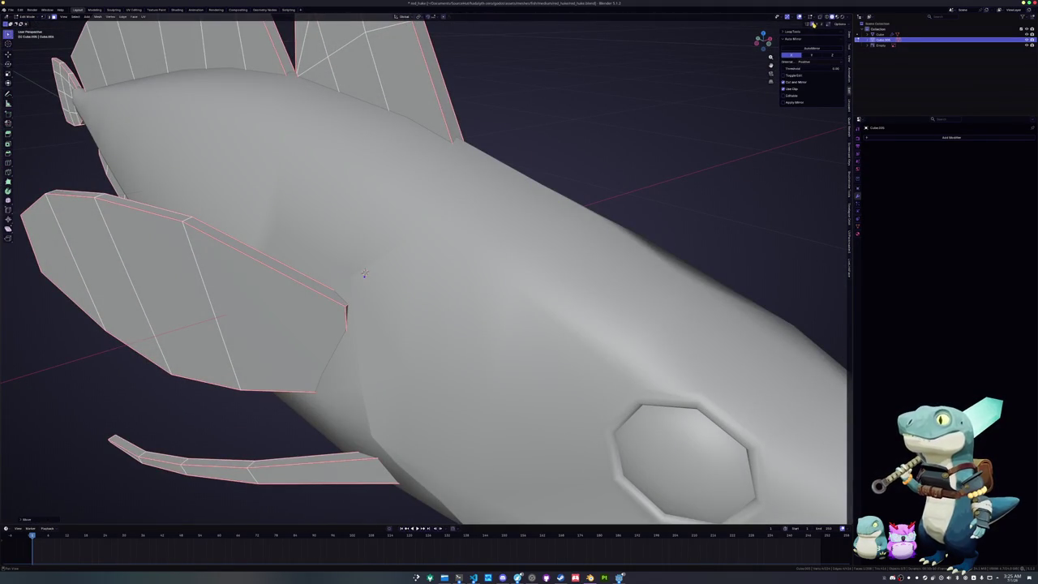
mouse_move(364, 274)
middle_mouse_down()
mouse_move(431, 253)
mouse_move(585, 335)
mouse_move(568, 325)
middle_mouse_up()
key("g")
key("y")
key("Escape")
key("Tab")
scroll(567, 325, "up", 2)
scroll(574, 329, "up", 2)
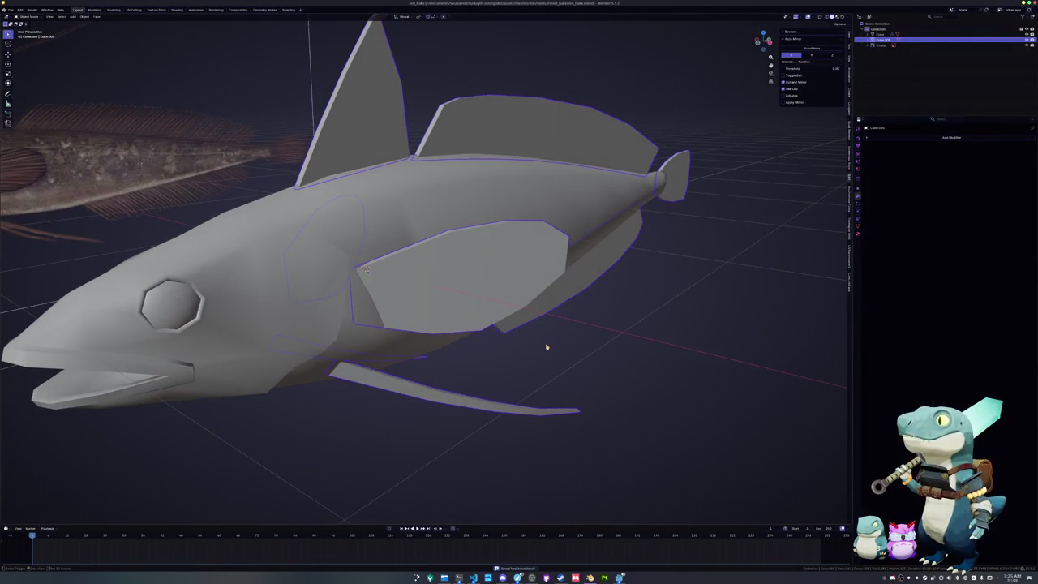
- Convert the fins object to a plain mesh and save the file
scroll(547, 347, "down", 2)
right_click(568, 341)
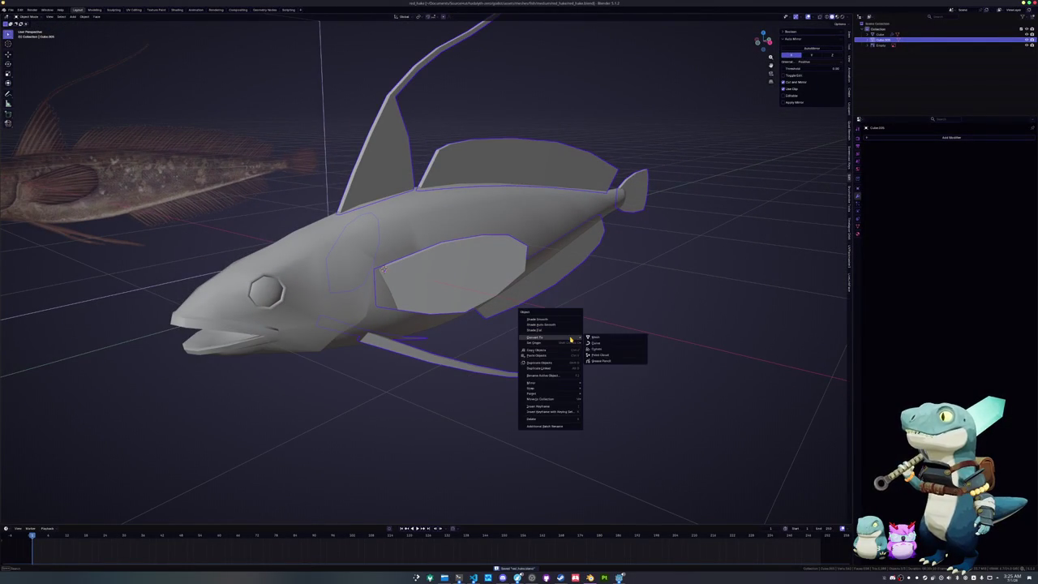
left_click(594, 338)
key("ctrl+s")
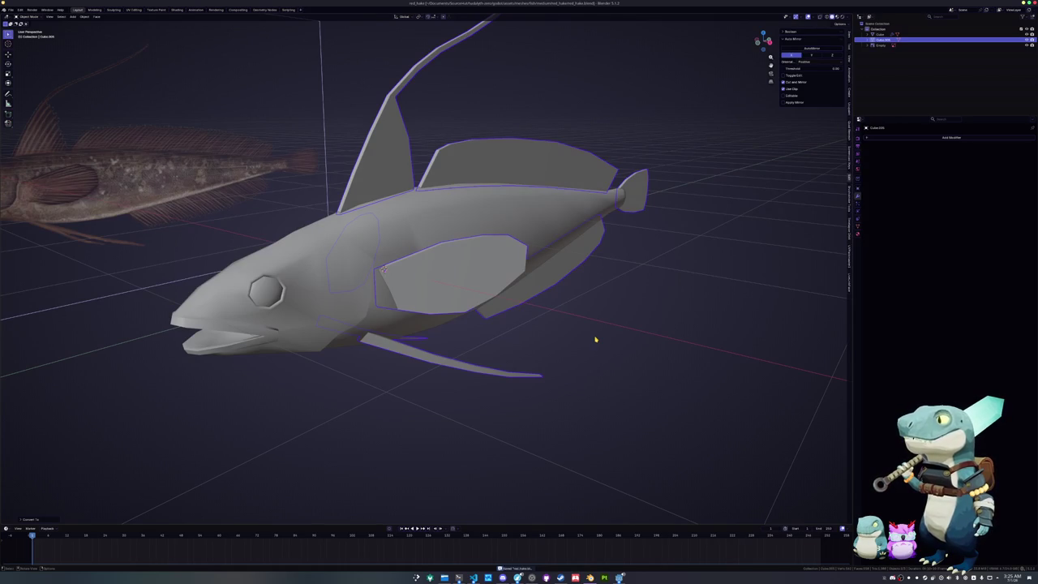
left_click(516, 213)
key("ctrl+s")
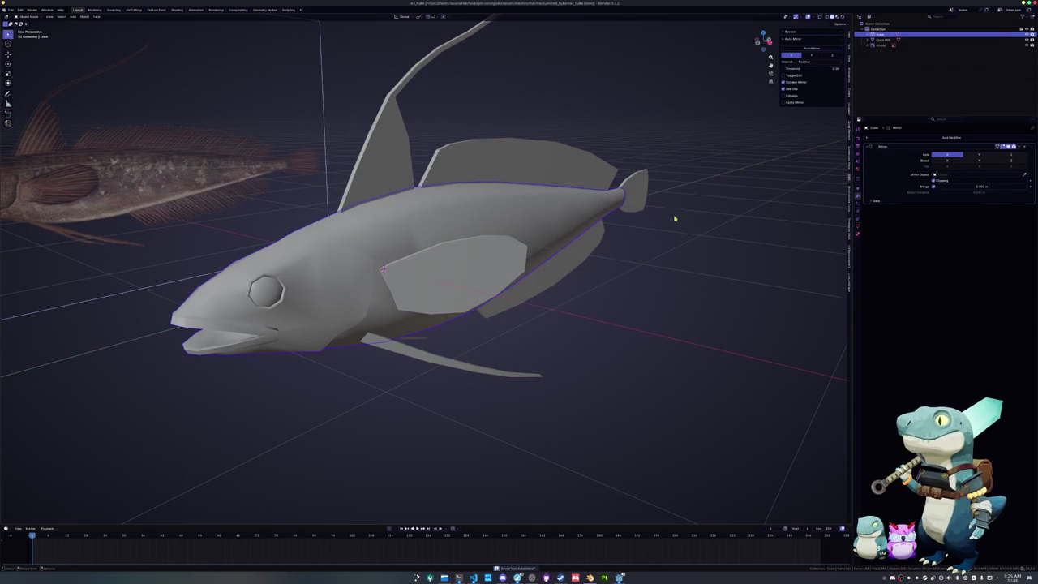
- Try converting the body to mesh, undo it, then enter Edit Mode on the fish body
right_click(690, 221)
left_click(700, 226)
left_click(560, 264)
left_click(537, 235)
key("Tab")
key("Tab")
key("ctrl+z")
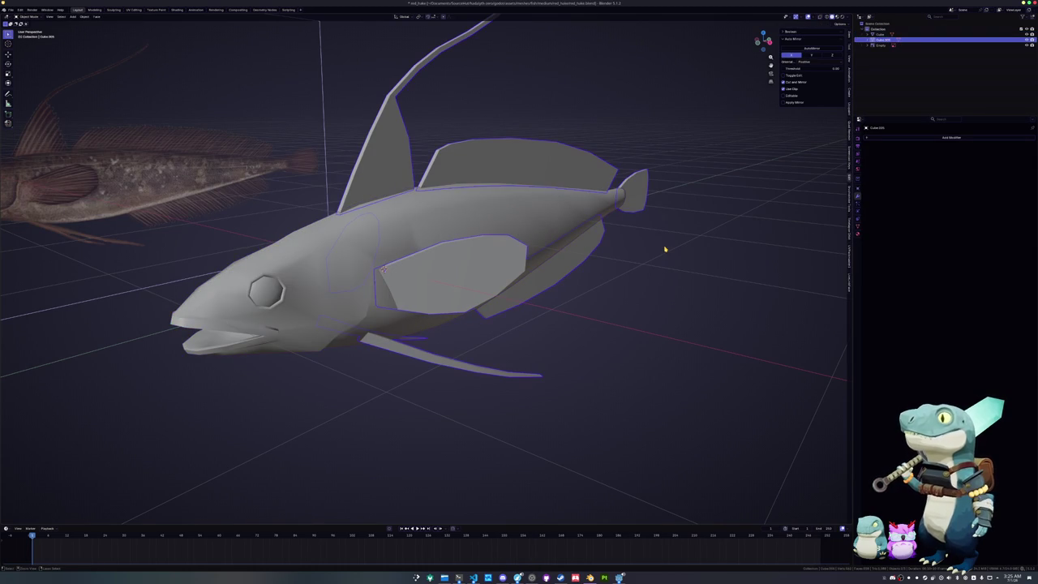
key("ctrl+shift+z")
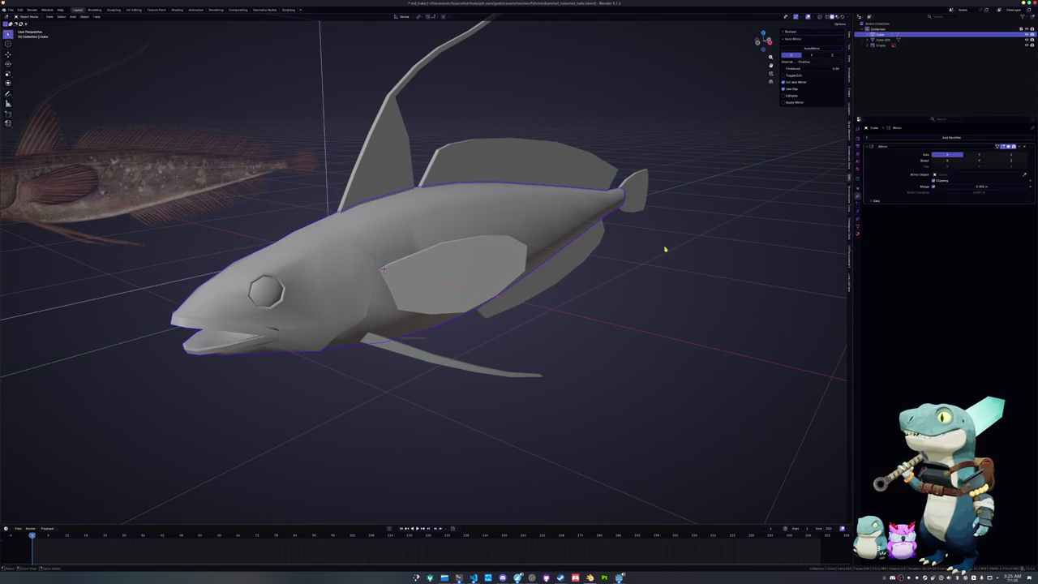
key("Tab")
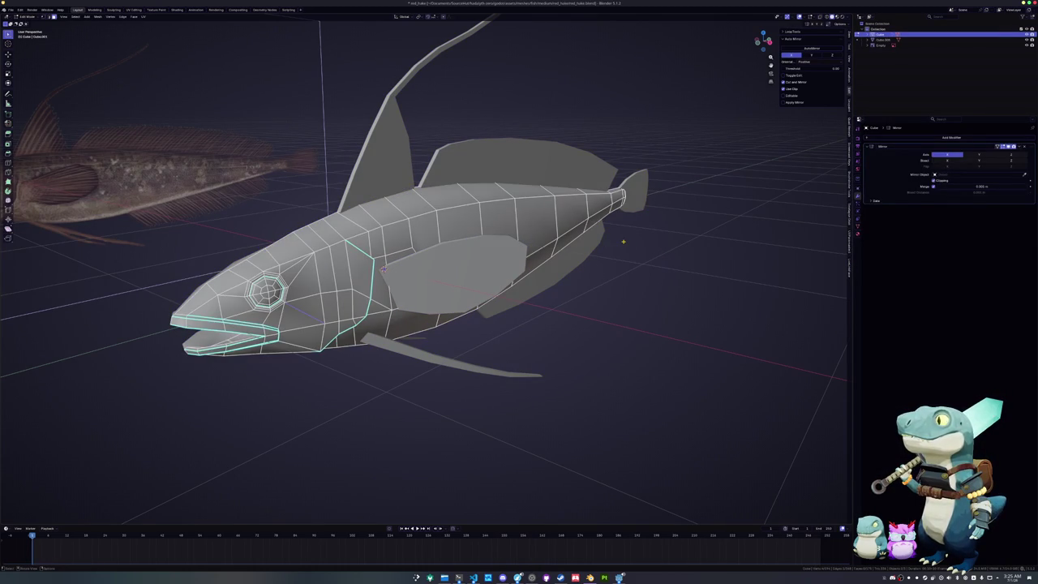
- From the right view, select edges of matching sharpness and mark them as a seam
key("KP_3")
middle_click_drag(478, 269, 616, 259, "shift")
scroll(558, 269, "up", 3)
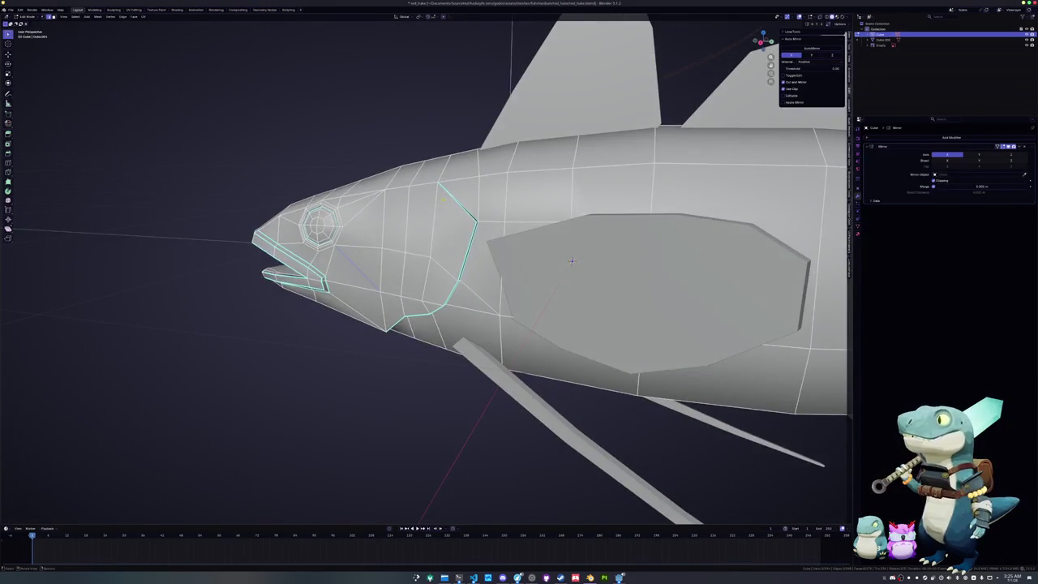
scroll(684, 252, "up", 3)
key("shift+g")
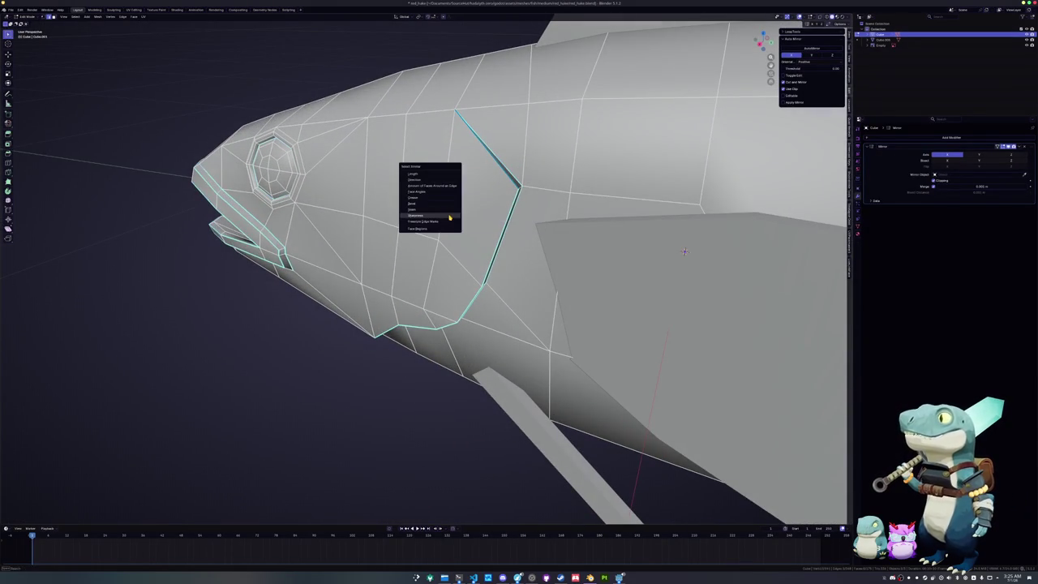
left_click(429, 222)
middle_click_drag(429, 222, 717, 293)
right_click(436, 229)
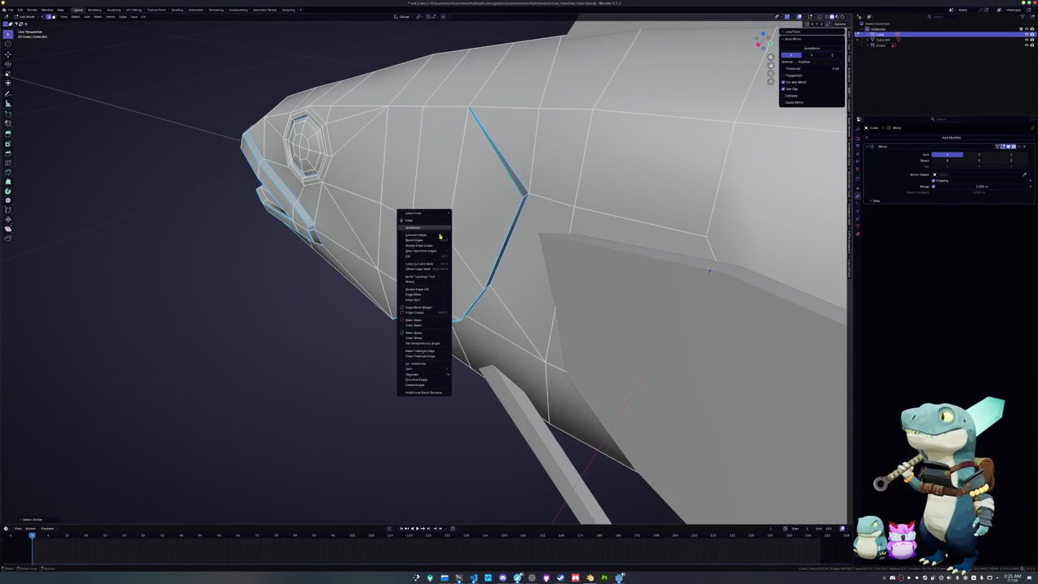
left_click(426, 320)
- Mark seams along the edges of the fish's open mouth
middle_click_drag(426, 318, 426, 230)
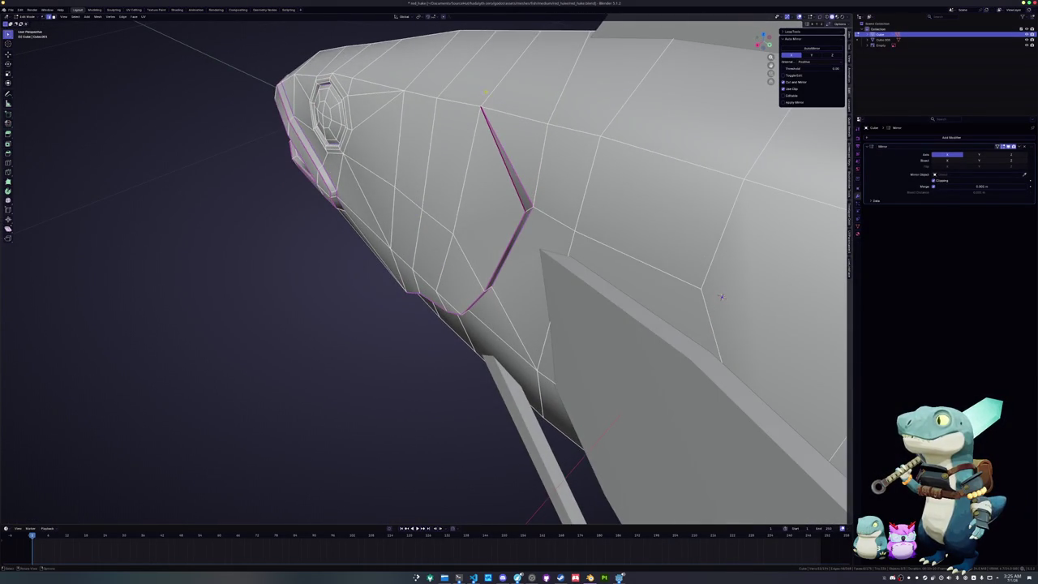
scroll(721, 297, "down", 4)
right_click(426, 210)
left_click(426, 210)
scroll(670, 291, "up", 4)
mouse_move(670, 291)
middle_mouse_down()
mouse_move(665, 255)
mouse_move(417, 289)
mouse_move(427, 330)
mouse_move(632, 332)
middle_mouse_up()
scroll(427, 330, "up", 3)
scroll(428, 332, "down", 3)
scroll(522, 324, "up", 2)
scroll(523, 324, "up", 2)
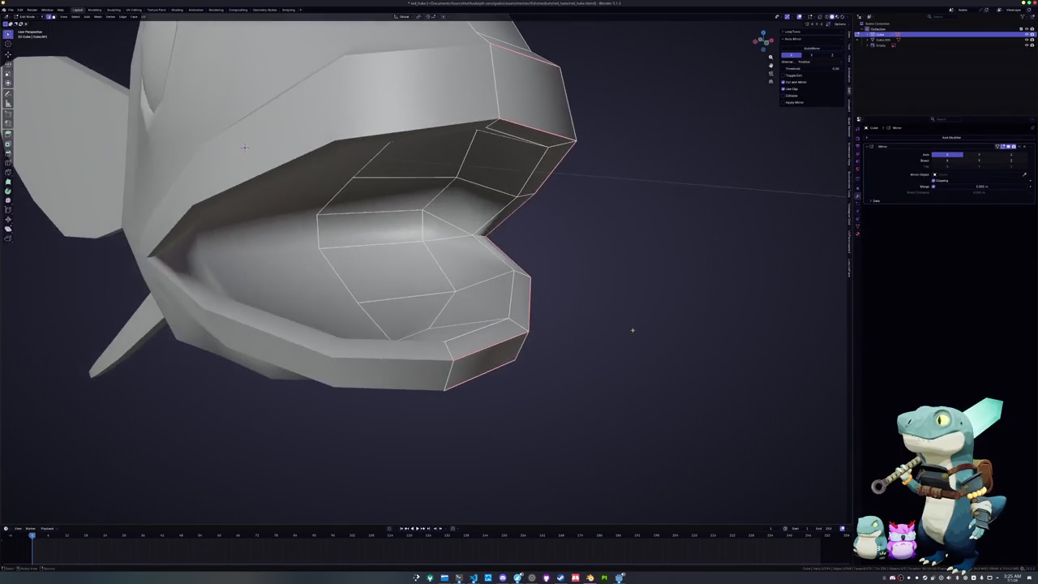
mouse_move(244, 147)
middle_mouse_down()
mouse_move(572, 258)
mouse_move(535, 391)
middle_mouse_up()
left_click(572, 260)
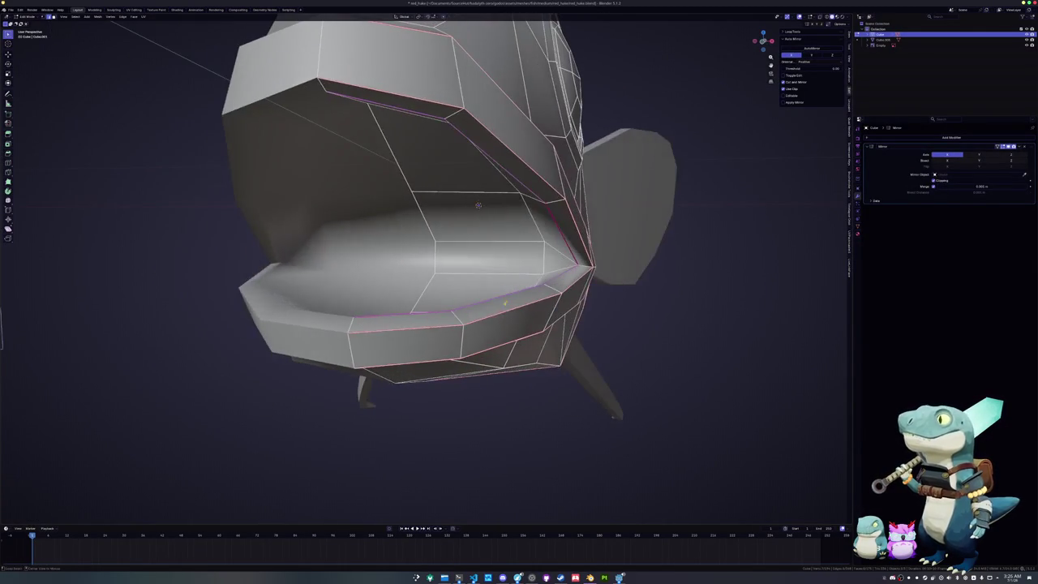
- Mark the edges around the fish's head as a seam
scroll(535, 391, "up", 2)
mouse_move(641, 194)
middle_mouse_down()
mouse_move(814, 414)
mouse_move(411, 365)
mouse_move(663, 221)
mouse_move(750, 205)
mouse_move(509, 246)
middle_mouse_up()
scroll(814, 414, "down", 2)
scroll(662, 221, "down", 2)
scroll(662, 221, "up", 1)
scroll(569, 241, "down", 4)
scroll(569, 241, "down", 2)
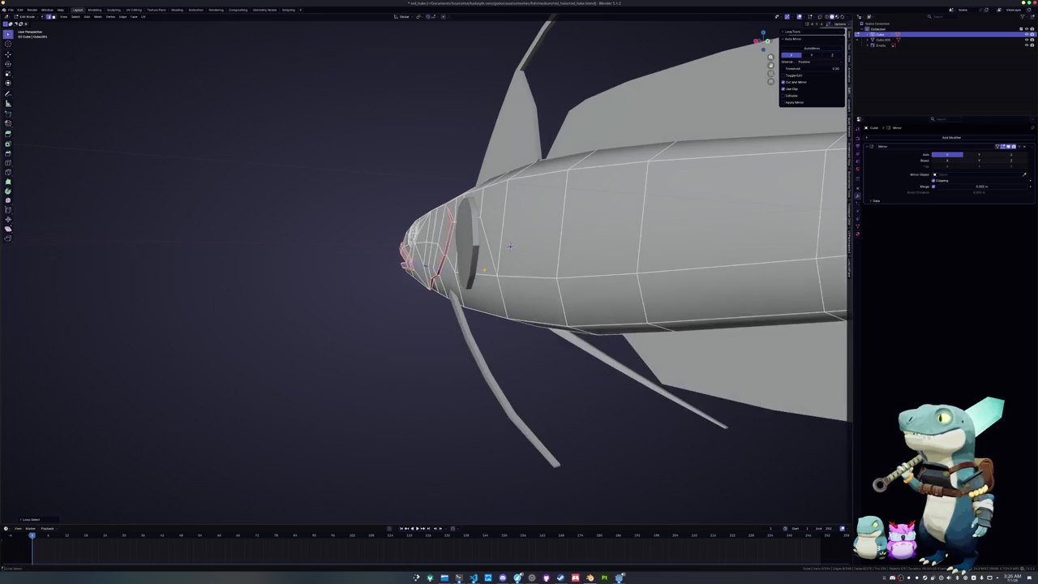
mouse_move(510, 246)
middle_mouse_down()
mouse_move(454, 251)
mouse_move(417, 286)
mouse_move(430, 286)
middle_mouse_up()
scroll(424, 254, "up", 3)
right_click(430, 287)
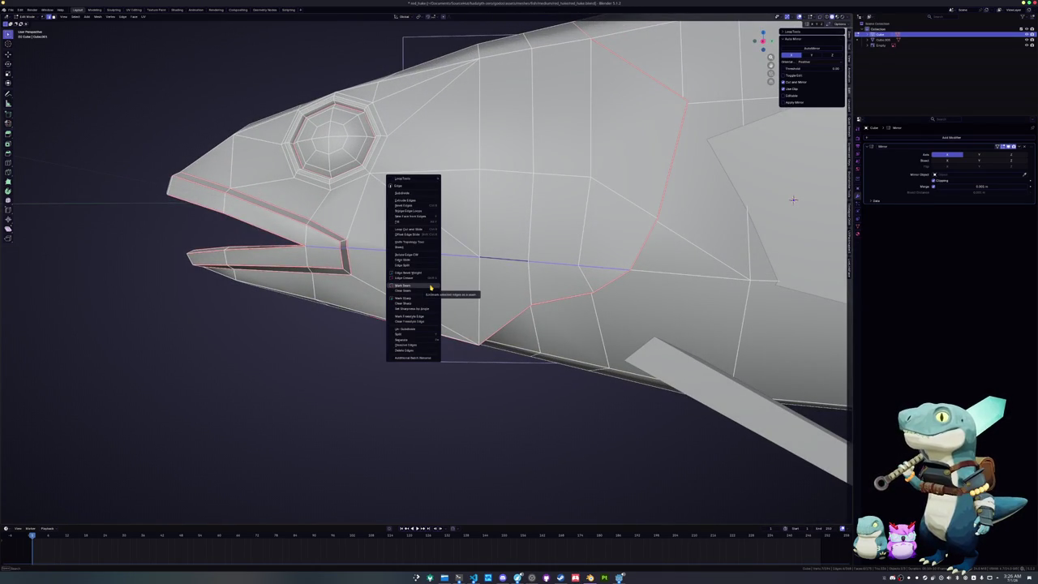
left_click(430, 287)
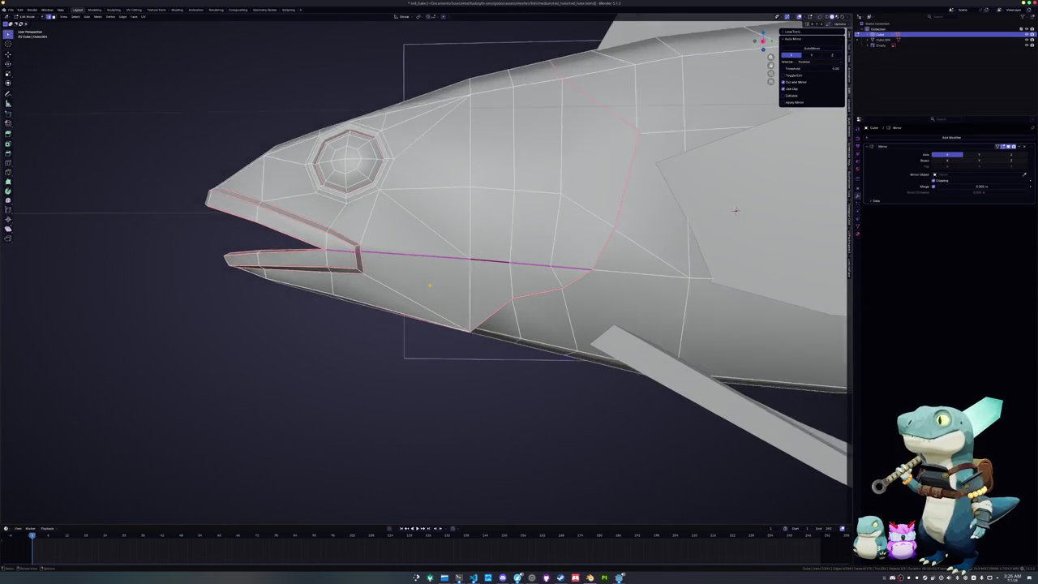
- Mark the gill-line edge loop along the body as a seam
scroll(430, 287, "down", 3)
mouse_move(430, 287)
middle_mouse_down()
mouse_move(425, 258)
mouse_move(475, 449)
mouse_move(442, 185)
middle_mouse_up()
left_click(475, 449, "alt")
right_click(554, 303)
left_click(608, 299)
- Zoom in on the head and select the vertical edge loop on the body
mouse_move(608, 296)
middle_mouse_down()
mouse_move(676, 188)
mouse_move(473, 264)
middle_mouse_up()
scroll(676, 188, "up", 3)
scroll(473, 263, "down", 3)
scroll(473, 264, "up", 2)
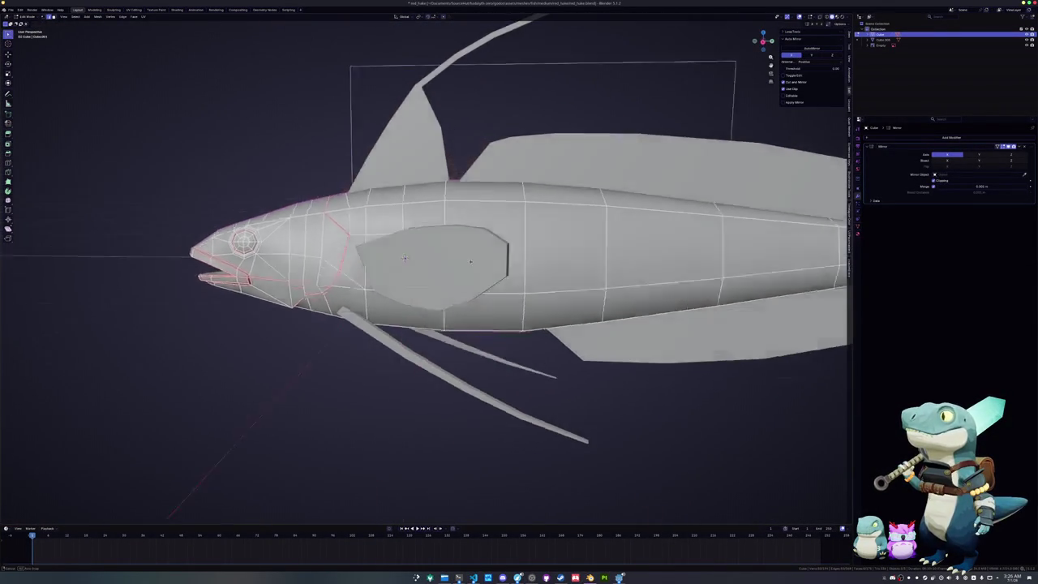
scroll(473, 263, "down", 5)
scroll(479, 266, "up", 1)
scroll(483, 267, "up", 1)
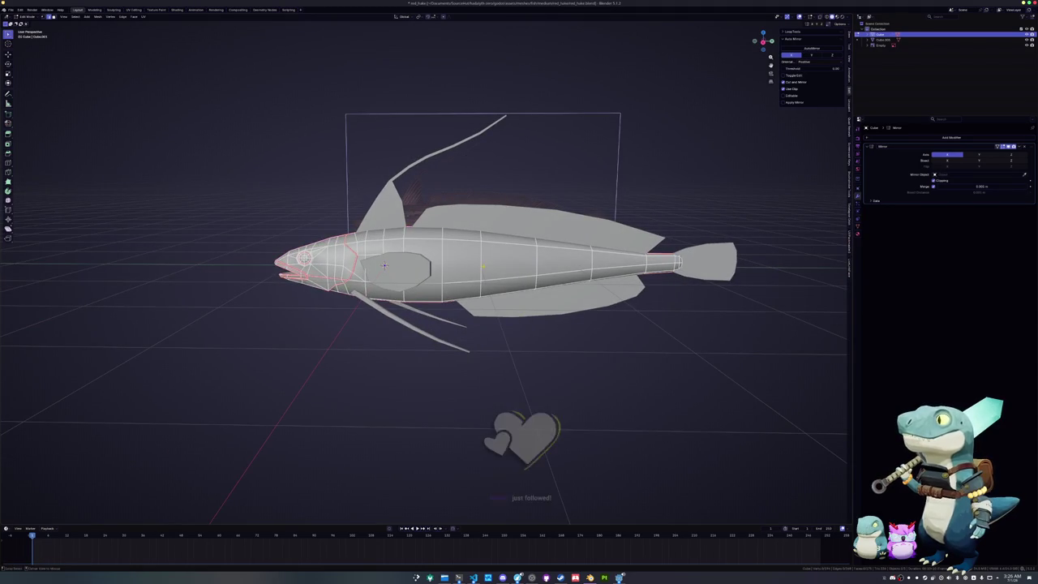
right_click(483, 265)
- Mark the vertical body edge loop near the tail as a seam
left_click(480, 267, "alt+shift")
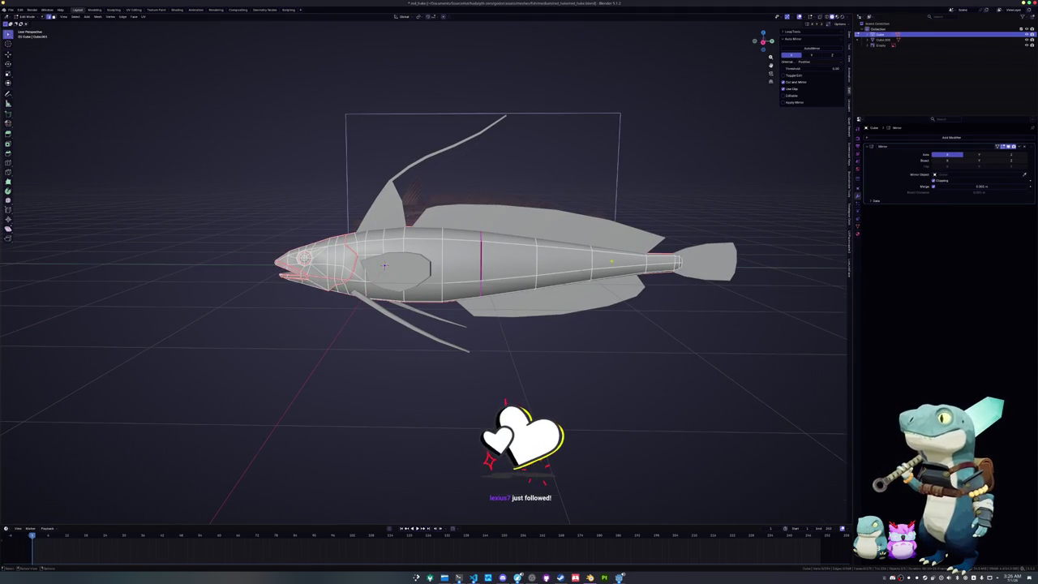
middle_click_drag(481, 267, 644, 264)
right_click(644, 264)
left_click(645, 262)
- Select the whole fish mesh and return to Object Mode
middle_click_drag(531, 331, 685, 151)
key("a")
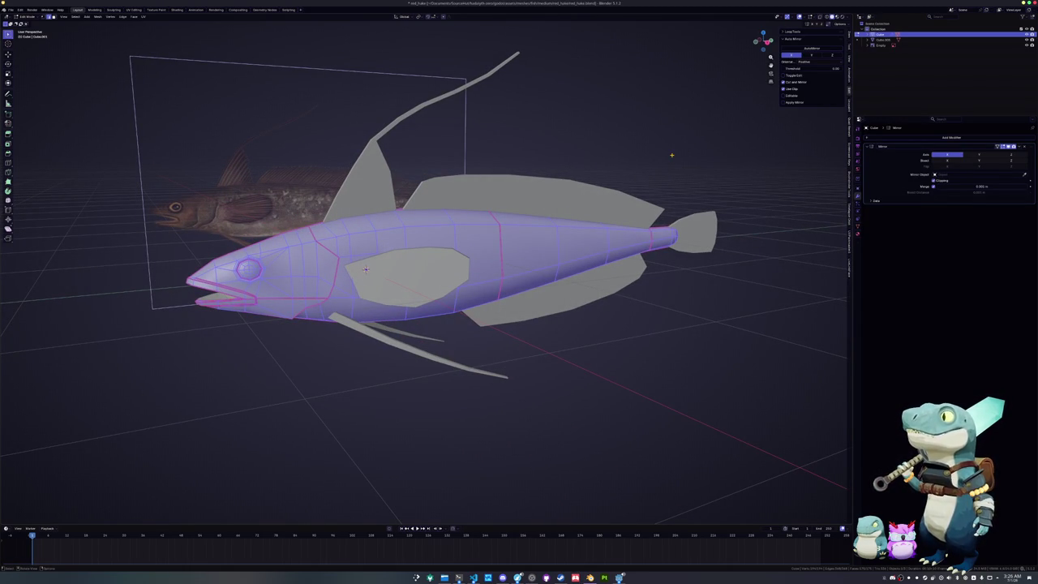
scroll(677, 150, "up", 2)
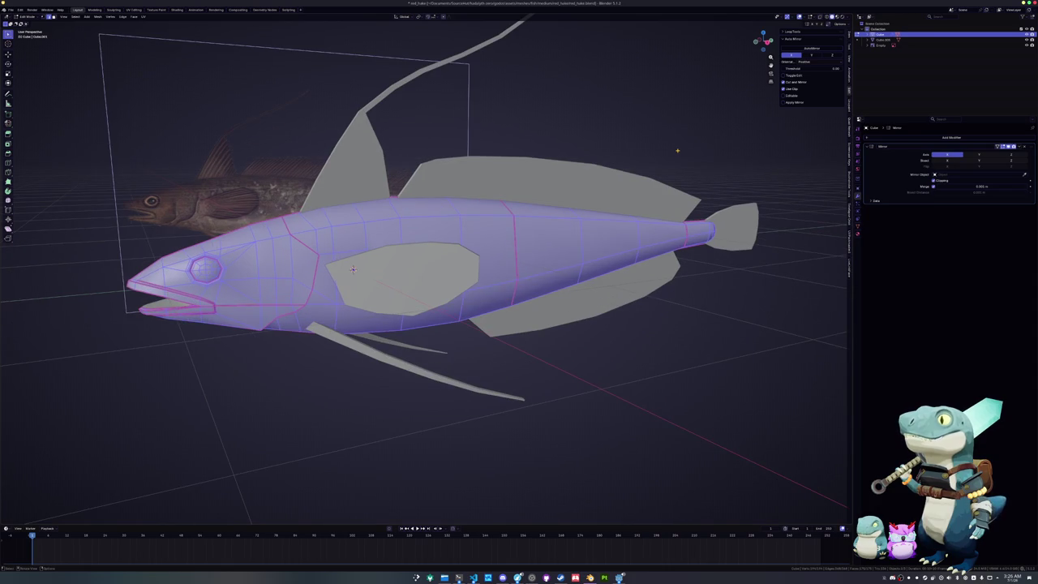
middle_click_drag(676, 150, 695, 148)
middle_click_drag(600, 149, 647, 160)
key("Tab")
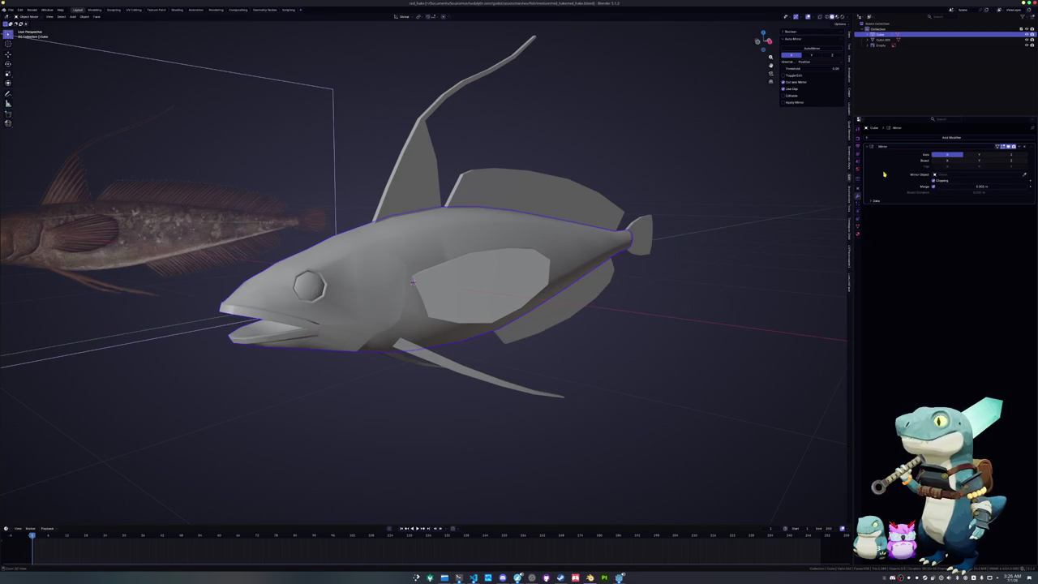
- Apply the Mirror modifier so the fish's symmetry becomes permanent
key("ctrl+a")
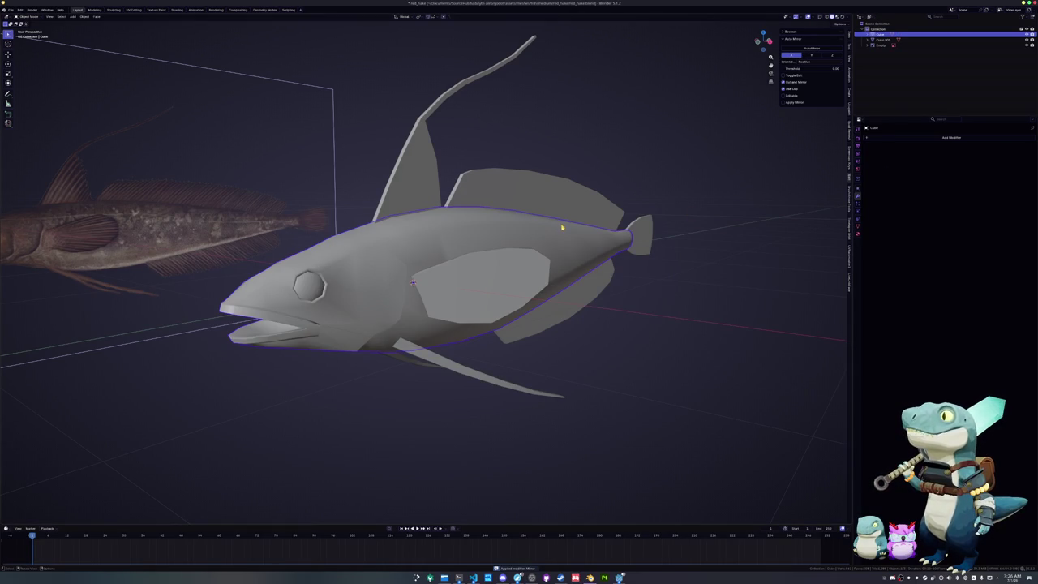
key("Tab")
key("alt+a")
key("a")
key("Tab")
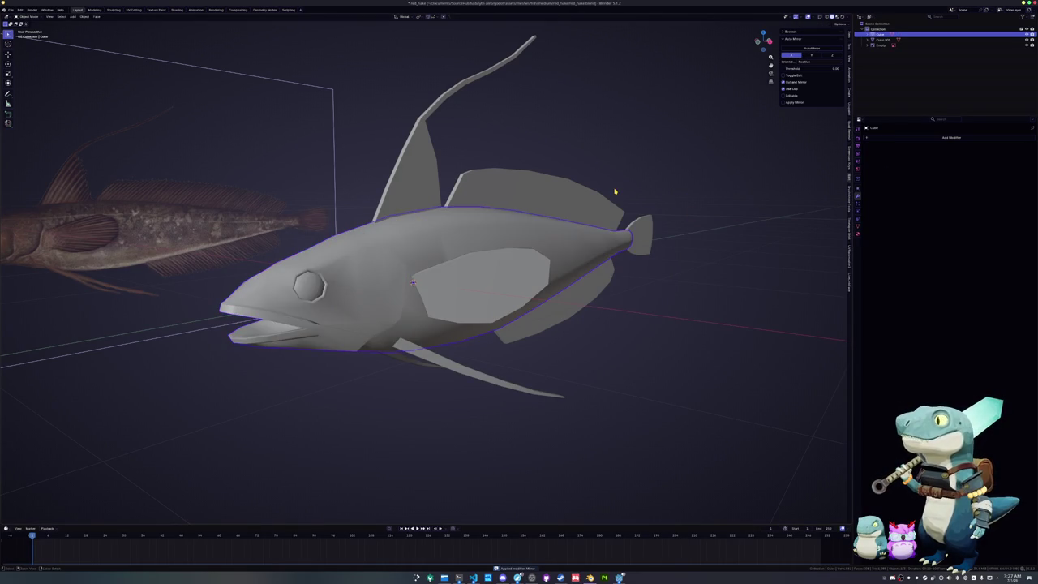
- Select the fins and the fish body and join them into one mesh with Ctrl+J
left_click(580, 203)
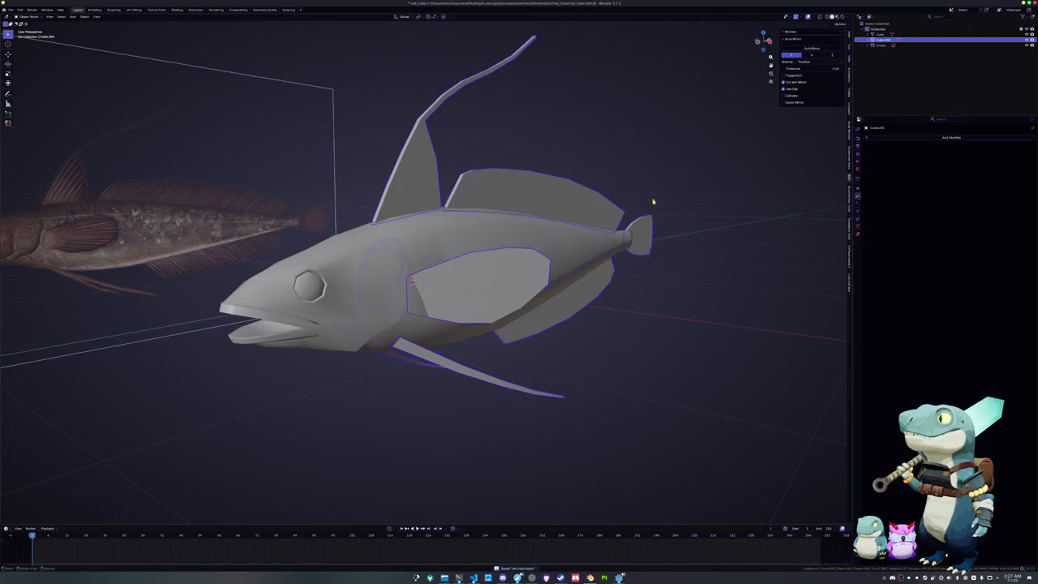
middle_click_drag(653, 201, 544, 229)
left_click(544, 229)
middle_click_drag(581, 141, 585, 144)
scroll(584, 138, "down", 2)
scroll(584, 125, "down", 2)
scroll(583, 128, "up", 2)
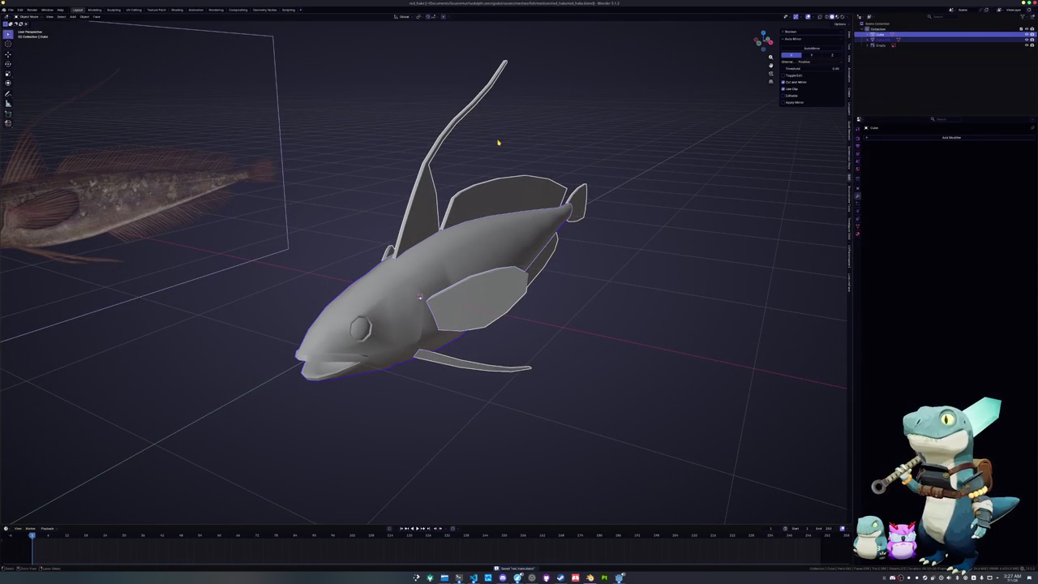
key("a")
key("ctrl+j")
- In Edit Mode, select the whole body via Select Linked (Delimit Normal) and switch to UV Editing
key("Tab")
key("alt+a")
key("a")
middle_click_drag(649, 229, 629, 225)
key("alt+a")
key("a")
left_click(489, 248)
key("ctrl+l")
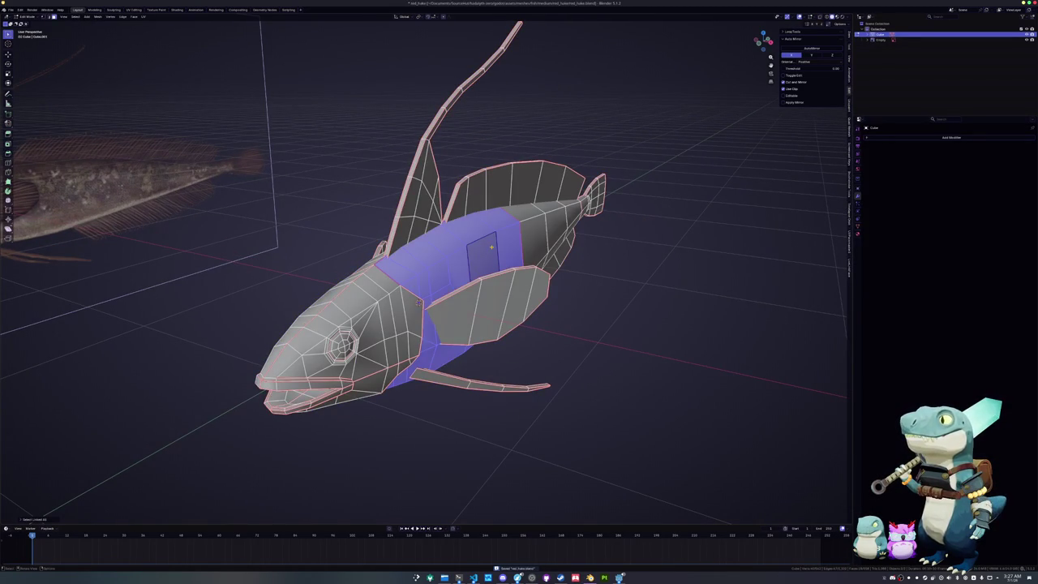
left_click(46, 517)
left_click(59, 496)
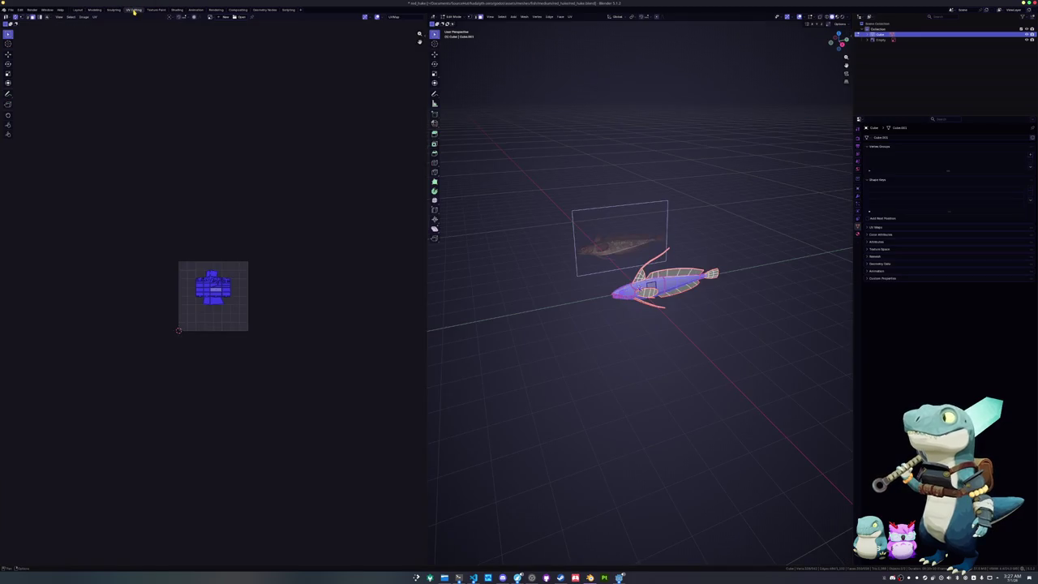
left_click(133, 9)
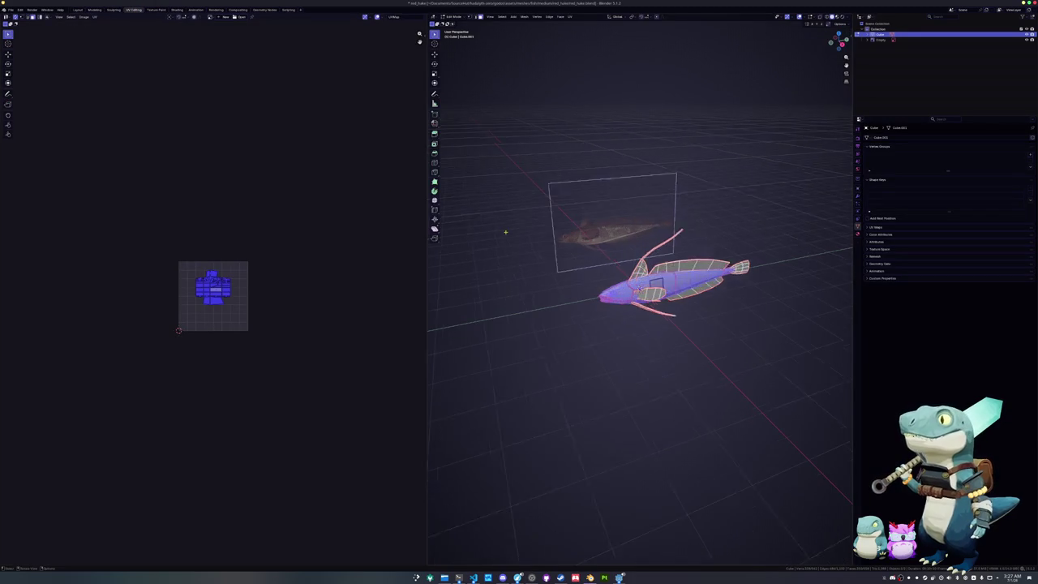
- Unwrap the selected fish body using Minimum Stretch
scroll(640, 288, "up", 2)
scroll(563, 334, "up", 3)
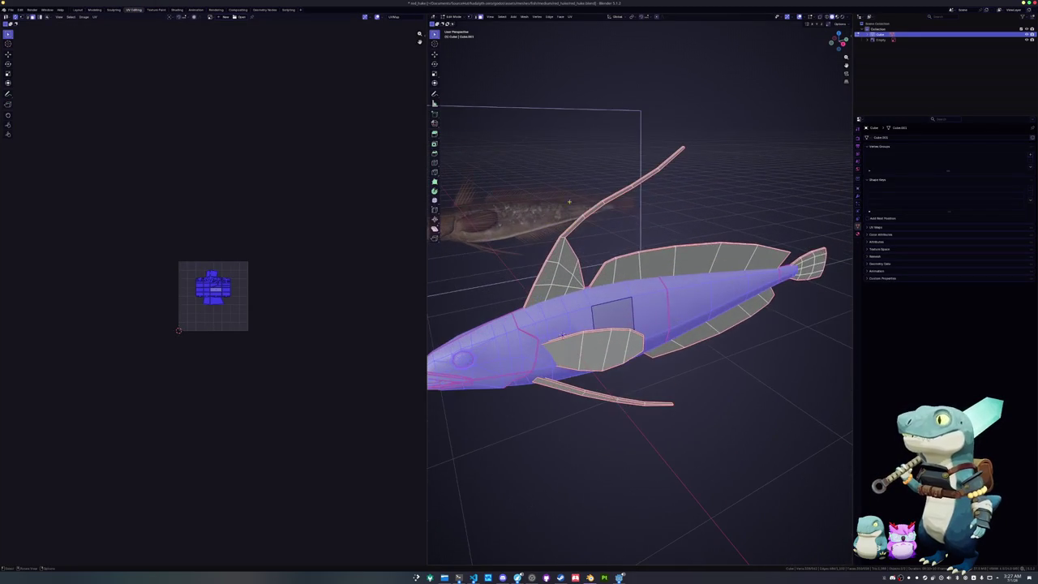
left_click(569, 16)
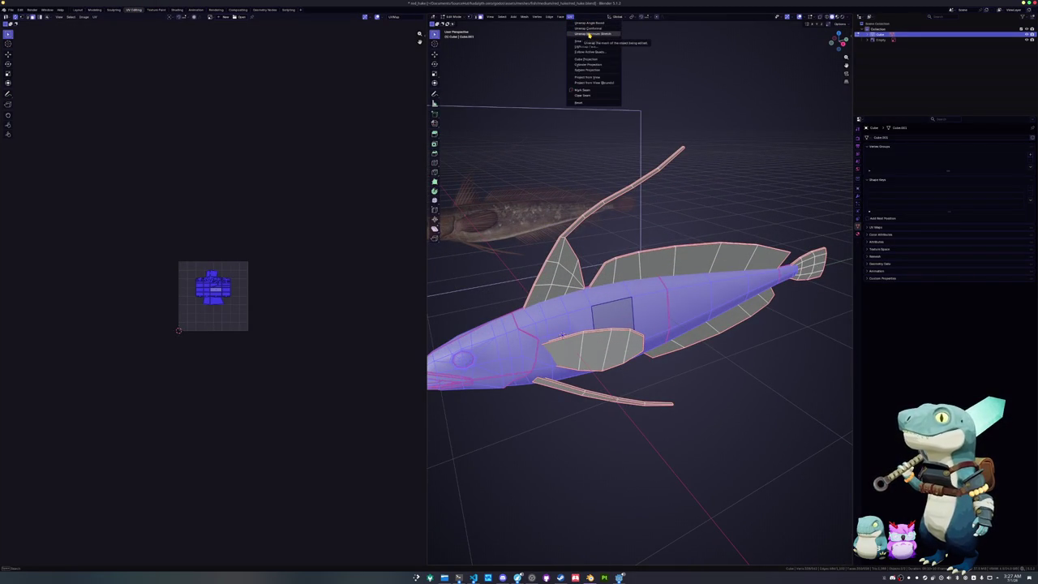
left_click(588, 34)
key("Home")
- Select the linked islands of the body sides, lower fins, tail and dorsal fin
key("alt+a")
key("a")
key("alt+a")
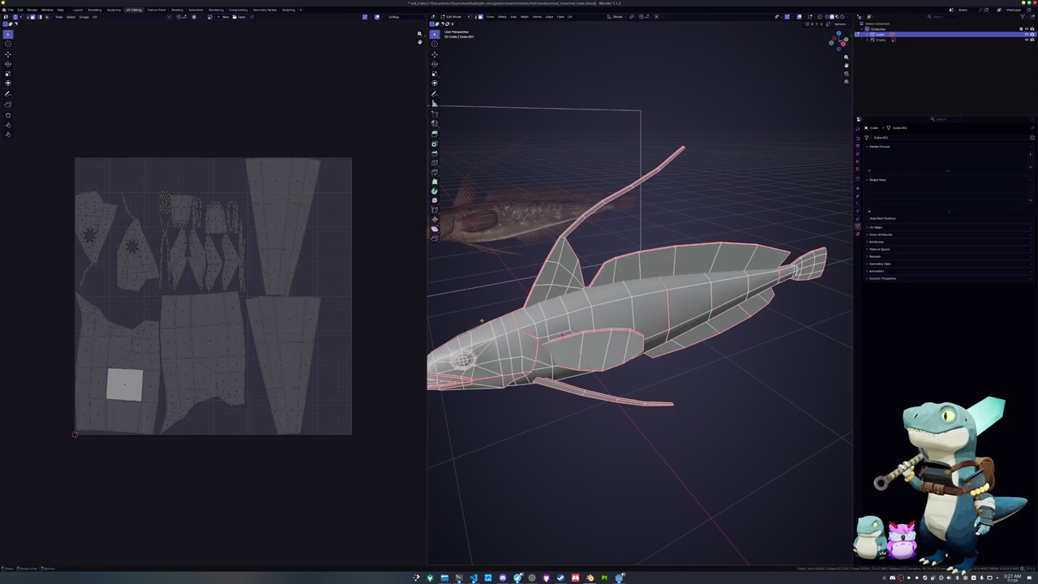
left_click(593, 350)
left_click(609, 396, "shift")
left_click(696, 335, "shift")
left_click(696, 258, "shift")
left_click(808, 262, "shift")
left_click(561, 275, "shift")
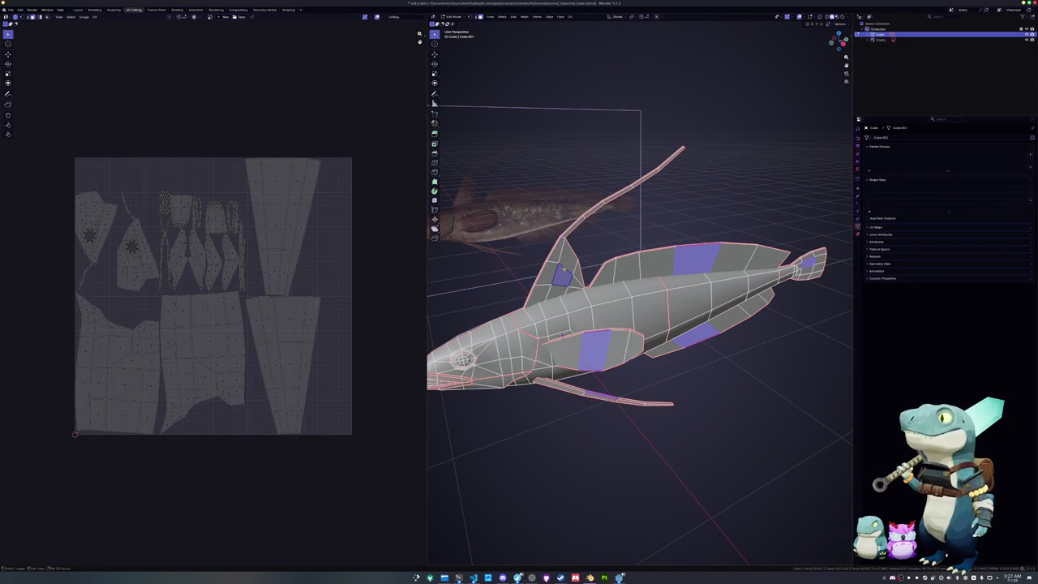
key("ctrl+l")
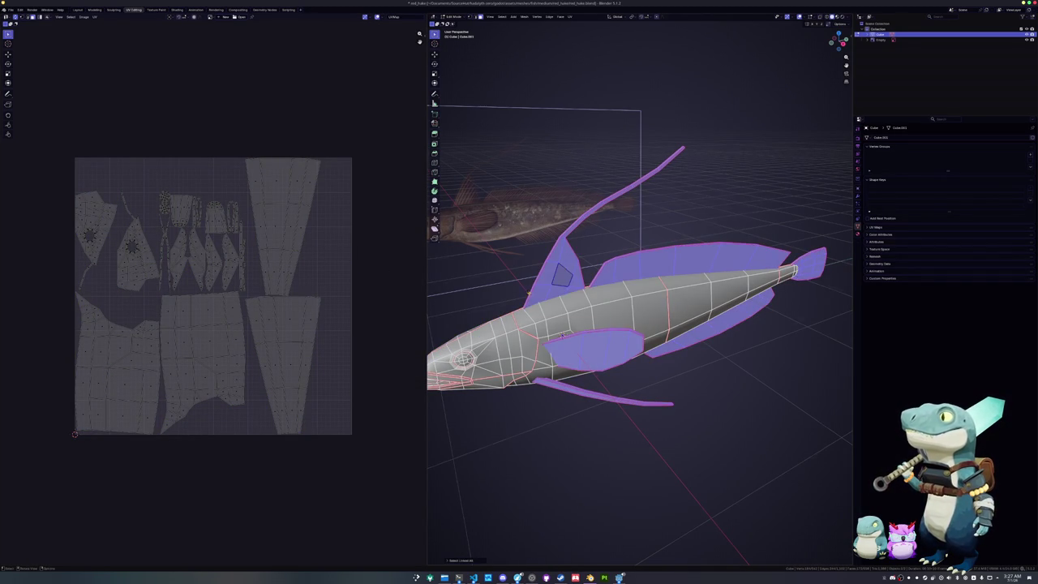
middle_click_drag(561, 335, 687, 339)
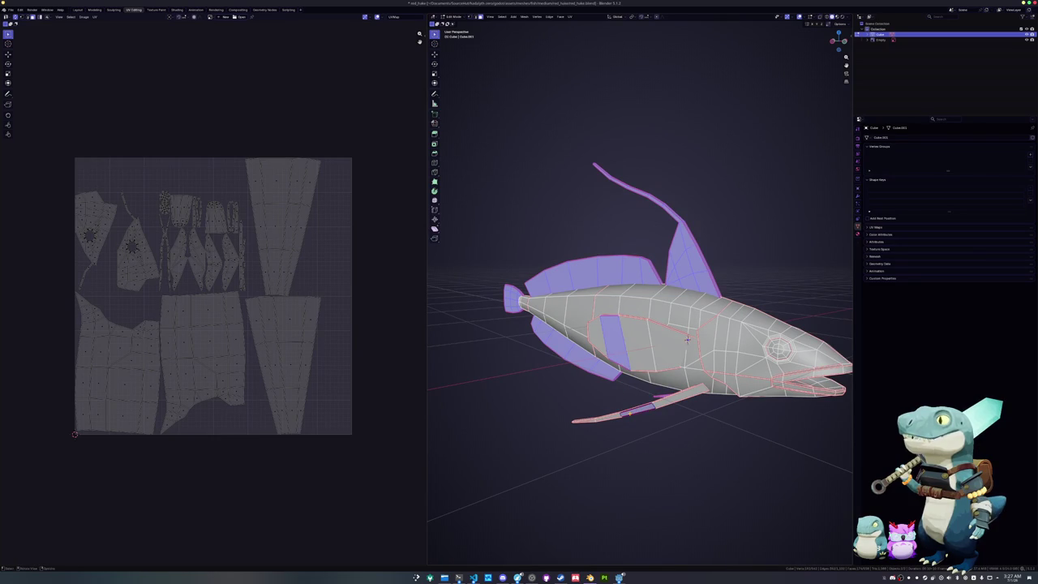
key("ctrl+l")
mouse_move(686, 339)
middle_mouse_down()
mouse_move(588, 418)
mouse_move(581, 406)
mouse_move(600, 398)
mouse_move(615, 419)
mouse_move(610, 396)
mouse_move(619, 398)
middle_mouse_up()
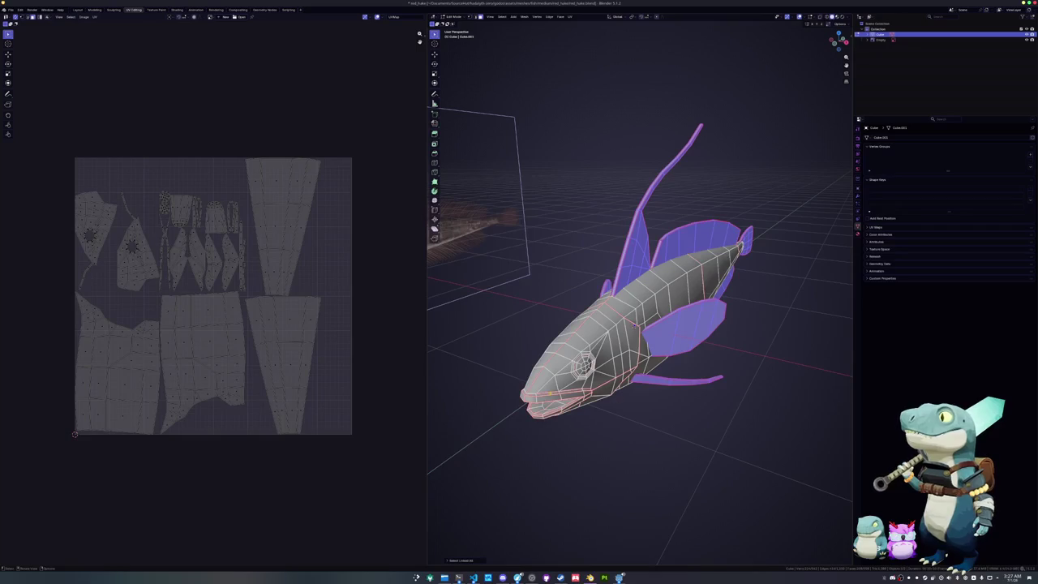
- Unwrap the selected parts into new islands and pack all UV islands into the square
left_click(571, 17)
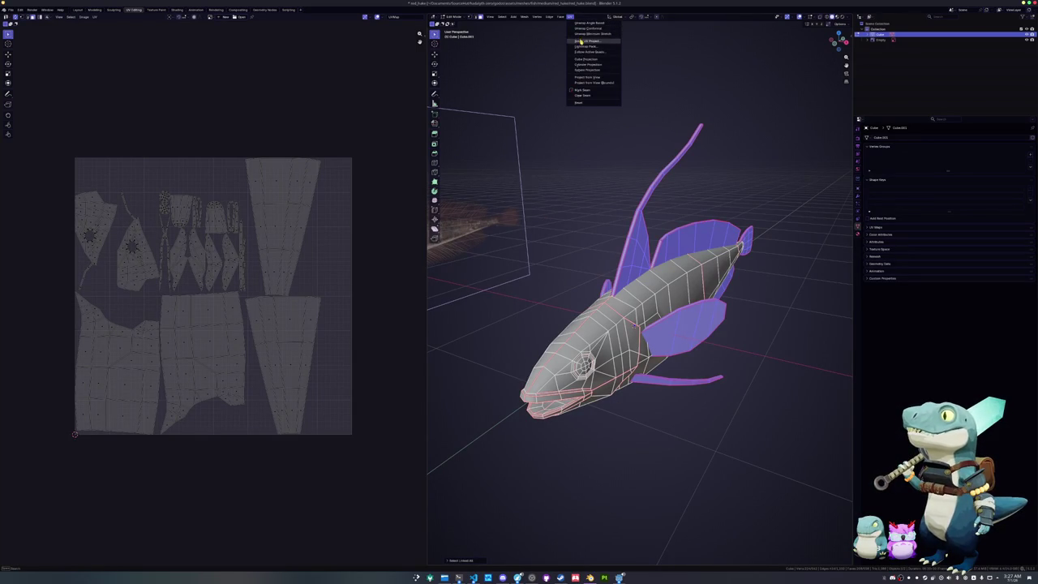
left_click(584, 24)
key("a")
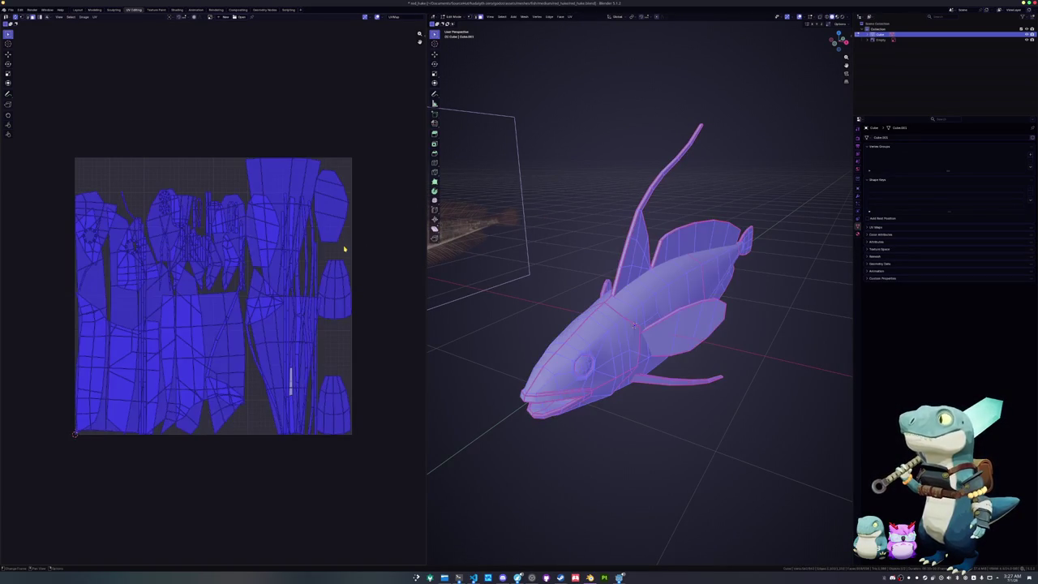
key("n")
left_click(423, 81)
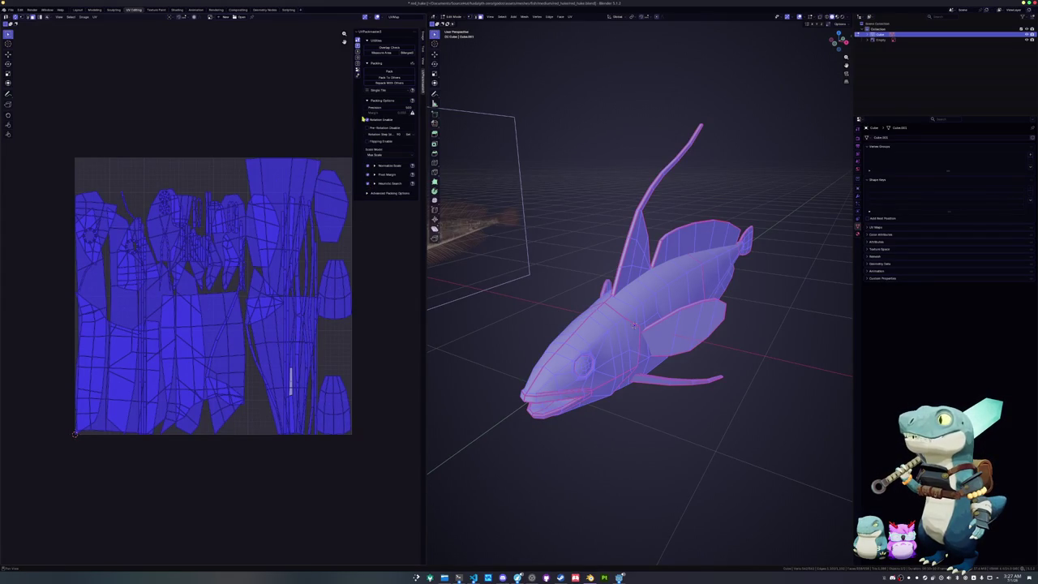
left_click(389, 71)
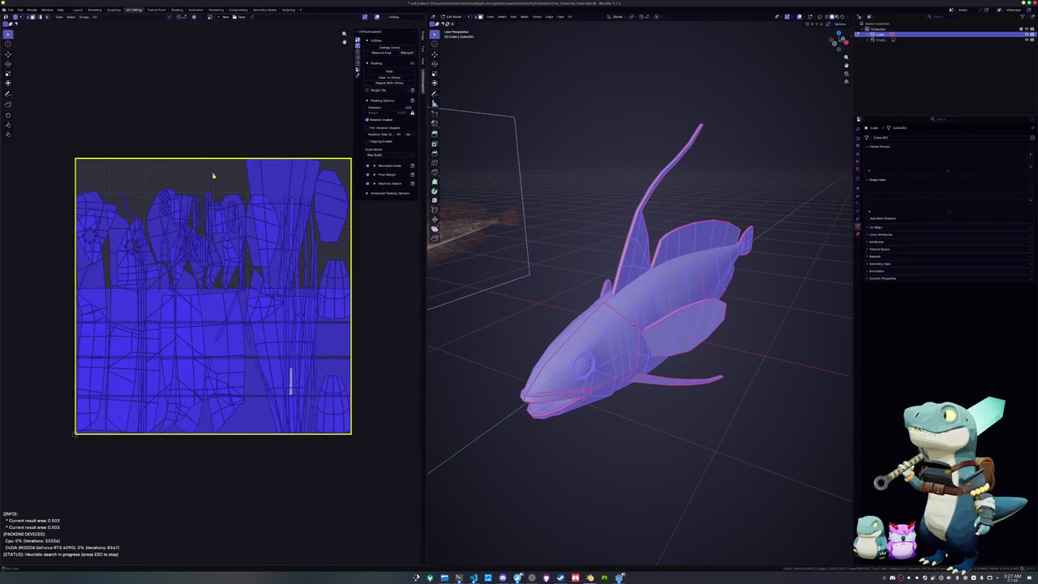
key("Escape")
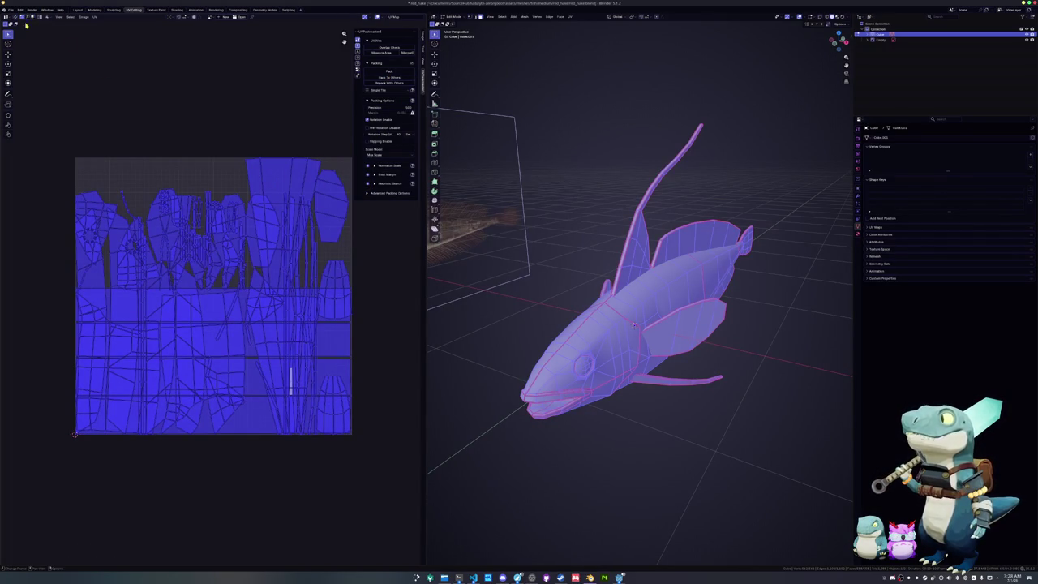
left_click(390, 71)
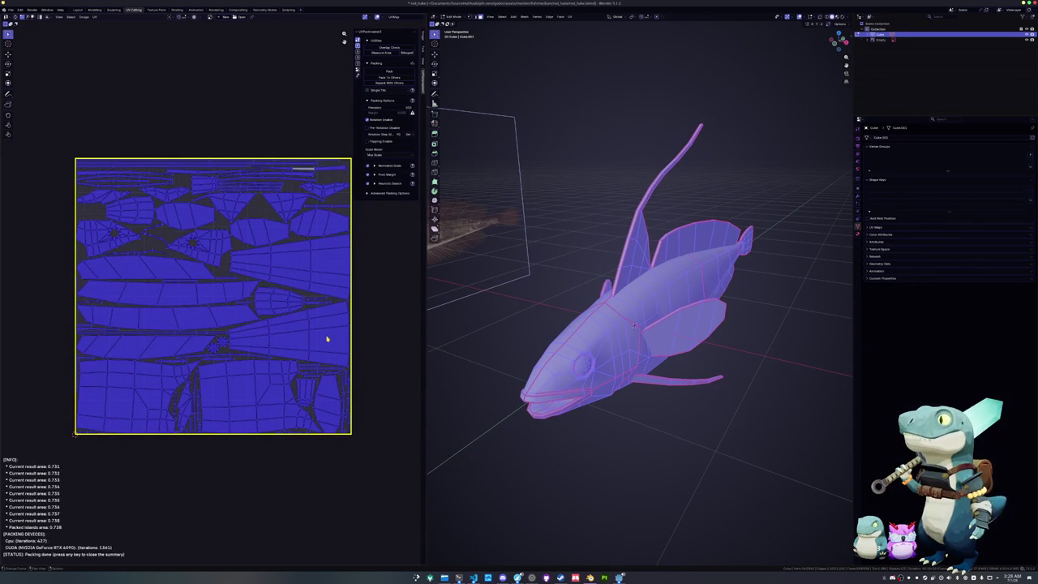
key("Escape")
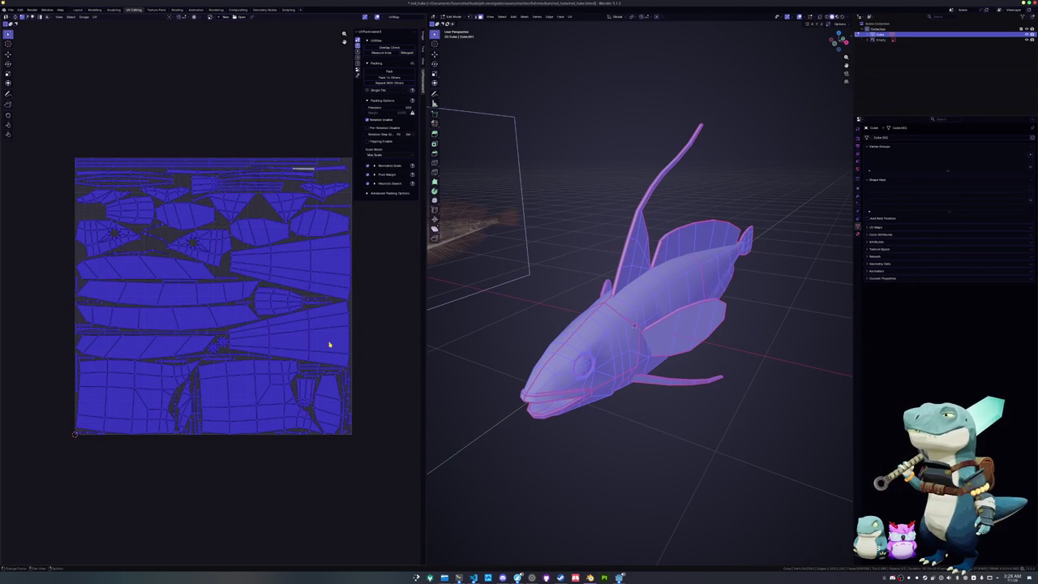
- Return the fish to Object Mode and bring up the F2 rename prompt
mouse_move(567, 349)
middle_mouse_down()
mouse_move(497, 361)
mouse_move(499, 381)
middle_mouse_up()
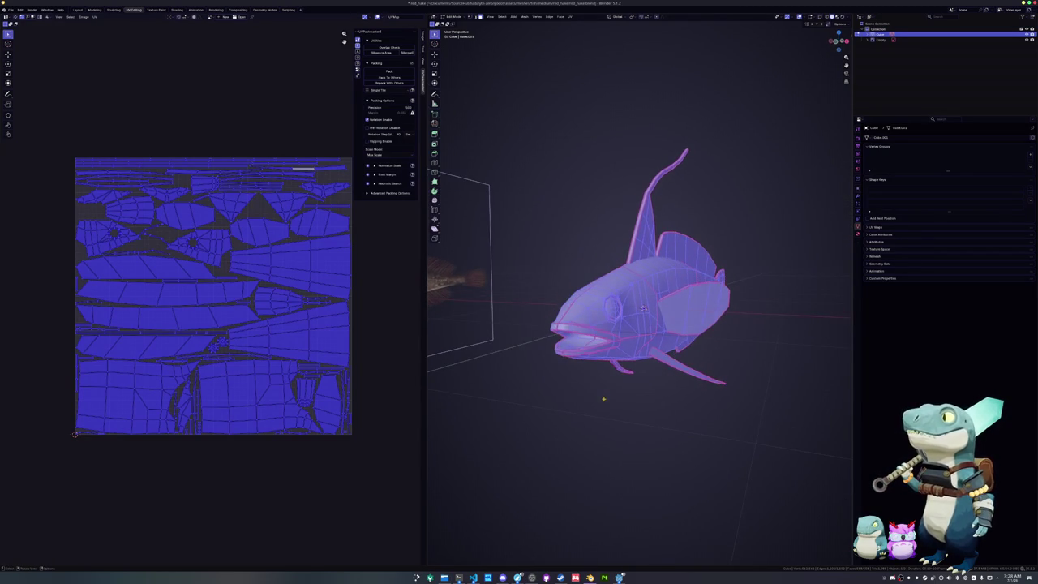
key("Tab")
mouse_move(604, 402)
middle_mouse_down()
mouse_move(593, 412)
mouse_move(512, 417)
mouse_move(609, 414)
mouse_move(595, 417)
middle_mouse_up()
key("Tab")
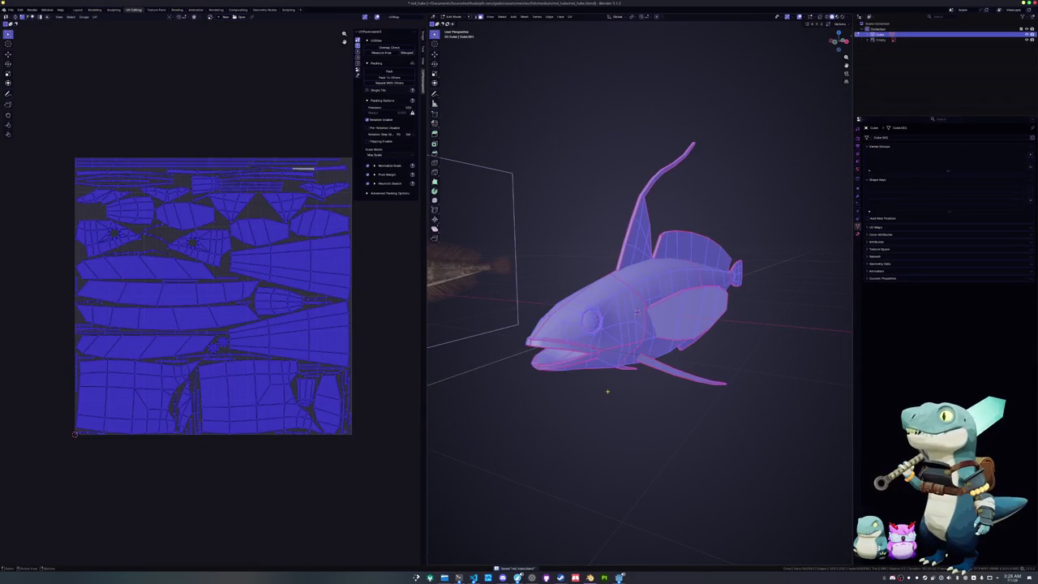
key("Tab")
key("F2")
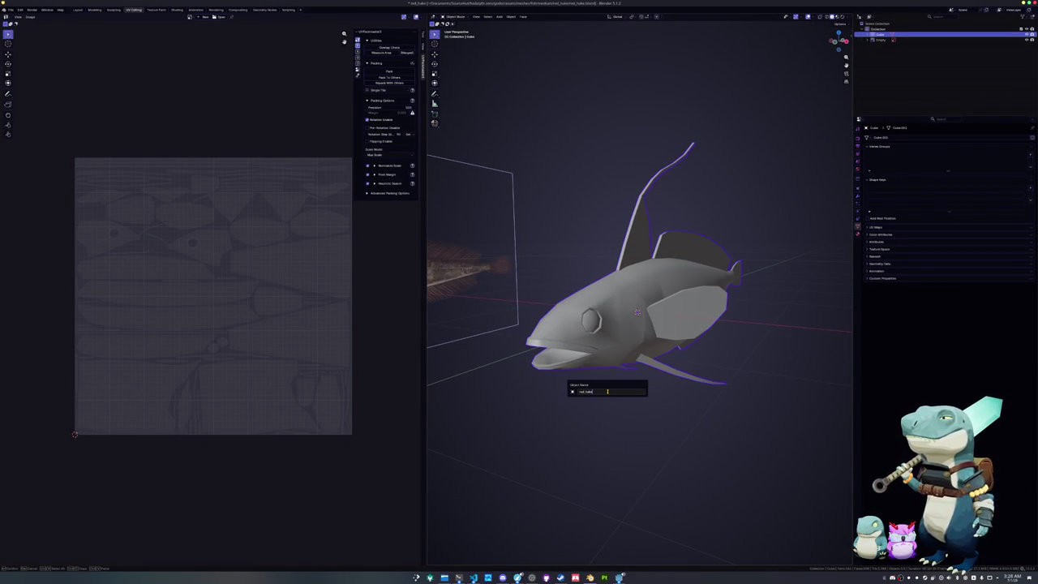
- Confirm the object name red_hake, then rename the fish's material to red_hake
key("Return")
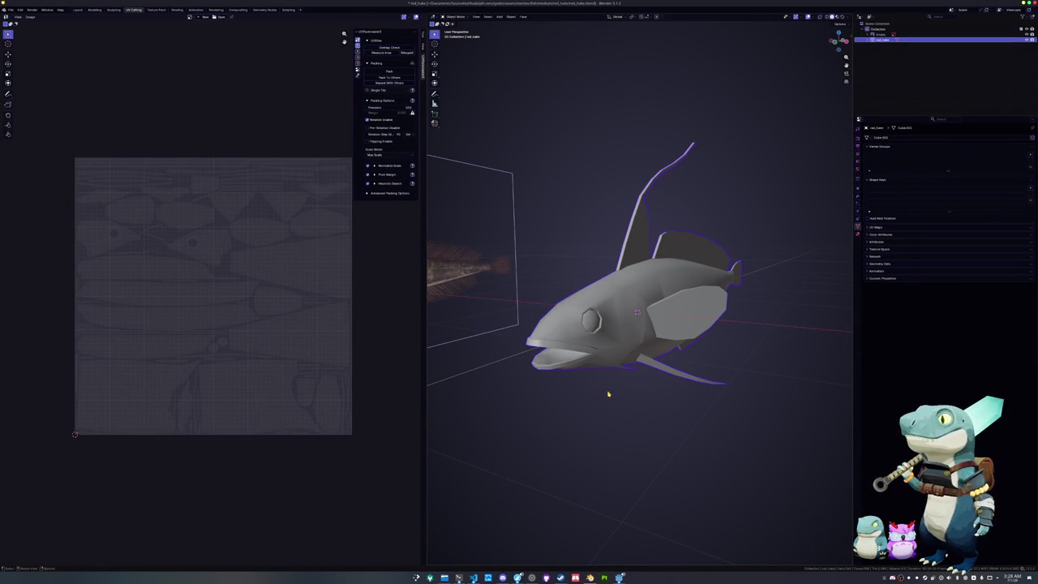
key("F2")
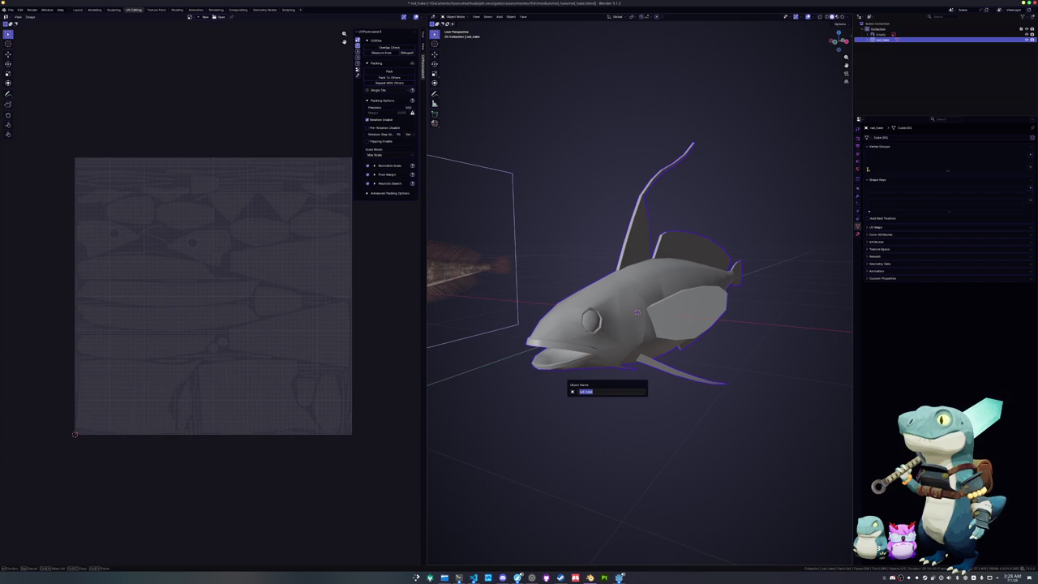
key("ctrl+Tab")
left_click(894, 160)
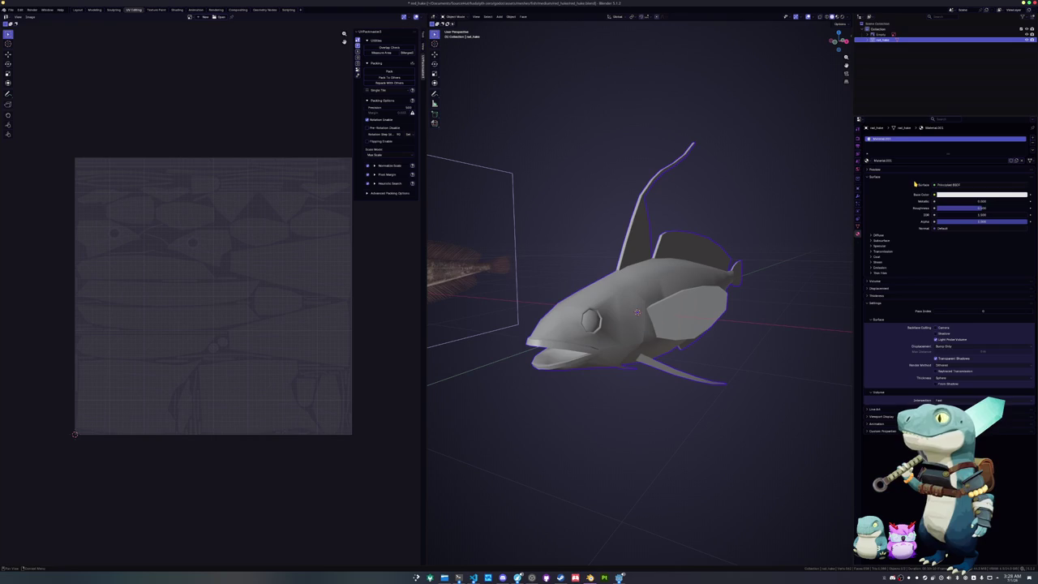
double_click(904, 160)
type("red_hake")
- Name the material red_hake, apply the fish's object transforms and save the blend file
key("Return")
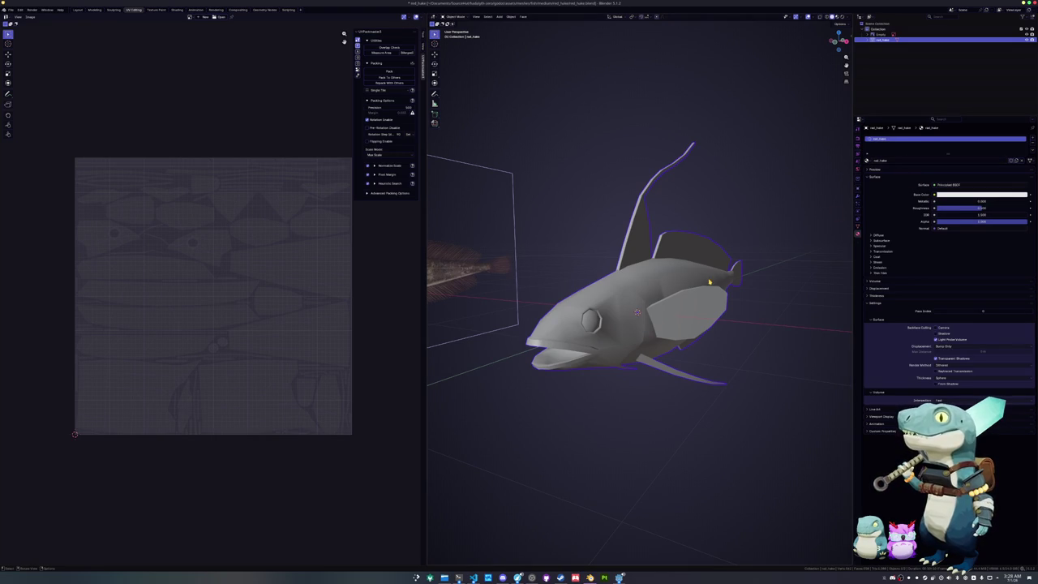
middle_click_drag(685, 295, 682, 302)
key("ctrl+a")
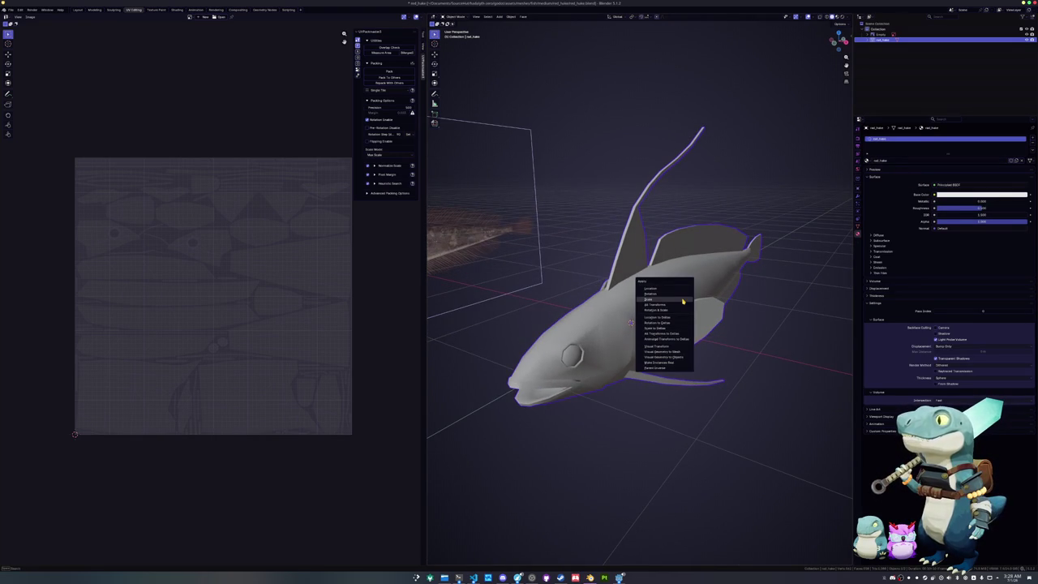
key("Escape")
right_click(640, 312)
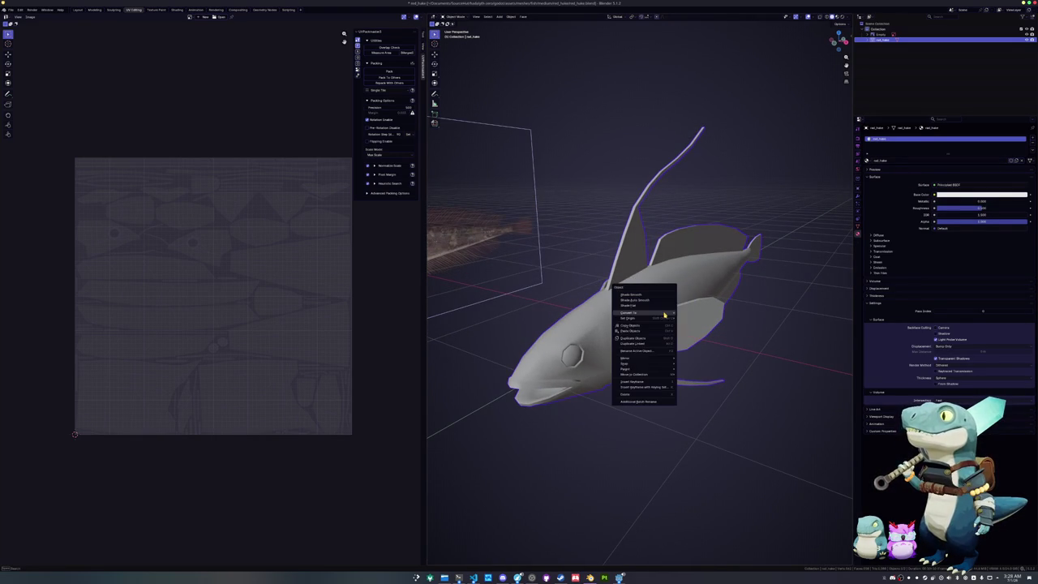
key("ctrl+a")
left_click(738, 292)
key("ctrl+s")
- In the Layout workspace, move the fish along Y and view it from the right side
left_click(78, 10)
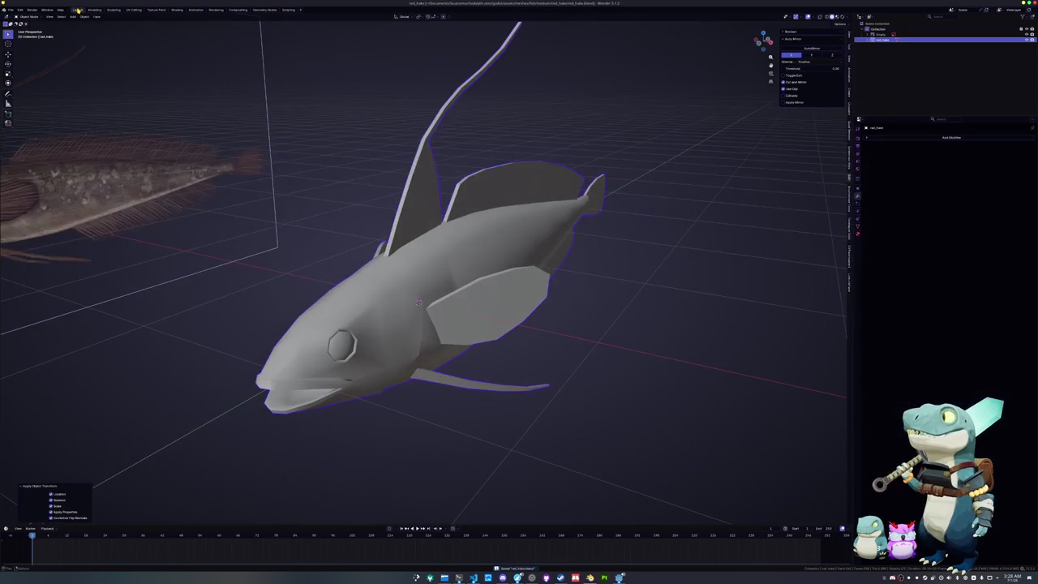
middle_click_drag(388, 241, 389, 241)
key("g")
key("y")
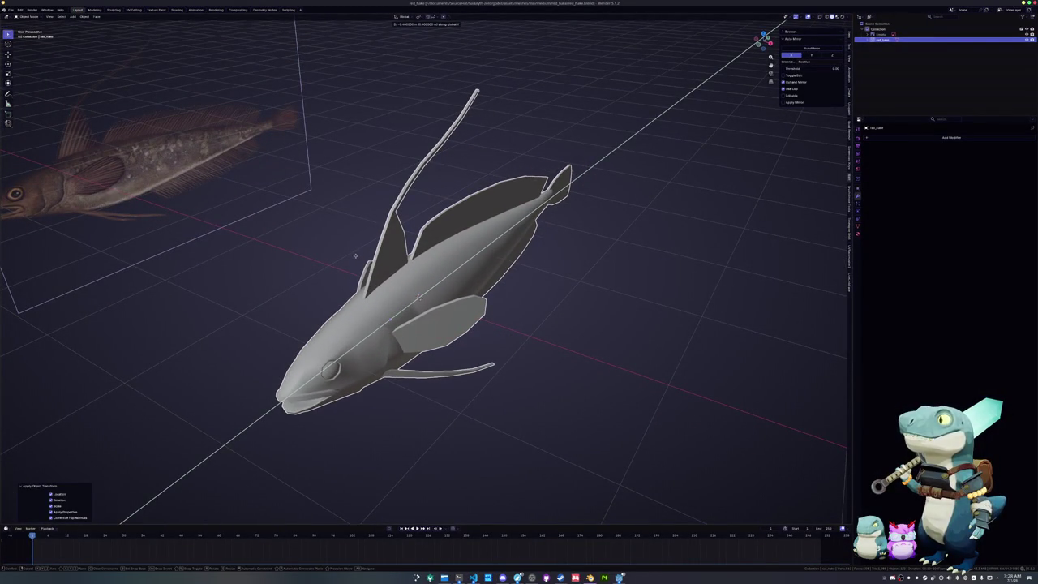
left_click(358, 254)
key("KP_3")
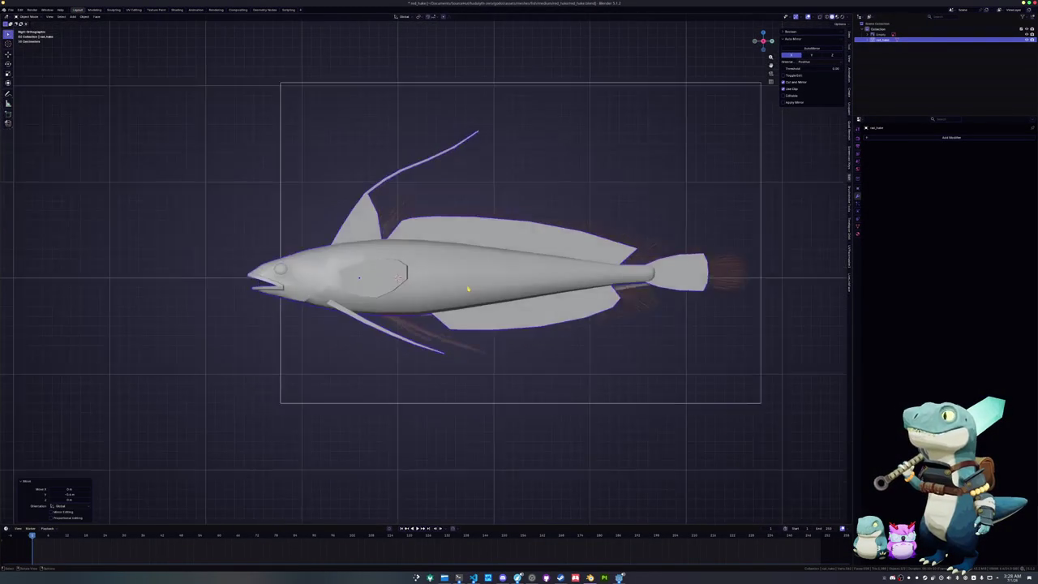
mouse_move(359, 278)
middle_mouse_down()
mouse_move(654, 157)
mouse_move(684, 132)
mouse_move(746, 201)
middle_mouse_up()
- Scale the fish down in two passes to match the reference
key("s")
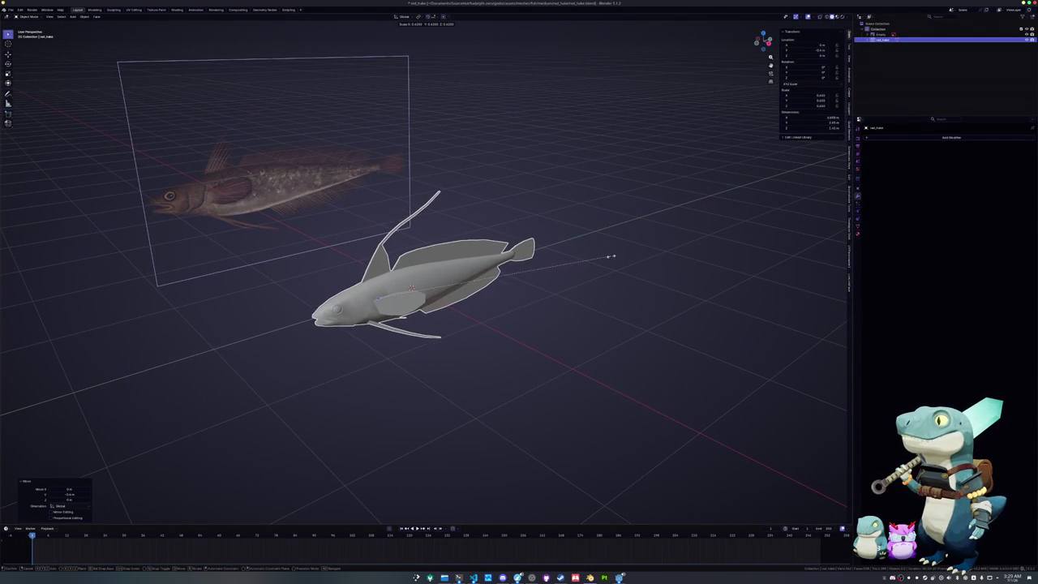
left_click(822, 235)
key("s")
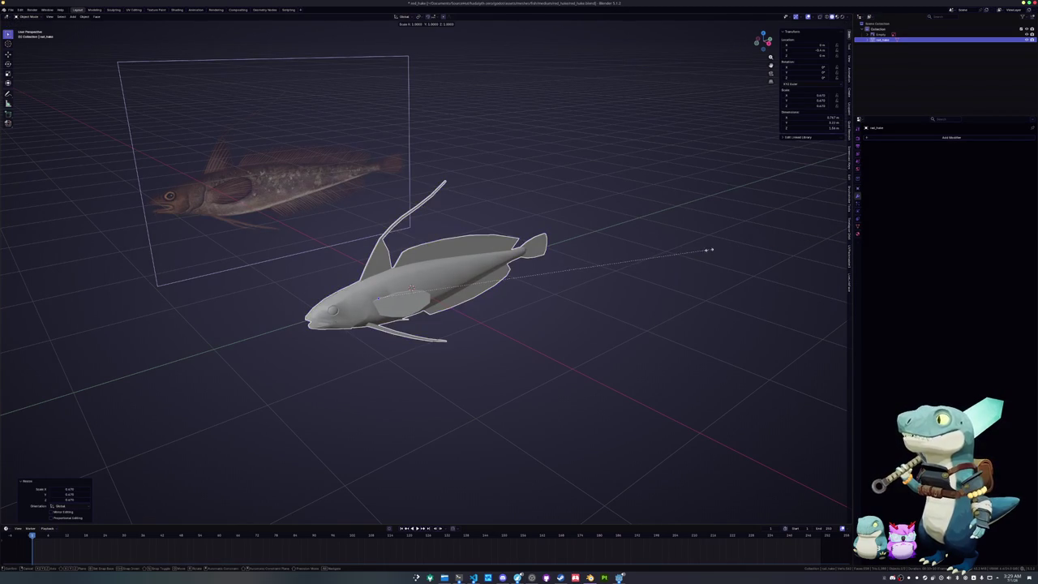
left_click(711, 250)
mouse_move(711, 249)
middle_mouse_down()
mouse_move(708, 268)
mouse_move(624, 281)
mouse_move(634, 241)
middle_mouse_up()
- Move the fish along Y until it sits beside the reference
key("g")
key("y")
left_click(735, 252)
key("g")
key("y")
left_click(621, 280)
- Apply the fish's scale and transforms, then open a terminal window
key("ctrl+a")
left_click(630, 257)
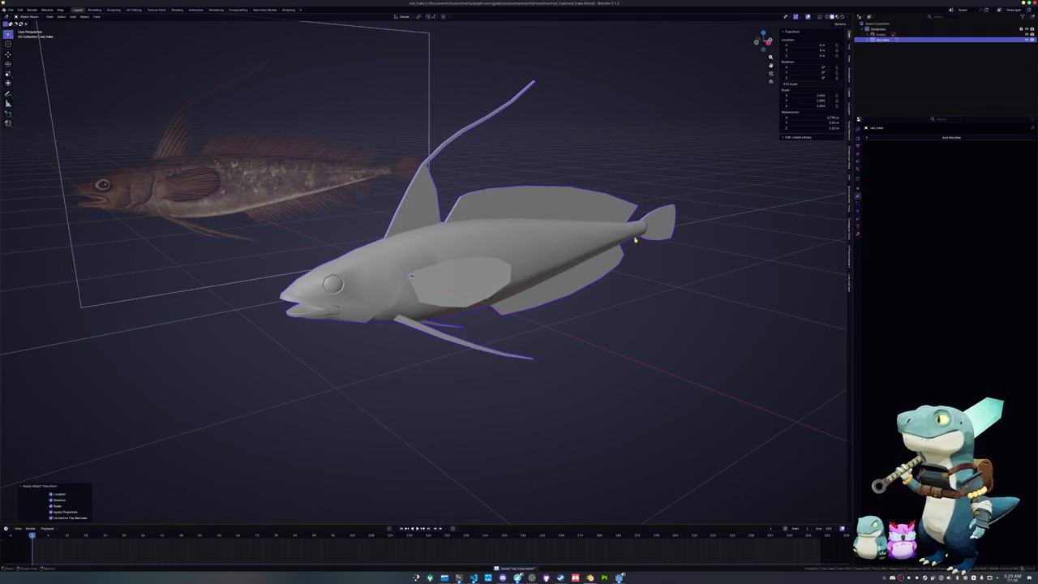
key("ctrl+alt+t")
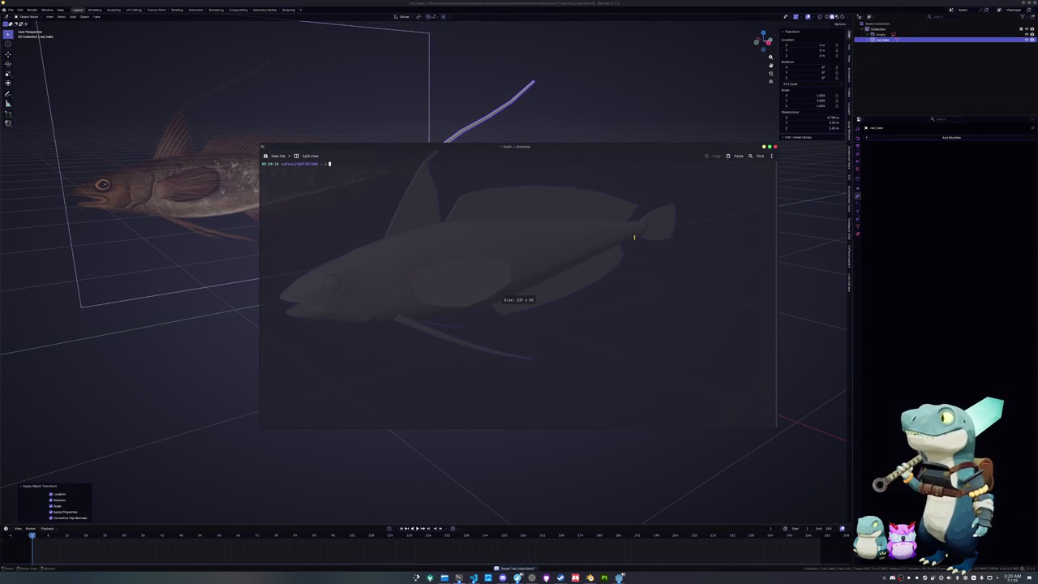
- Enter the distrobox container and try installing fastfetch with pacman
type("dis")
key("Tab")
key("Tab")
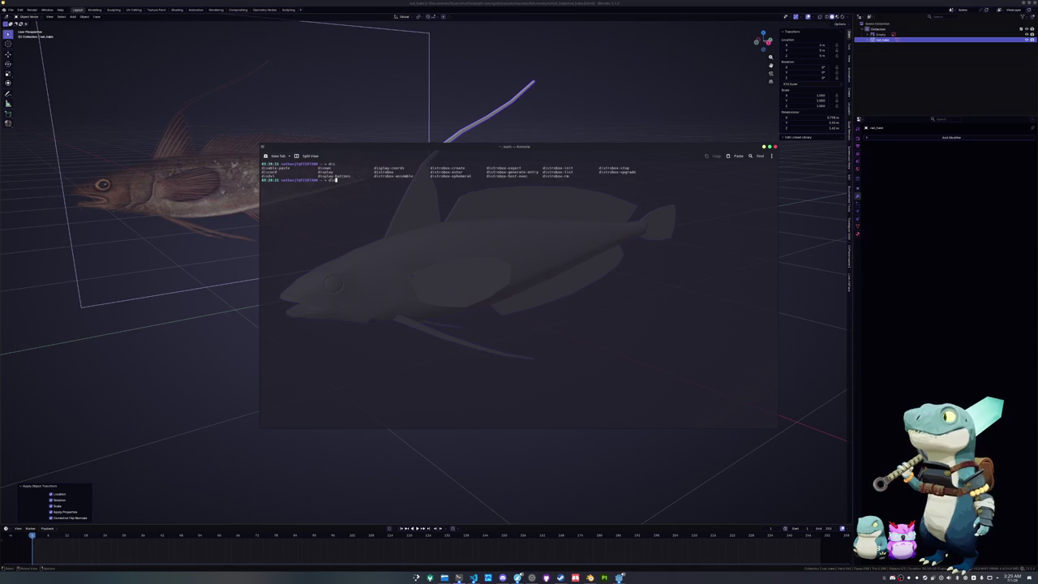
type("tro")
key("Tab")
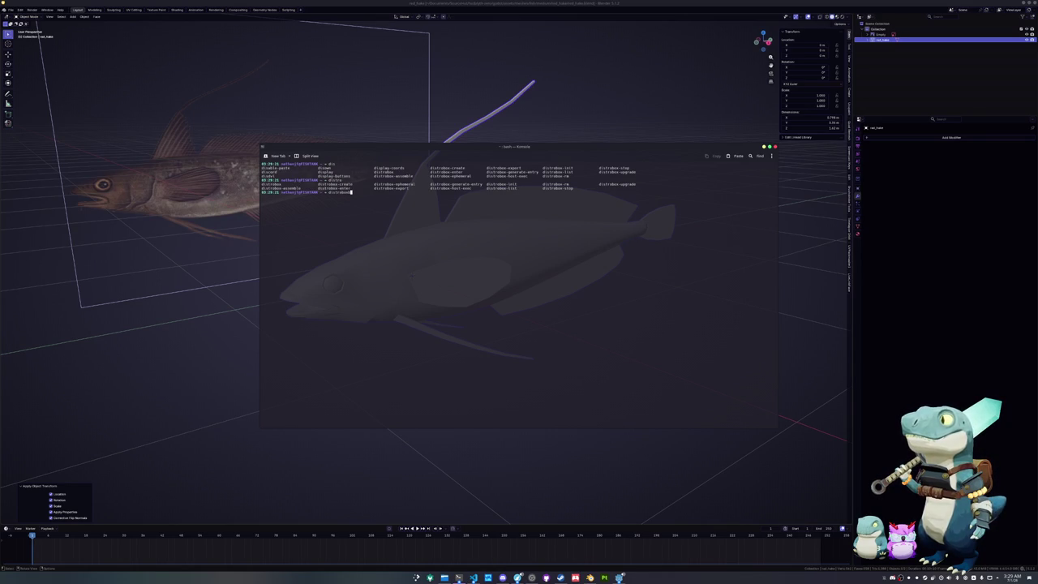
type("enter rea")
type("sudo pacman -Syu")
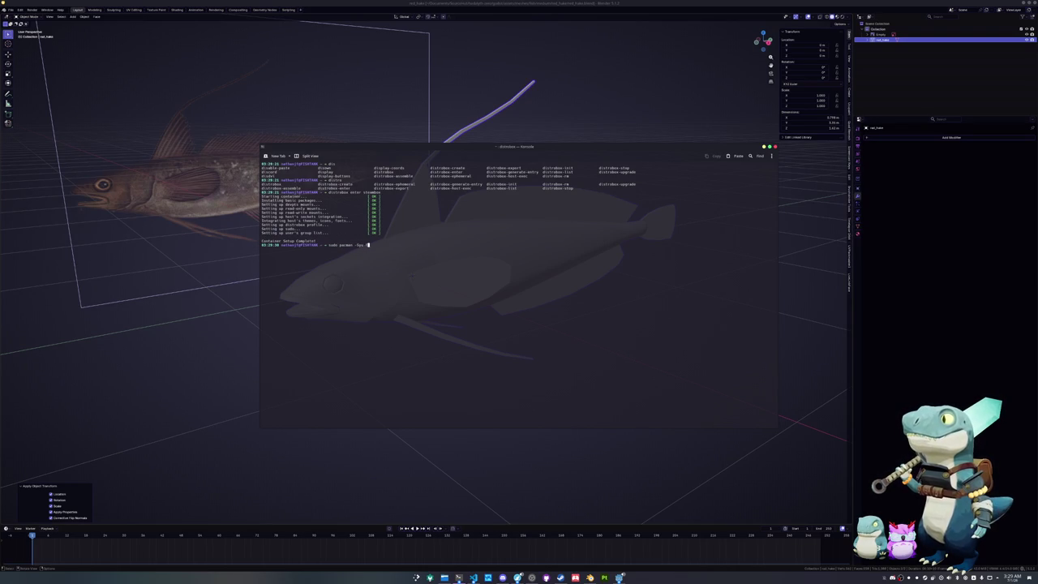
type("astfetch")
key("Return")
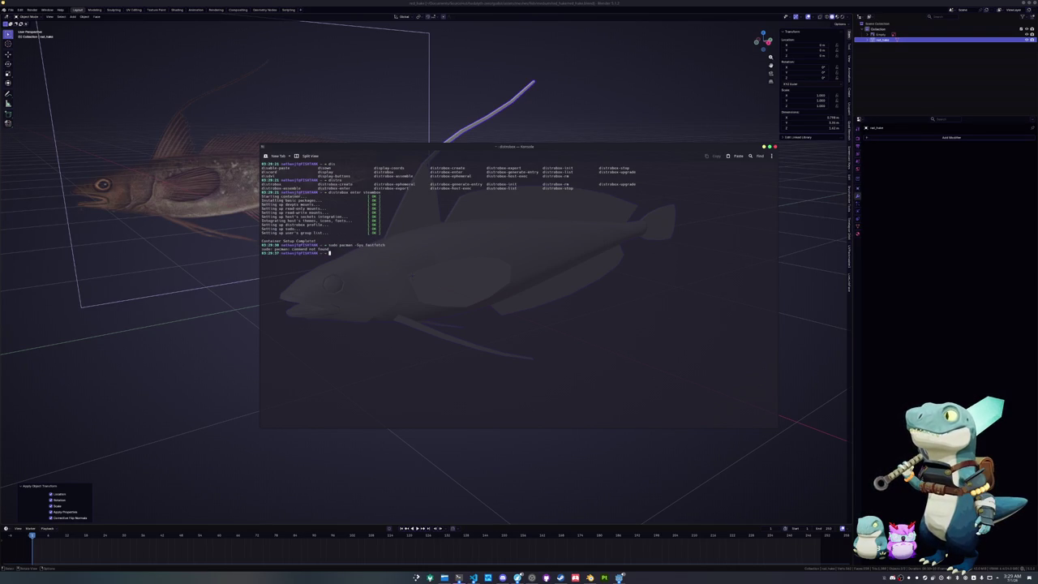
- Exit the container, clear the screen and close the Konsole window
key("Up")
key("BackSpace")
key("BackSpace")
key("BackSpace")
key("BackSpace")
key("BackSpace")
key("BackSpace")
key("BackSpace")
key("BackSpace")
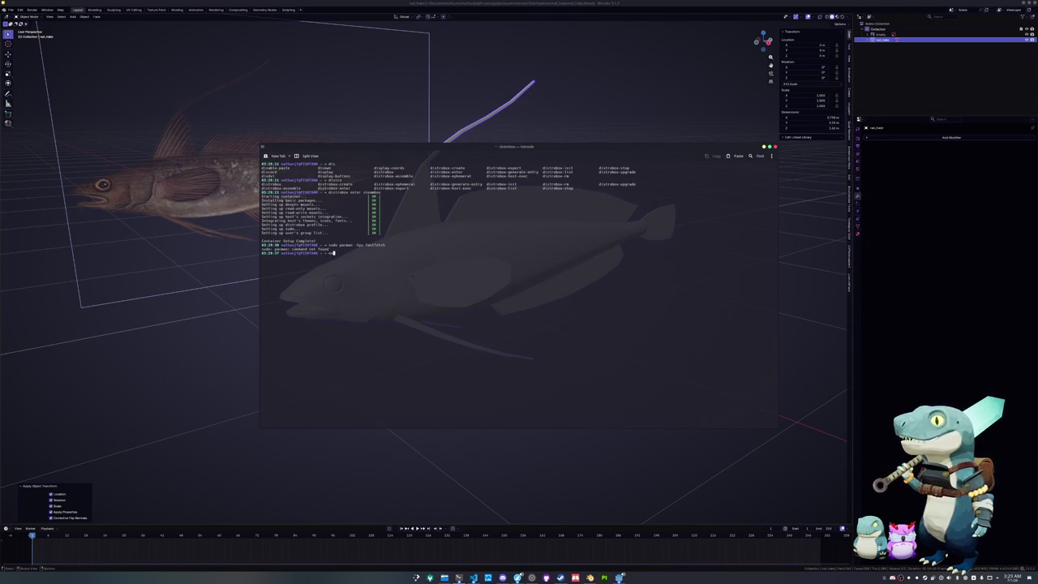
type("t")
key("Return")
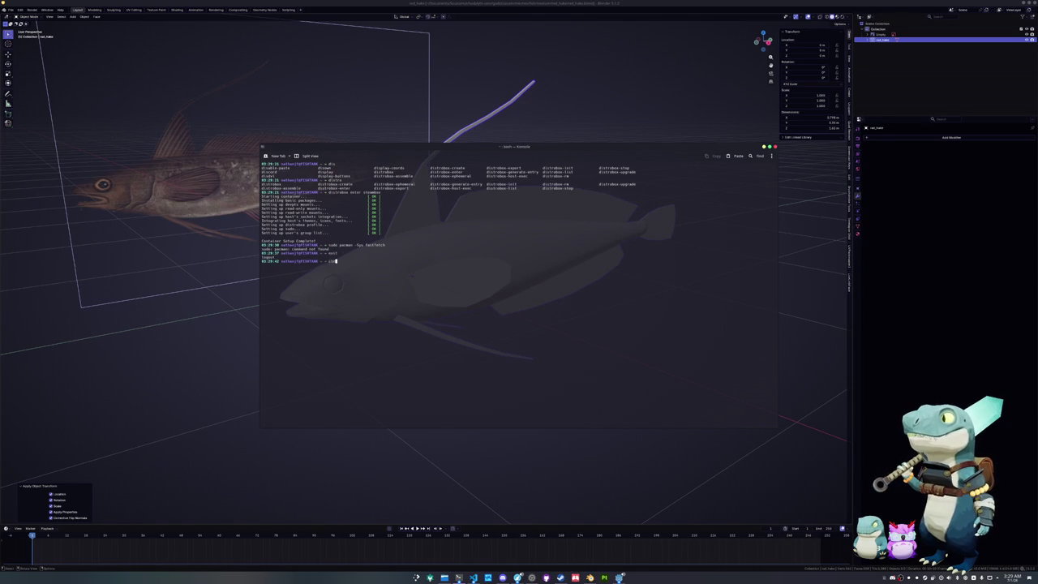
type("ear")
key("Return")
key("ctrl+d")
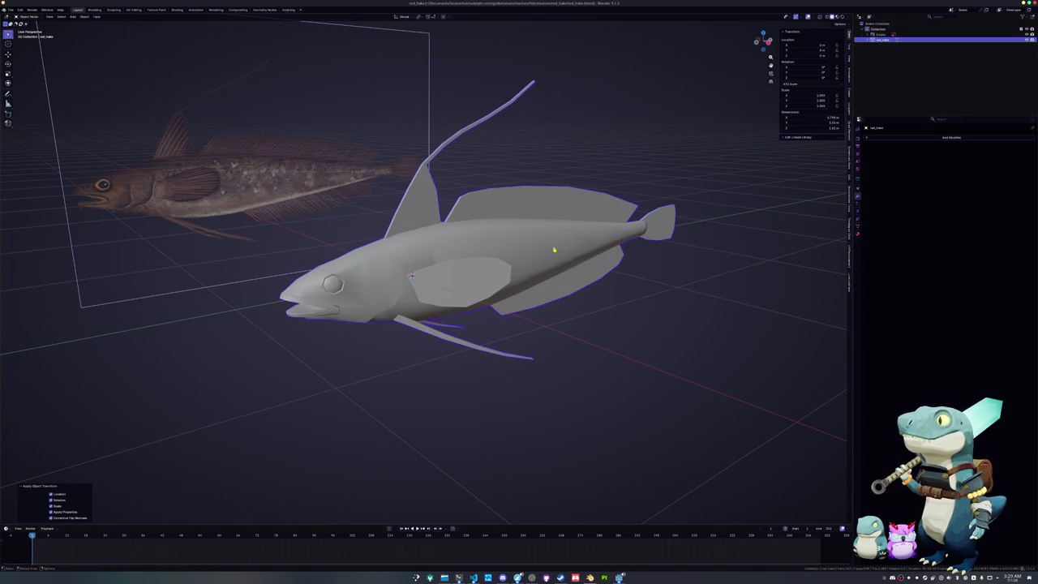
- Save red_hake.blend and add a new 'Color' attribute under the fish mesh's Color Attributes
middle_click_drag(558, 249, 548, 249)
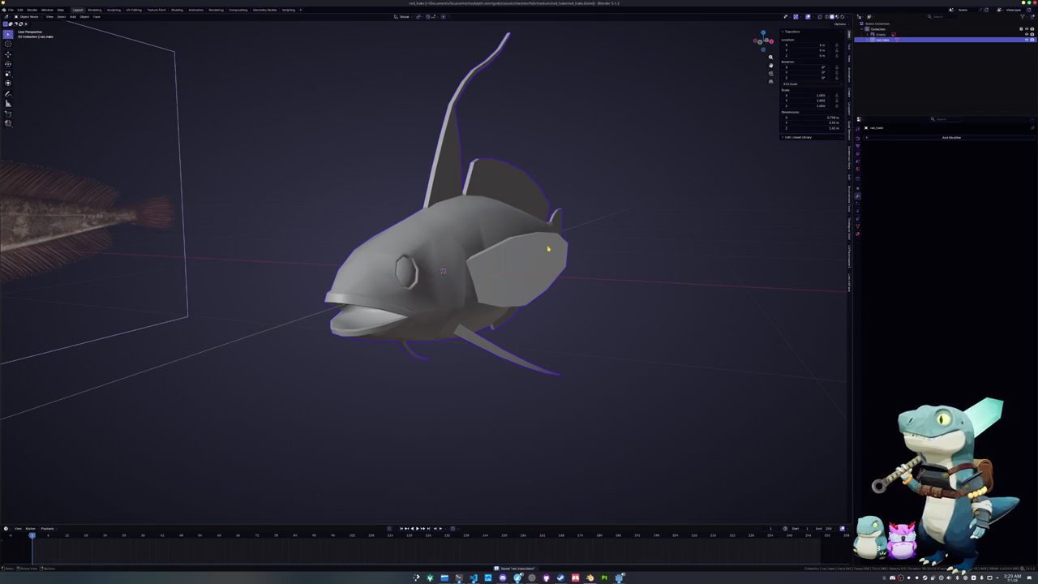
mouse_move(551, 249)
middle_mouse_down()
mouse_move(563, 234)
mouse_move(543, 258)
middle_mouse_up()
key("ctrl+s")
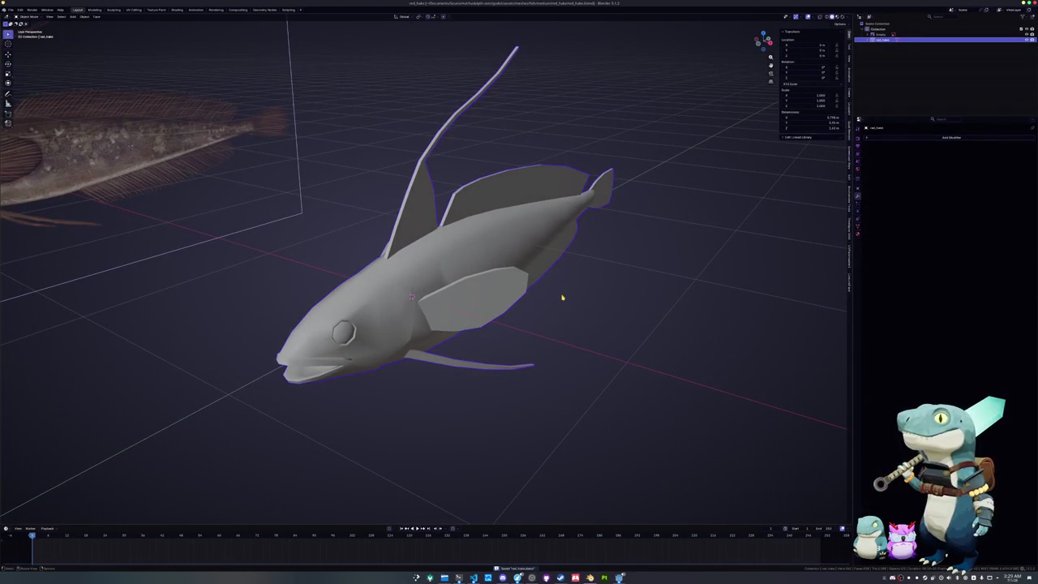
key("Tab")
left_click(858, 227)
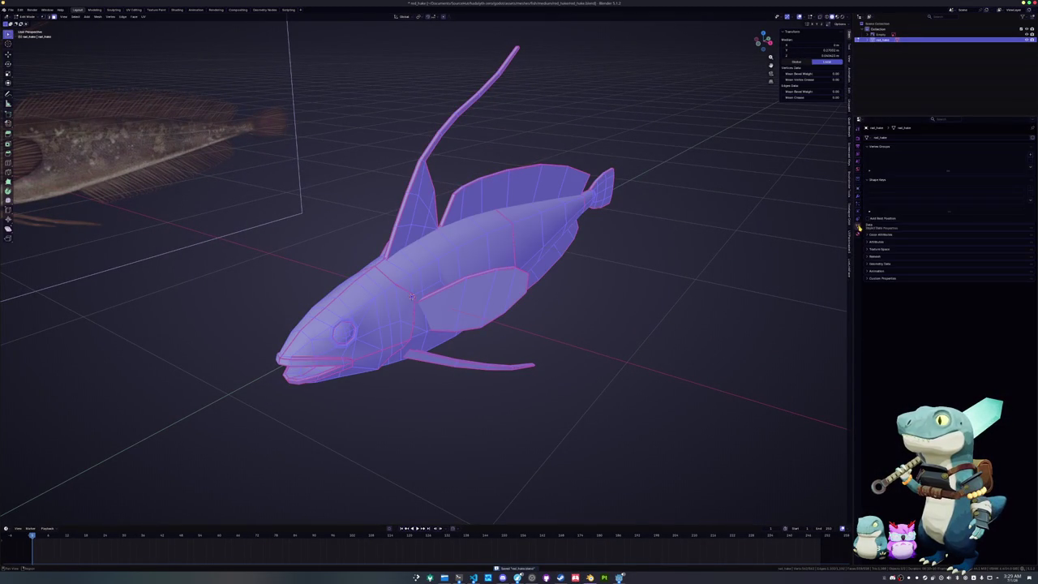
left_click(884, 234)
left_click(1029, 245)
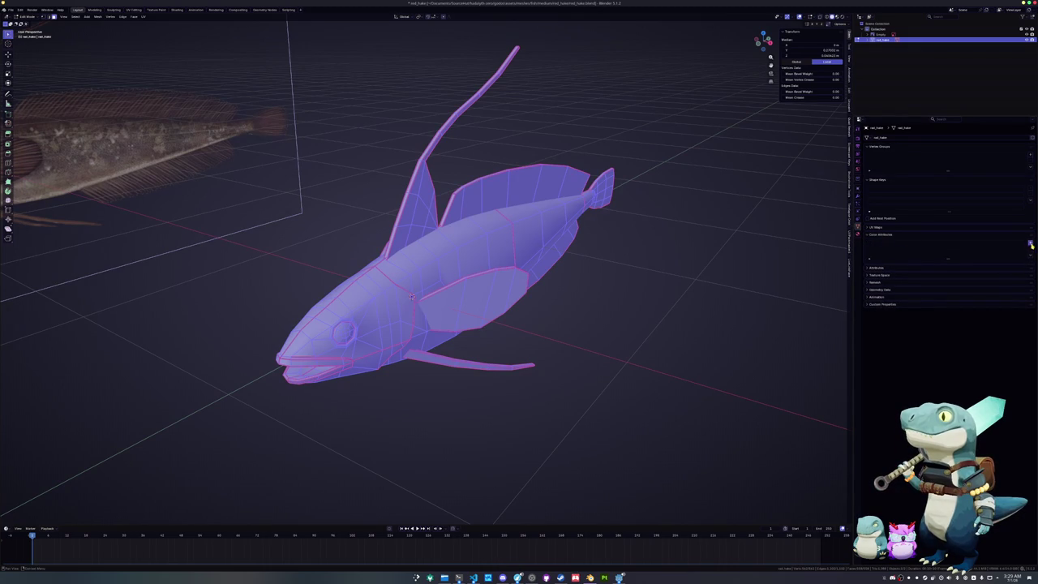
left_click(1006, 277)
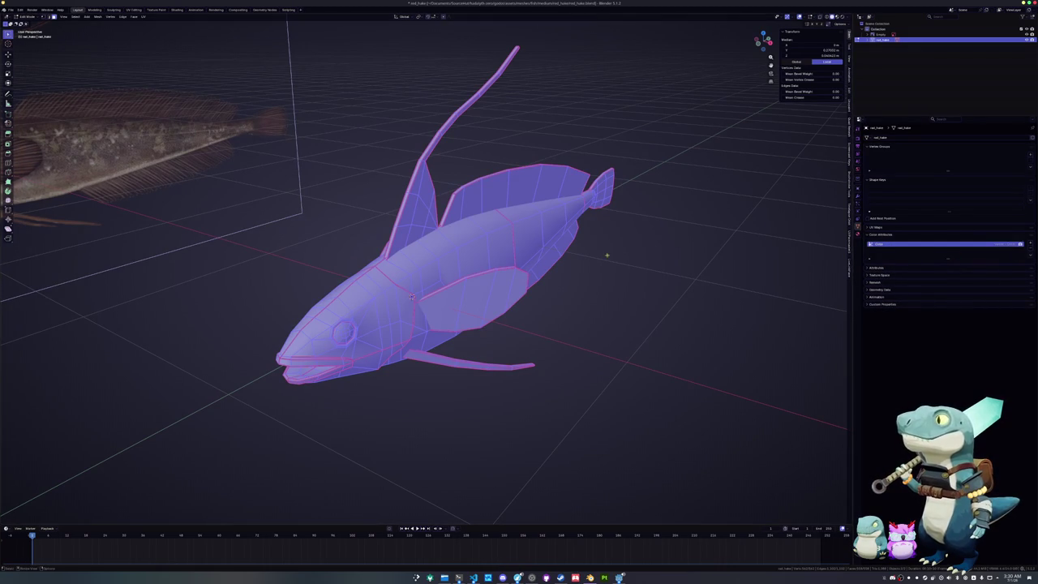
key("Tab")
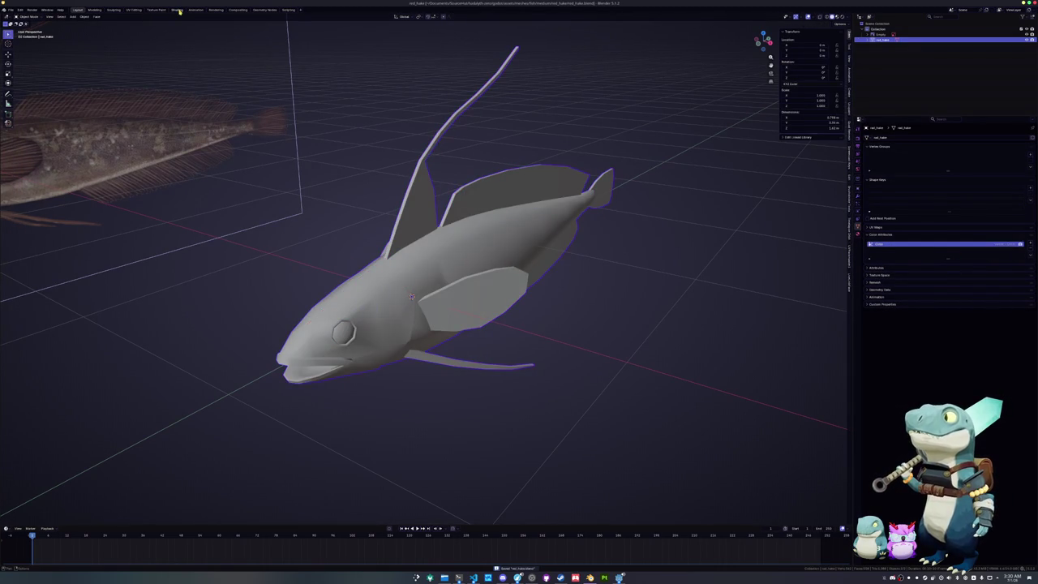
- In the Shading workspace, delete the Principled BSDF node and collapse the Material Output
left_click(178, 9)
scroll(512, 222, "up", 2)
scroll(543, 267, "up", 2)
scroll(559, 243, "up", 2)
scroll(575, 222, "up", 1)
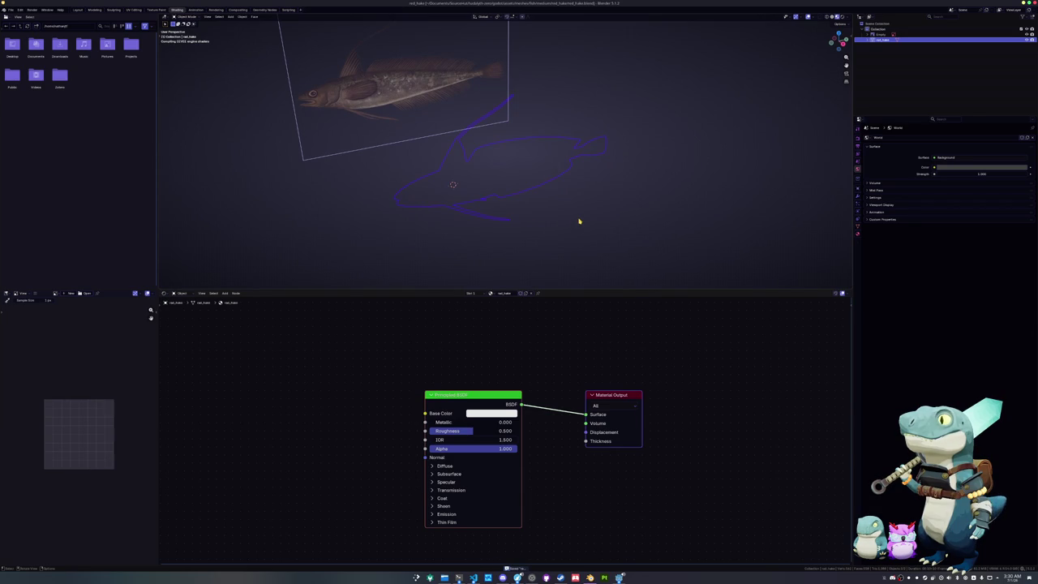
middle_click_drag(577, 222, 583, 210)
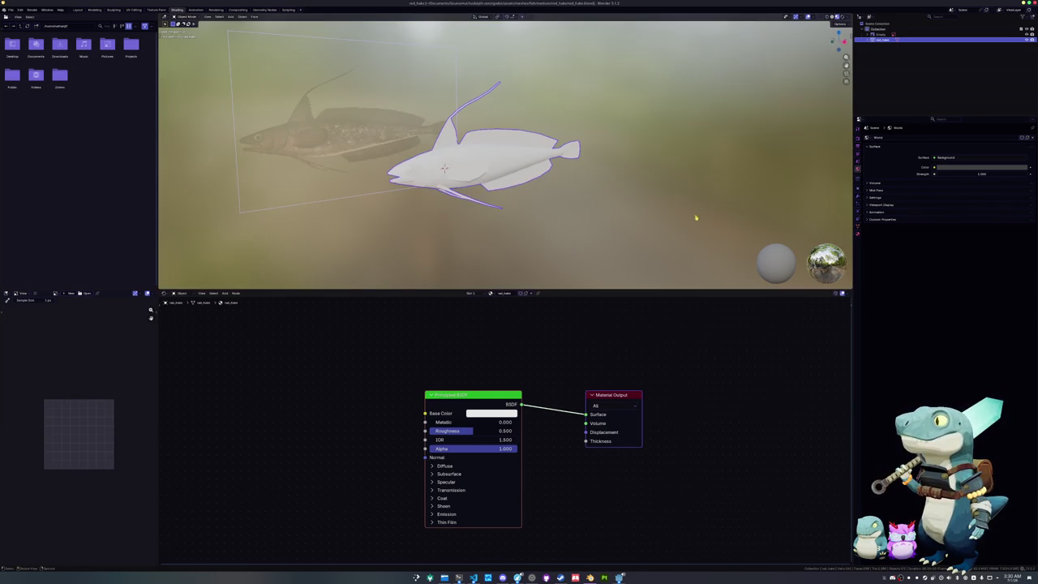
middle_click_drag(696, 217, 648, 202)
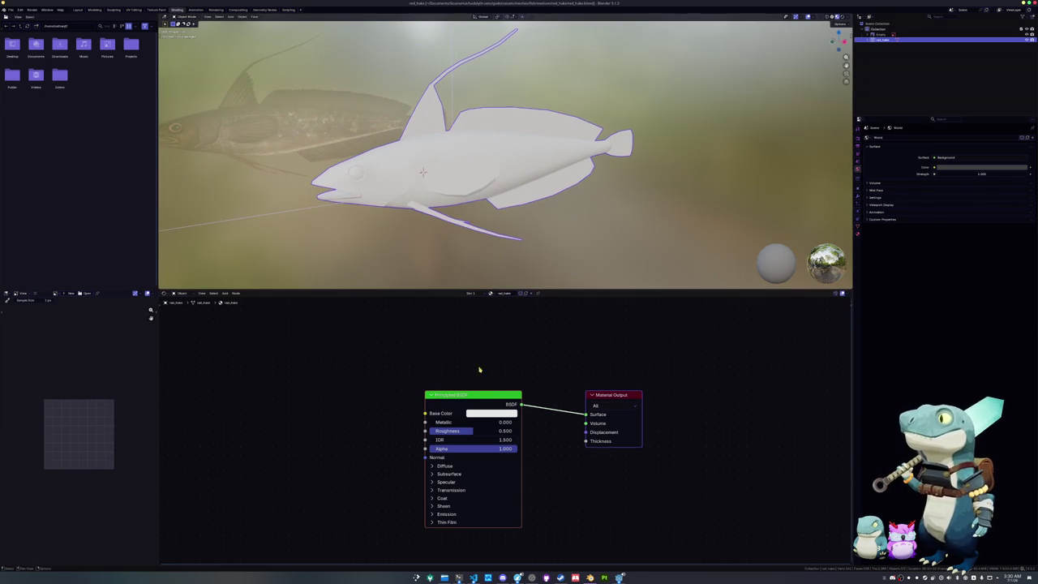
key("x")
left_click(595, 395)
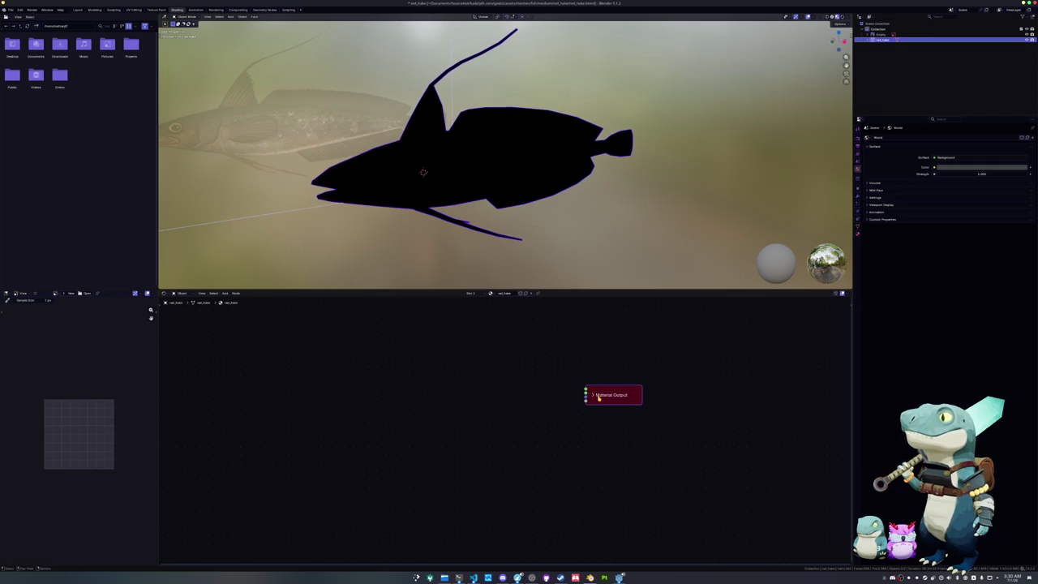
- Add a Color Attribute node and delete the stray Color node added by mistake
key("h")
key("shift+a")
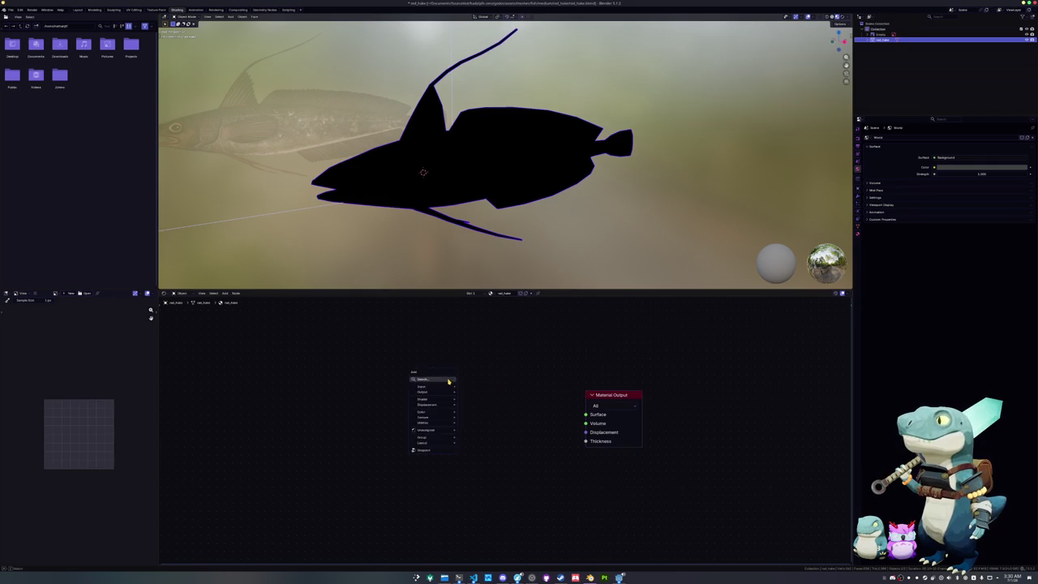
type("c")
left_click(467, 396)
left_click(413, 415)
key("shift+a")
type("c")
key("Down")
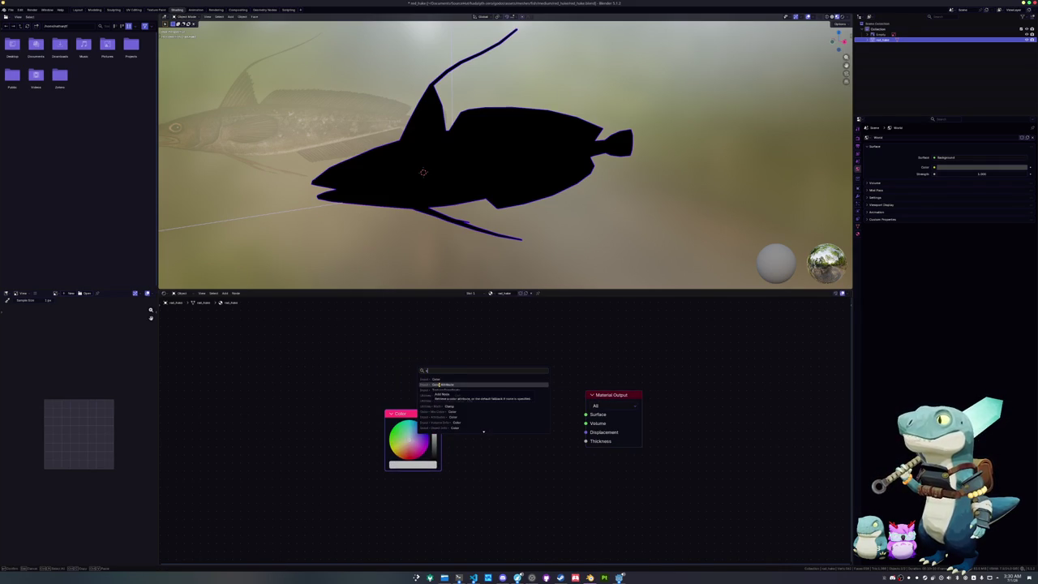
key("Return")
left_click(406, 411)
key("x")
- Add a Texture Coordinate node with Ctrl+T and delete the extra Mapping node
left_click(614, 398)
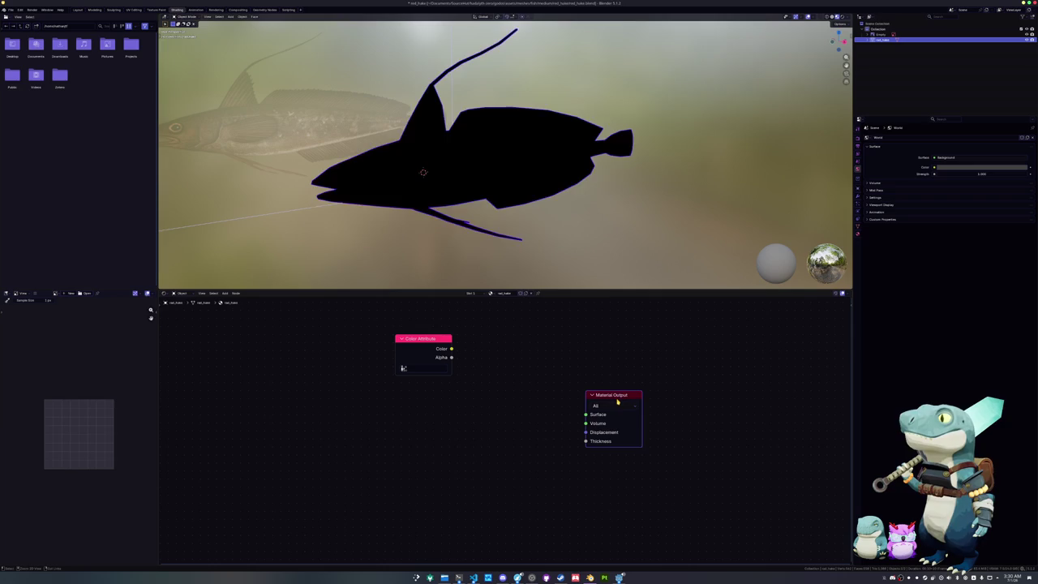
key("ctrl+t")
key("x")
key("x")
left_click(381, 413, "ctrl+shift")
- Set the attribute name to Color and switch the render engine to Cycles
left_click(415, 368)
left_click(417, 381)
left_click(858, 138)
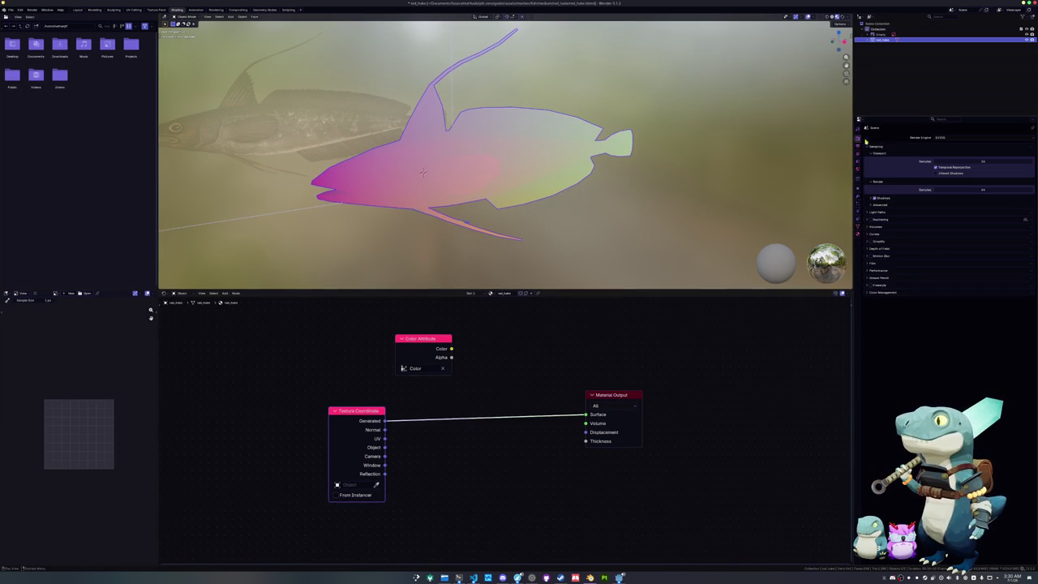
left_click(952, 138)
left_click(950, 155)
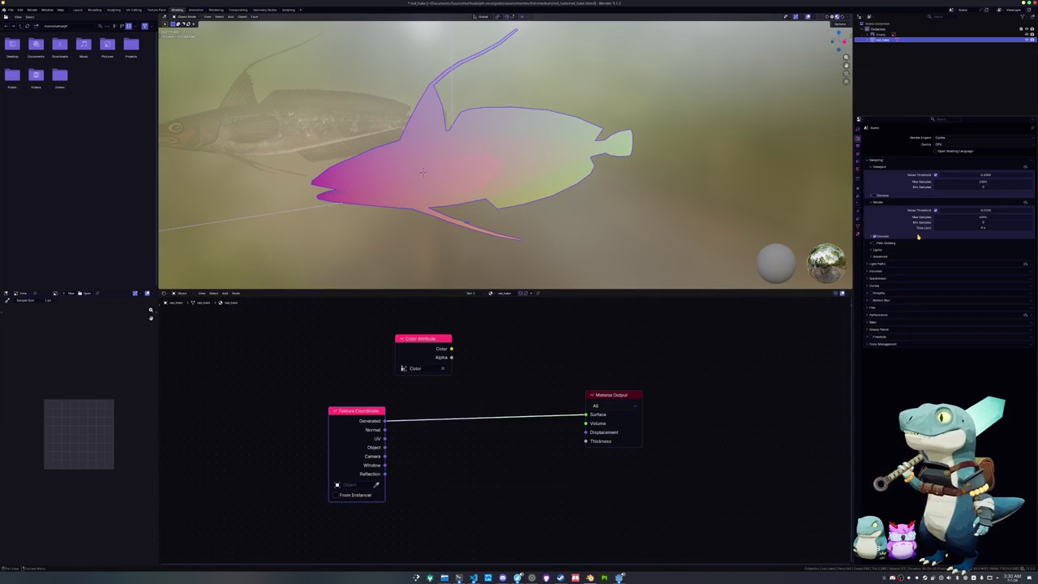
- Link the Color Attribute's Color to the Surface and apply the fish's transforms
left_click(875, 308)
left_click(880, 377)
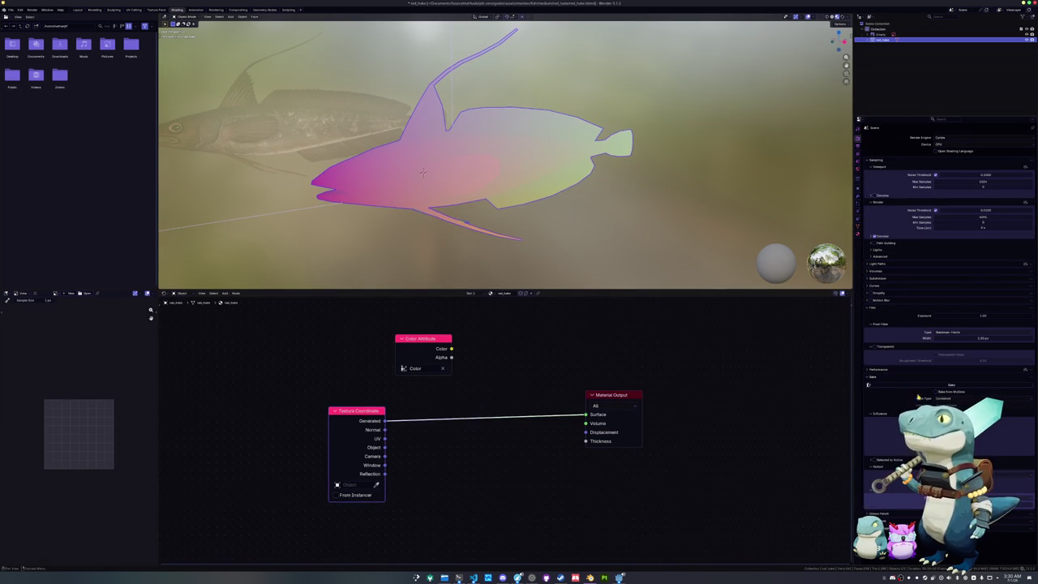
left_click(874, 466)
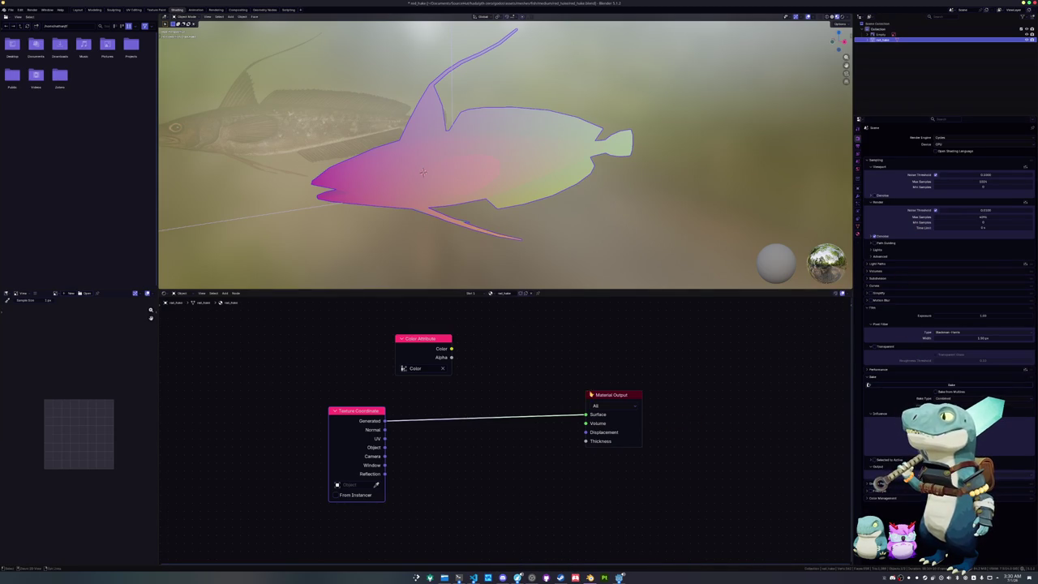
left_click(440, 339, "ctrl+shift")
key("ctrl+a")
left_click(520, 197)
middle_click_drag(520, 197, 487, 170)
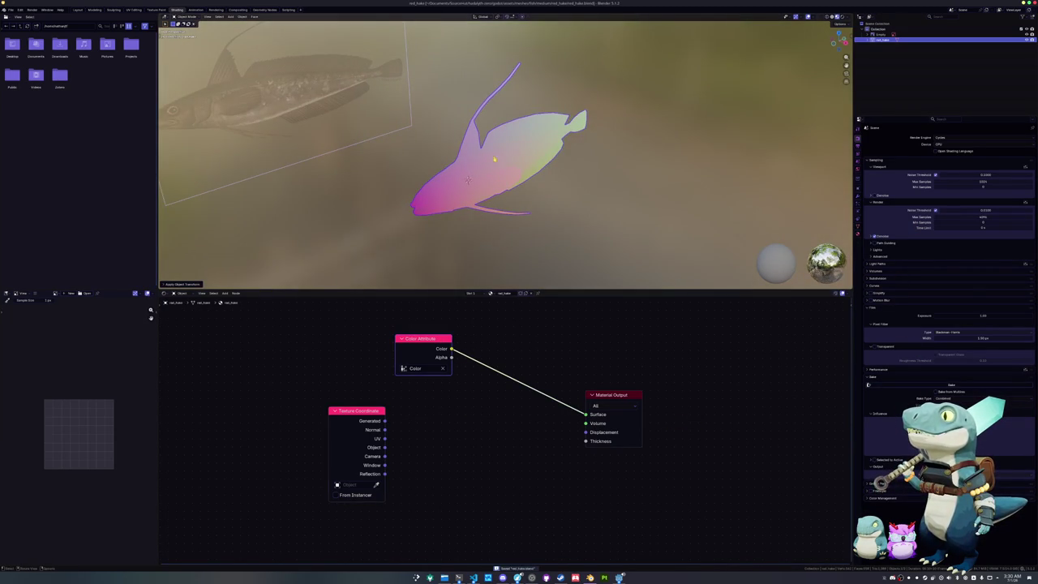
- Export only the selected fish to FBX inside a newly created exports folder
left_click(10, 9)
mouse_move(20, 97)
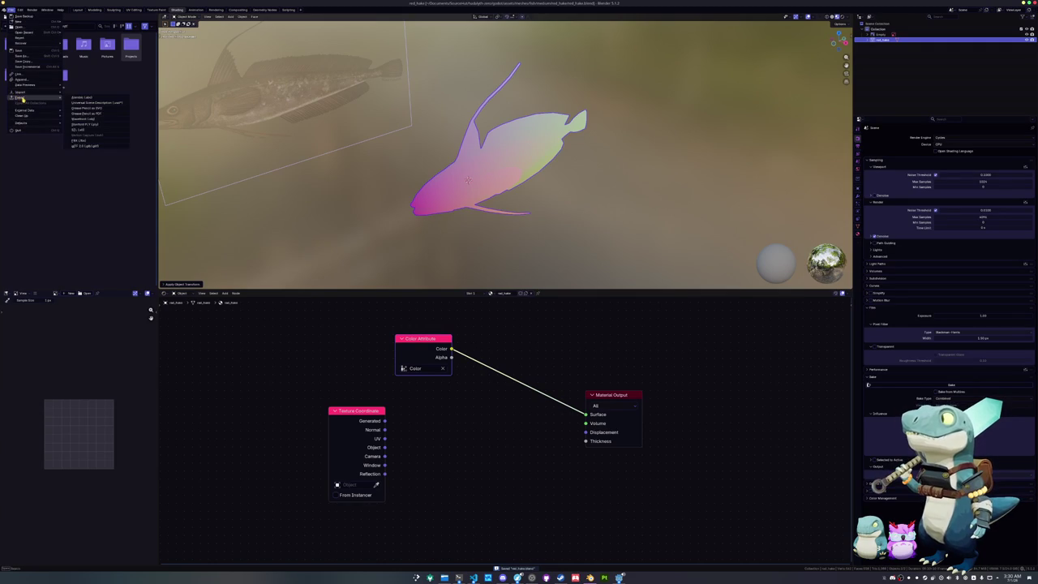
left_click(102, 140)
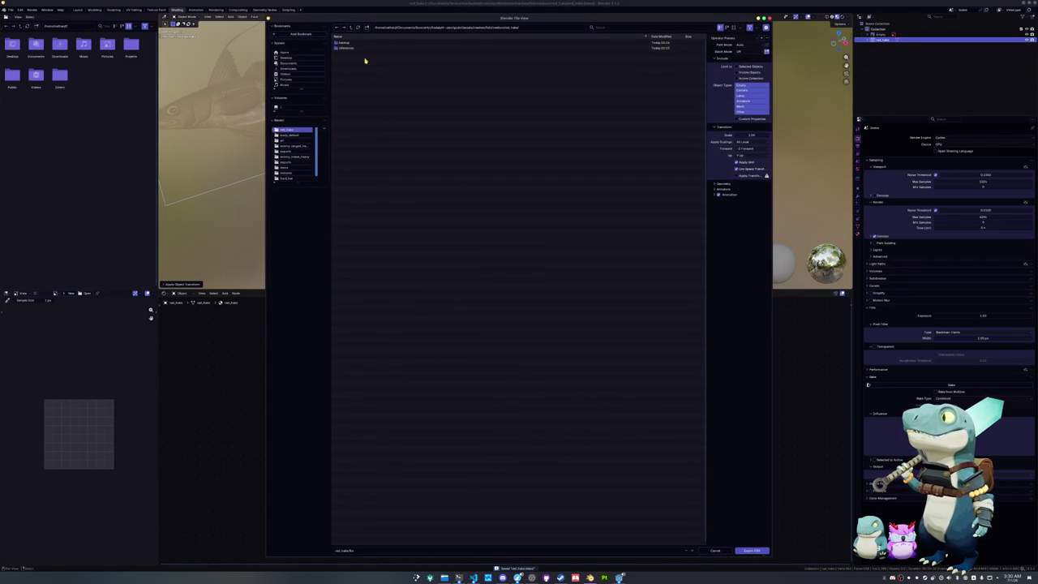
left_click(368, 27)
key("Return")
double_click(373, 47)
left_click(751, 66)
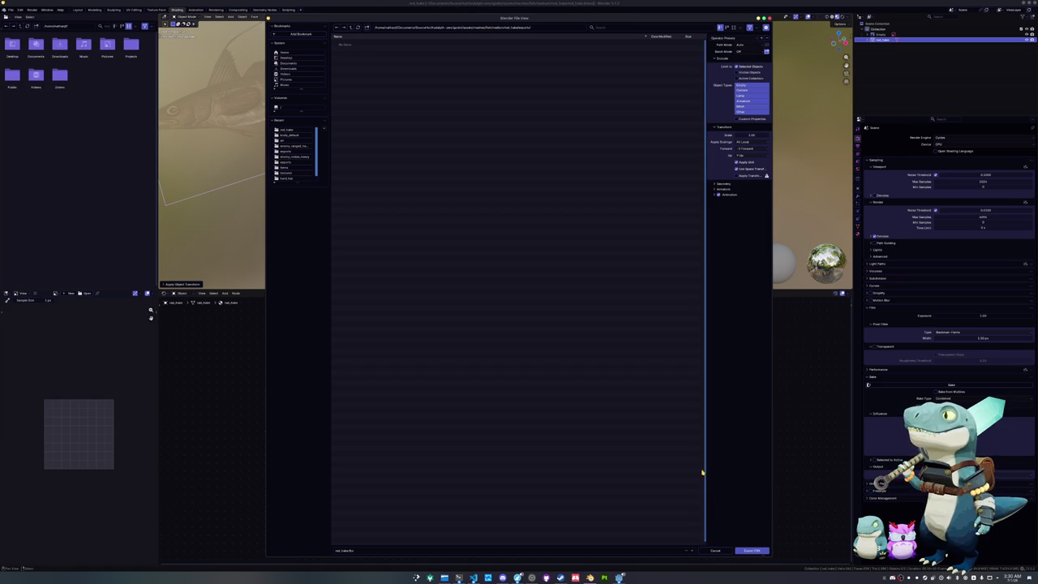
left_click(747, 551)
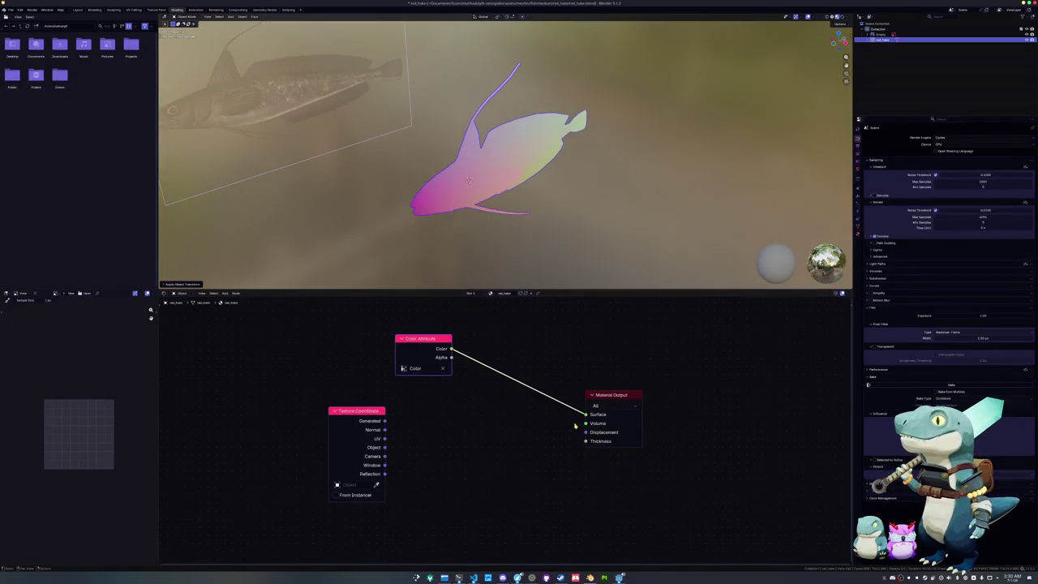
middle_click_drag(461, 204, 397, 213)
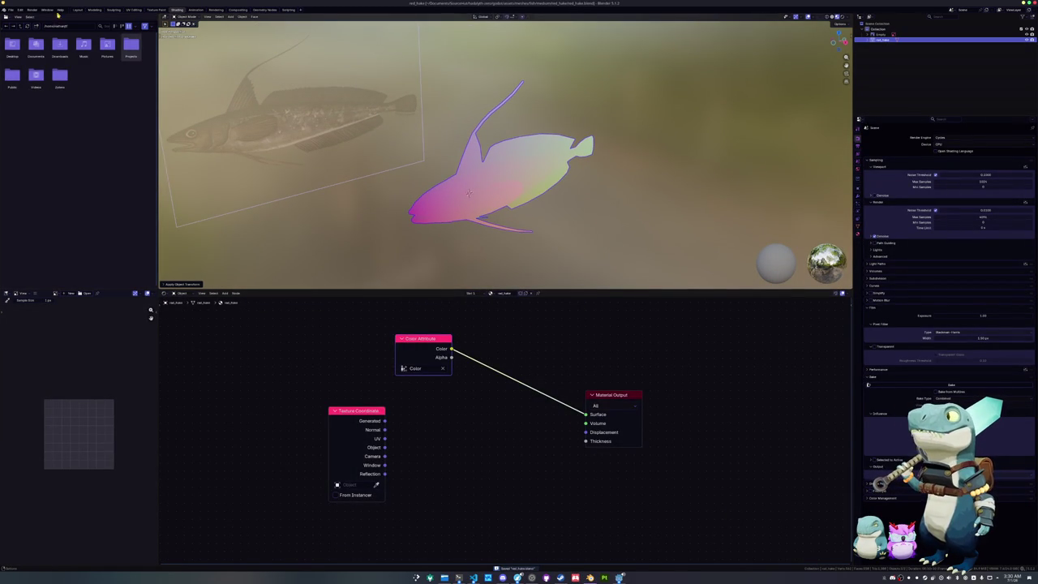
left_click(10, 9)
mouse_move(21, 97)
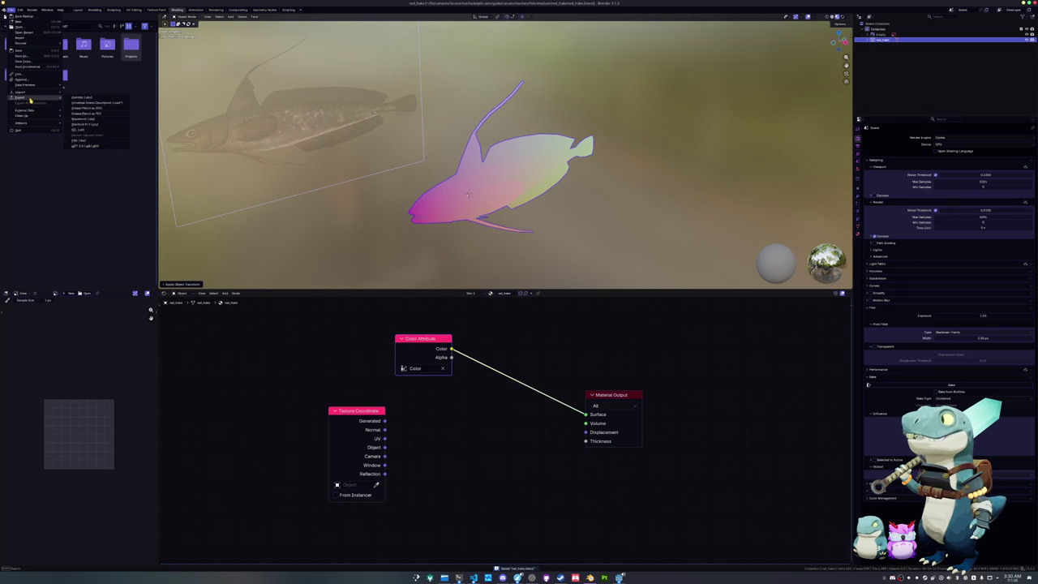
- Export the fish as a Wavefront OBJ file
left_click(91, 119)
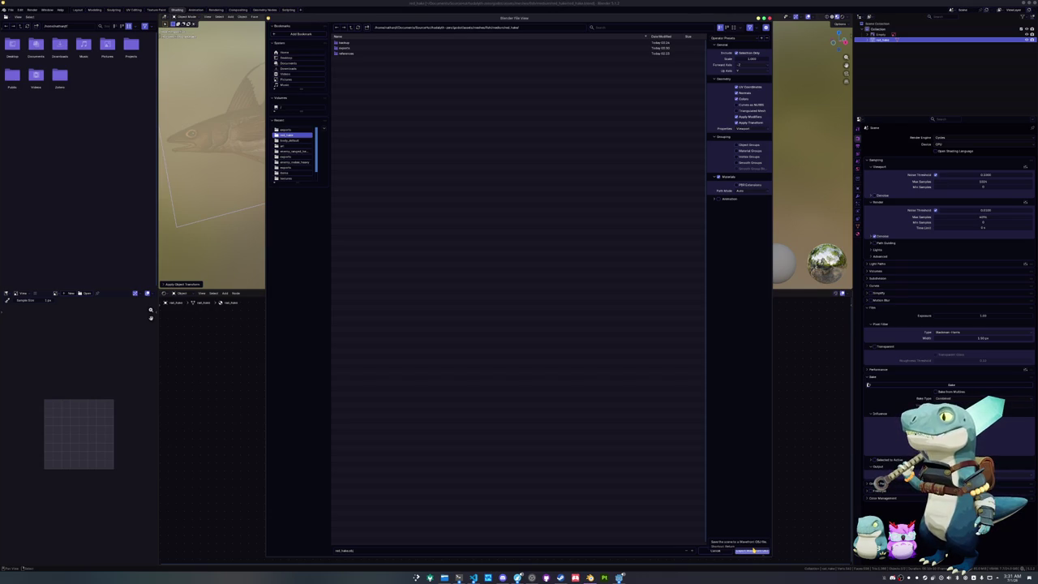
left_click(752, 551)
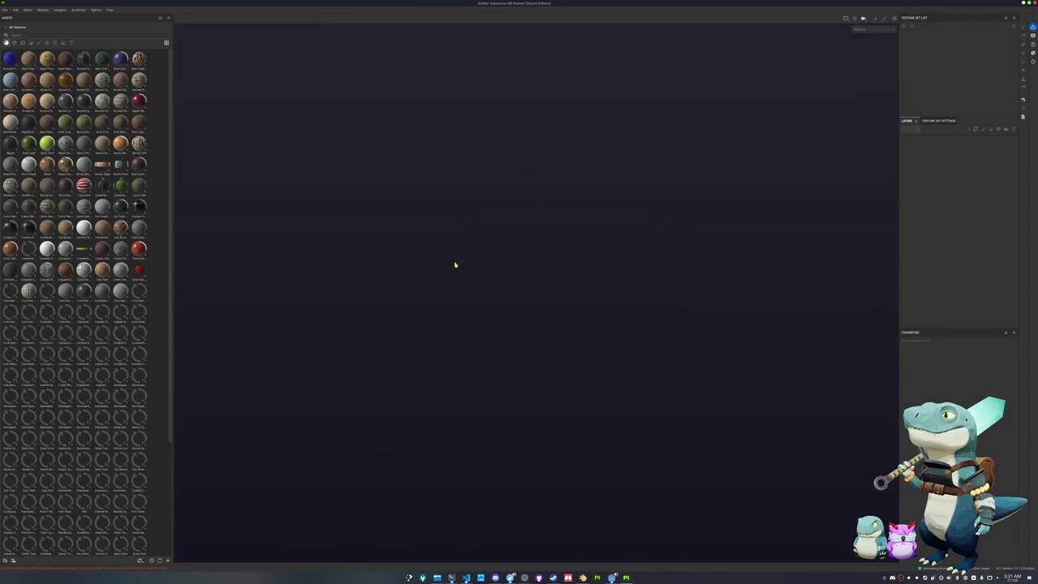
- Start a new project and browse for the mesh from a higher documents folder
left_click(5, 9)
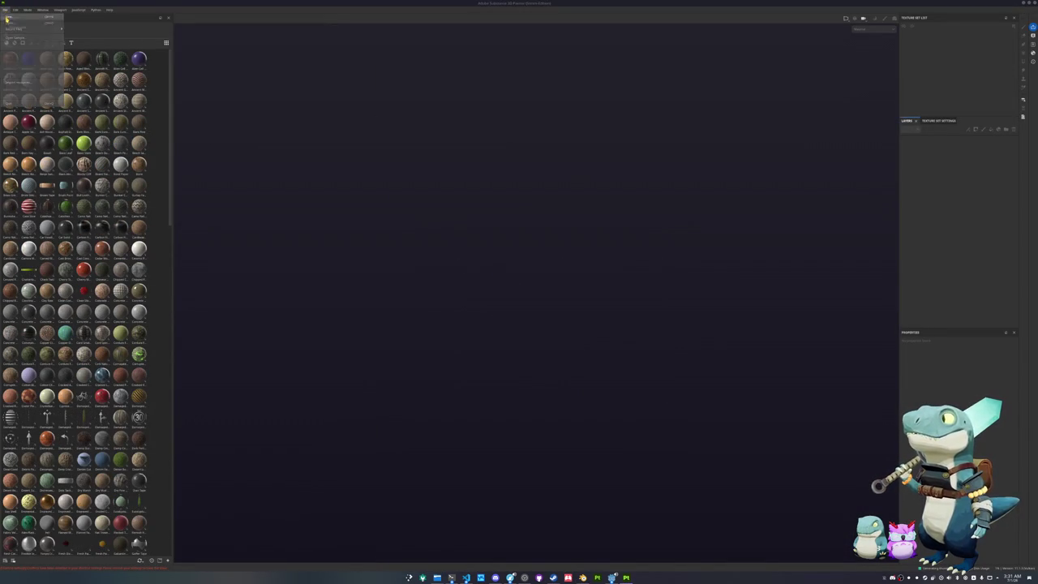
left_click(18, 17)
left_click(570, 218)
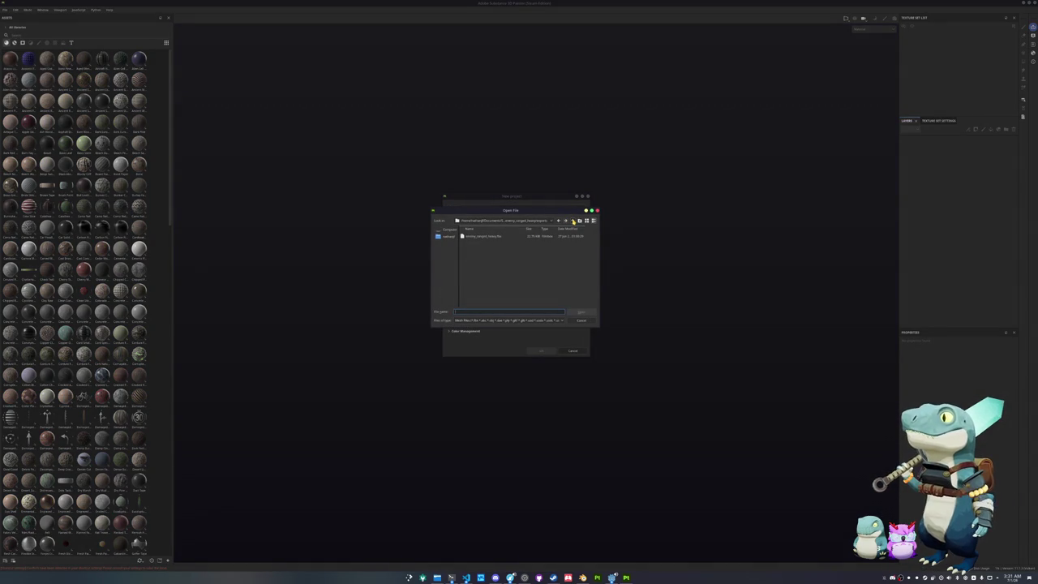
left_click(572, 220)
left_click(525, 220)
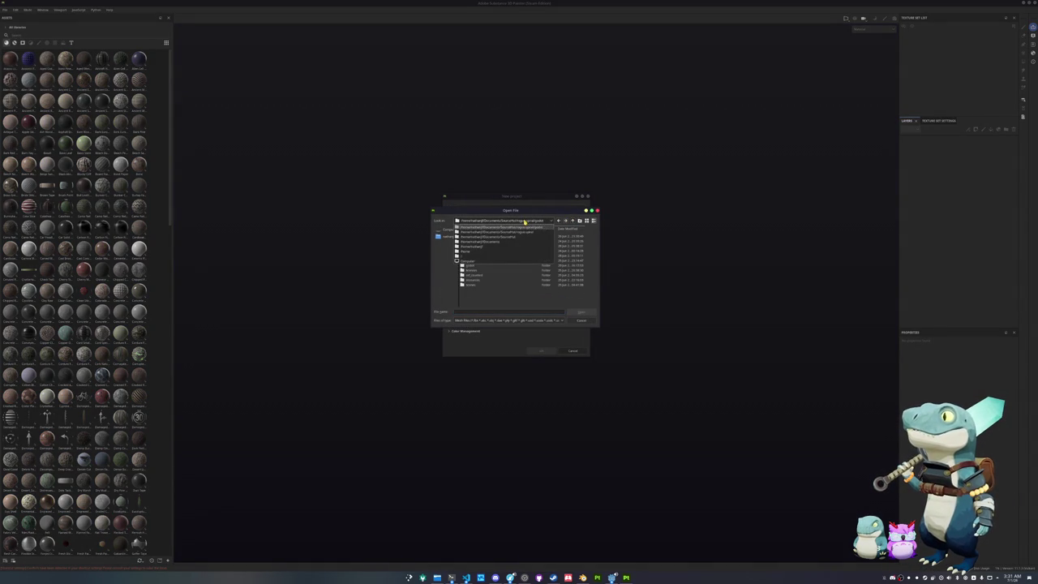
left_click(514, 236)
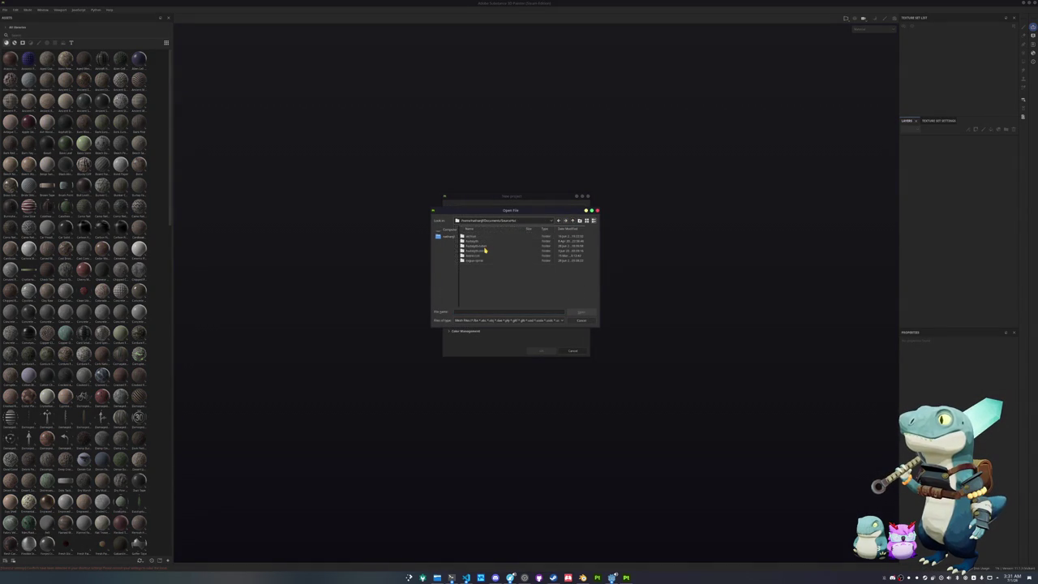
- Navigate into the fish project's exports folder, pick the exported mesh and create the project
double_click(482, 251)
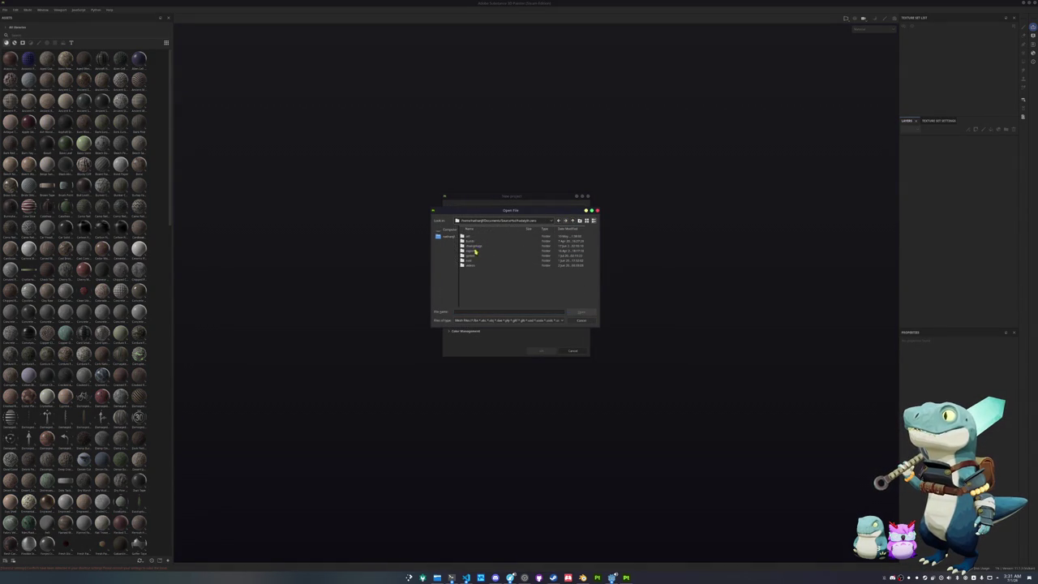
double_click(475, 246)
double_click(476, 261)
left_click(476, 251)
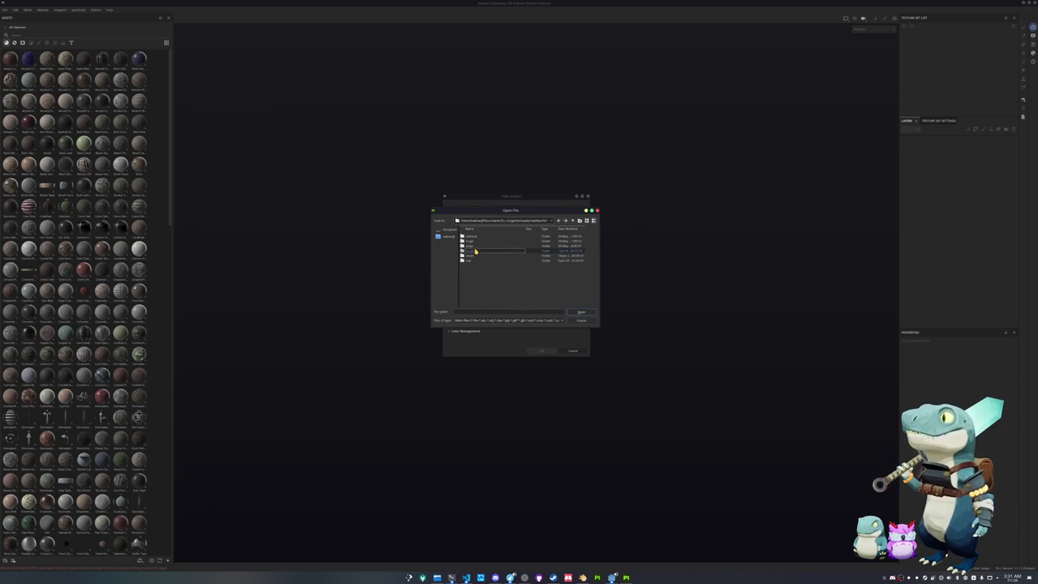
double_click(476, 250)
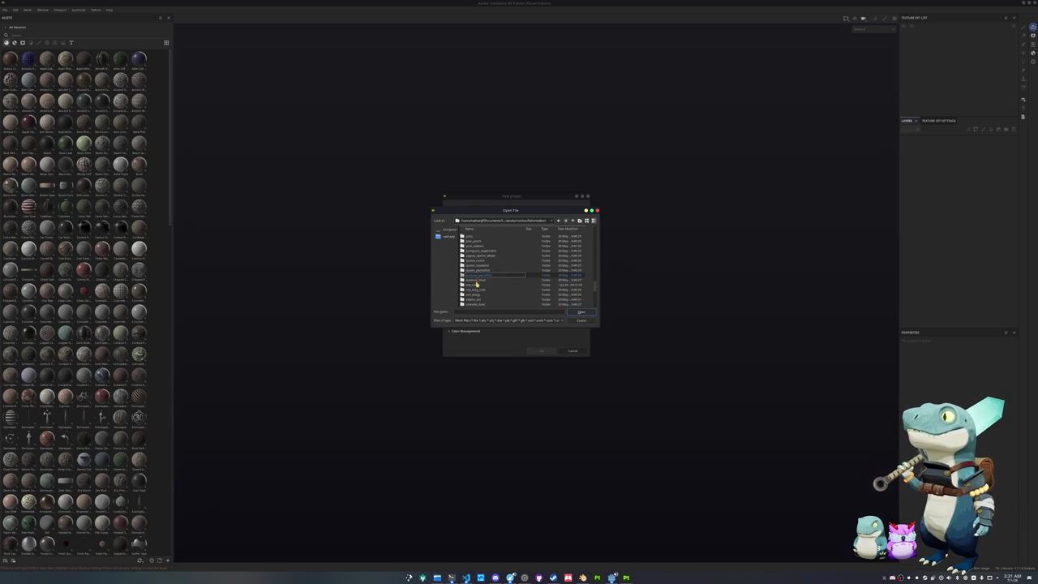
double_click(476, 281)
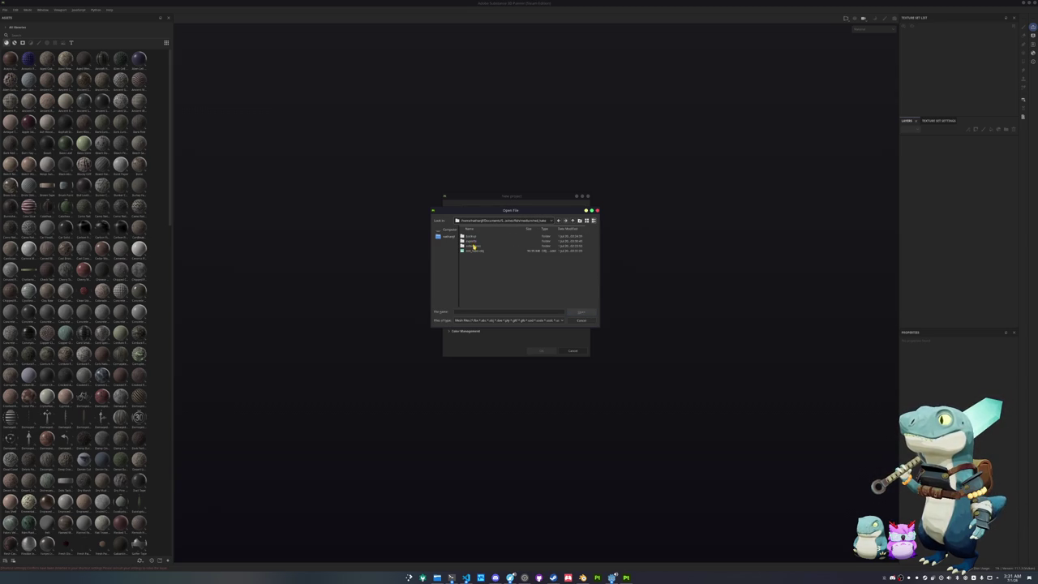
double_click(471, 240)
double_click(469, 235)
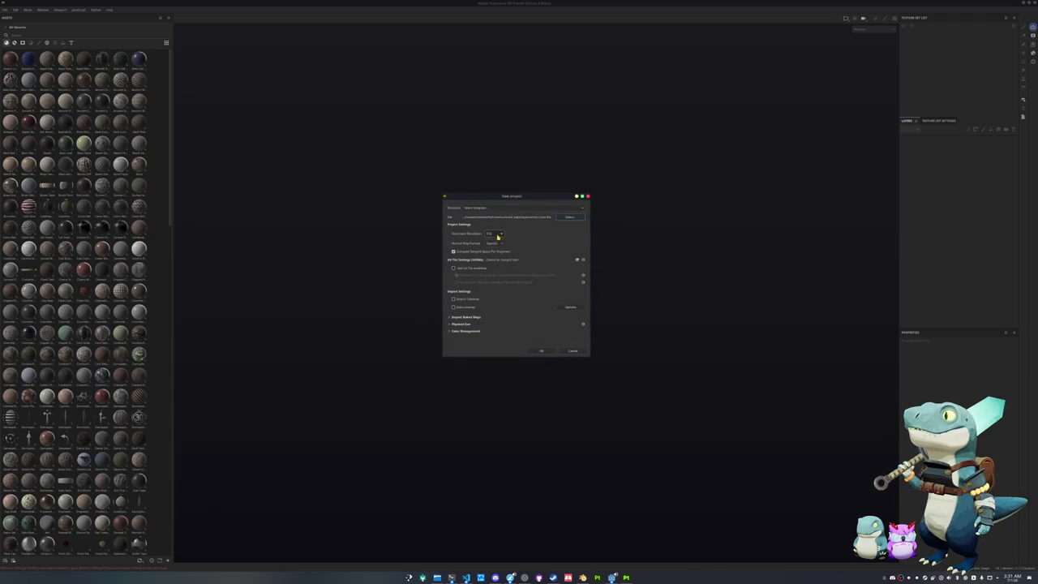
left_click(538, 350)
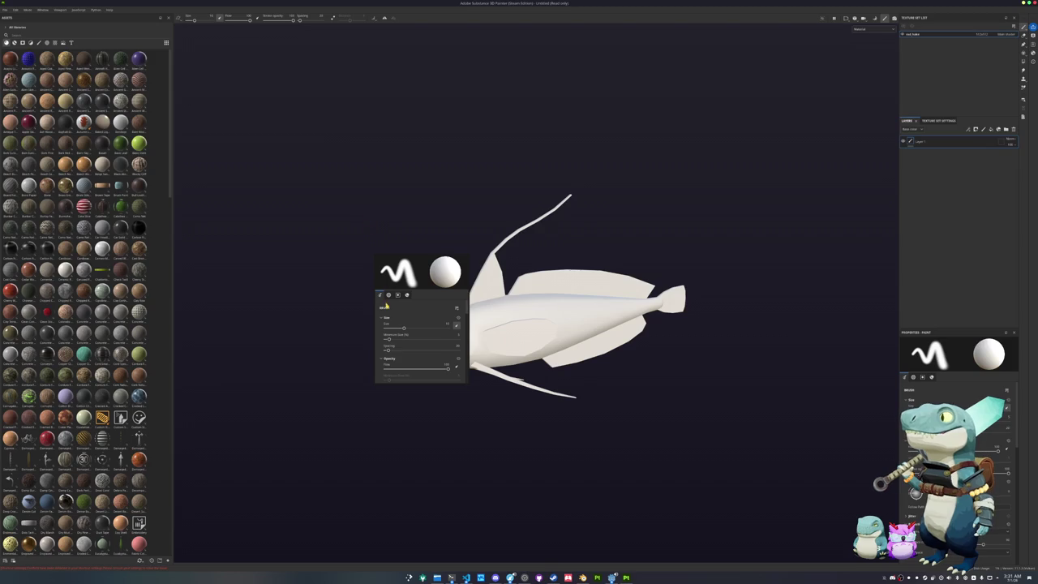
- Check the Material, Stencil and Brush quick-property tabs and scroll through the brush settings
left_click(389, 295)
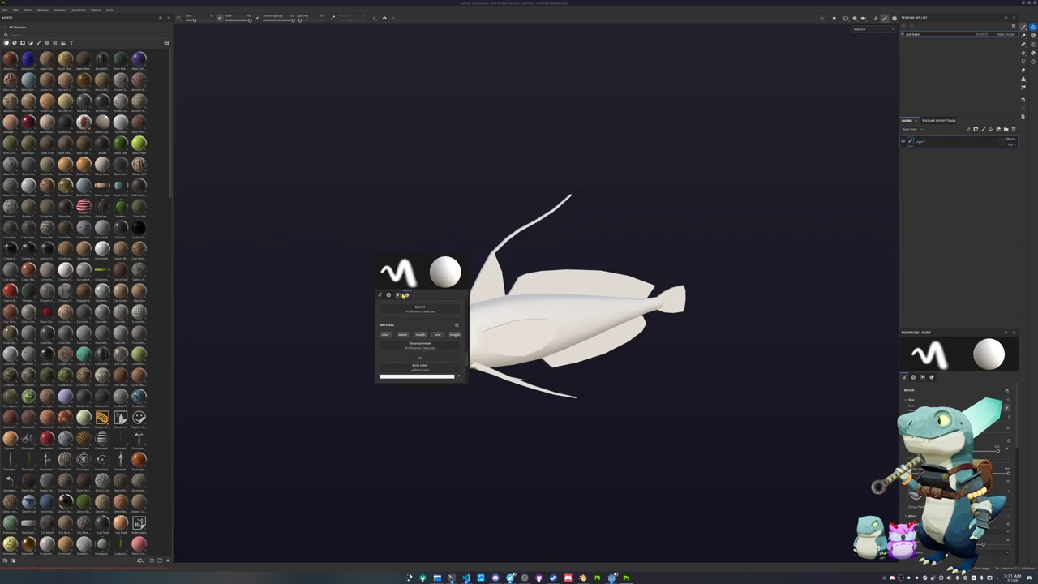
left_click(406, 295)
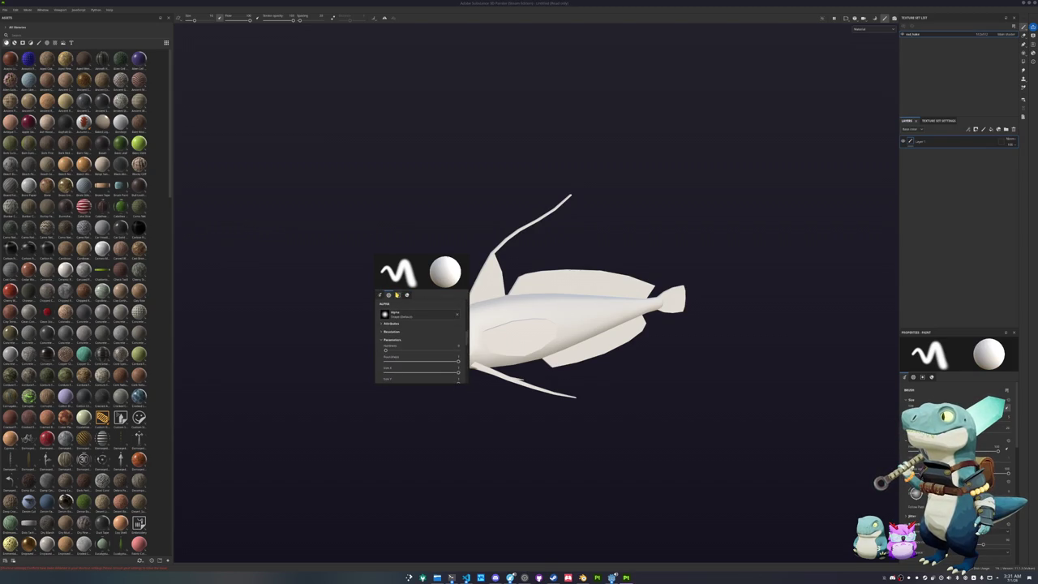
left_click(380, 295)
scroll(397, 318, "down", 3)
scroll(390, 324, "down", 2)
scroll(385, 331, "down", 2)
scroll(401, 320, "down", 2)
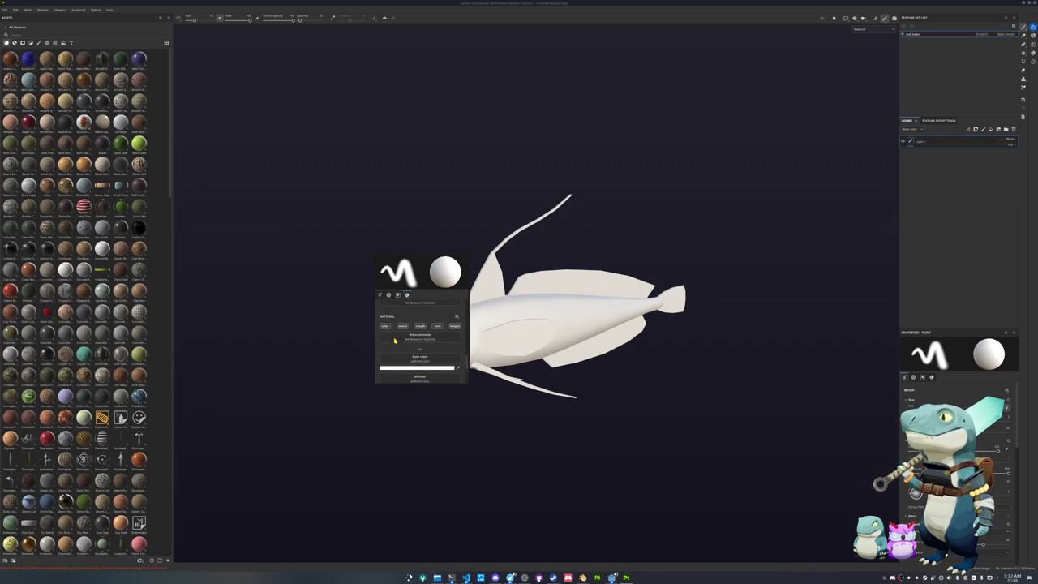
scroll(395, 341, "up", 2)
scroll(395, 340, "up", 2)
scroll(395, 341, "up", 1)
scroll(395, 340, "up", 2)
scroll(395, 341, "up", 1)
scroll(394, 340, "down", 2)
scroll(394, 343, "down", 3)
scroll(379, 381, "up", 3)
scroll(382, 378, "up", 3)
scroll(387, 370, "up", 2)
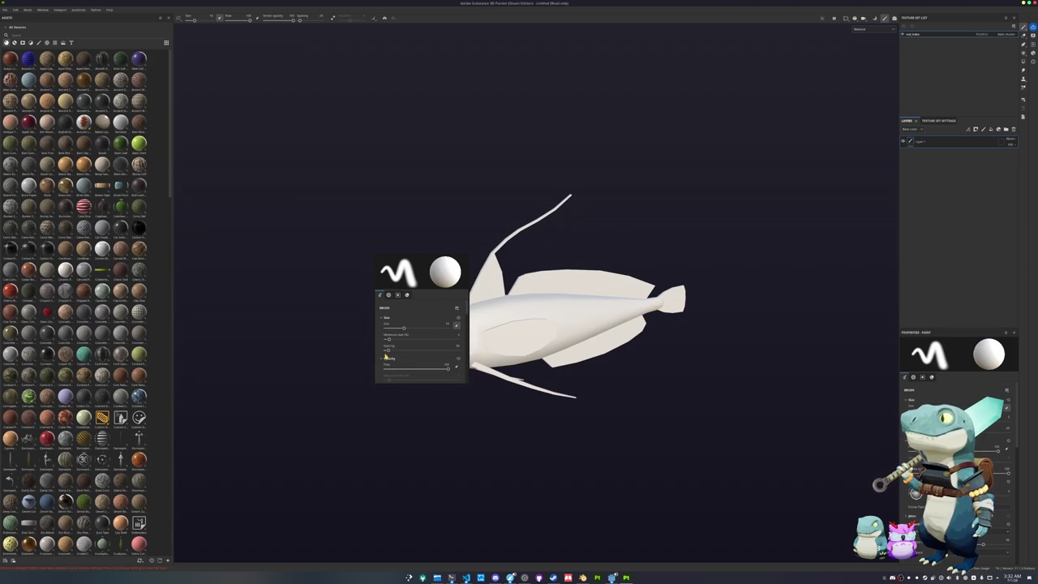
scroll(459, 342, "up", 2)
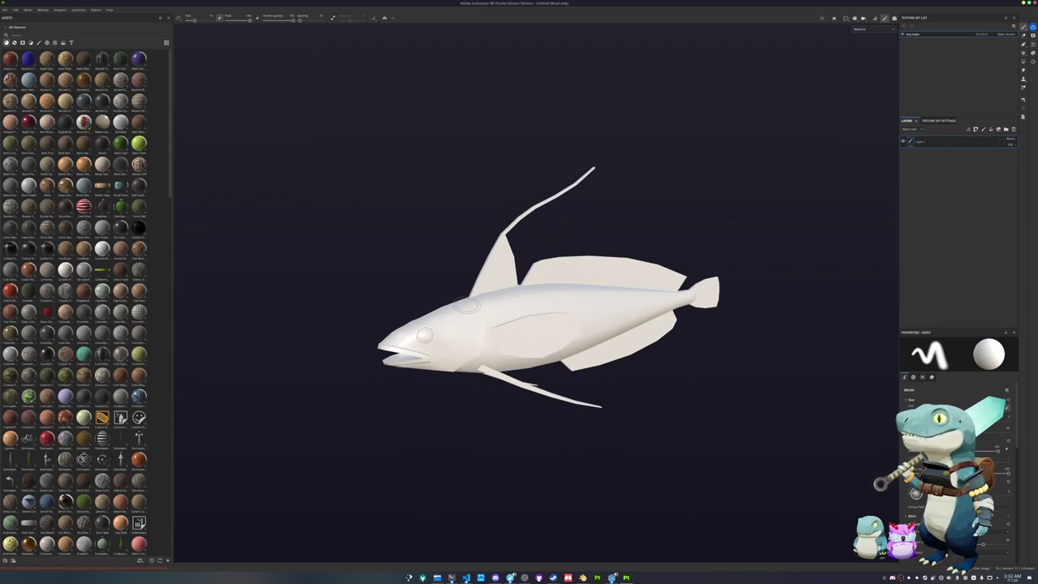
- Orbit the fish, check the brush settings, then delete Layer 1 from the stack
left_click_drag(459, 342, 512, 303, "alt")
mouse_move(512, 303)
right_mouse_down("ctrl")
mouse_move(426, 334)
mouse_move(446, 334)
right_mouse_up("ctrl")
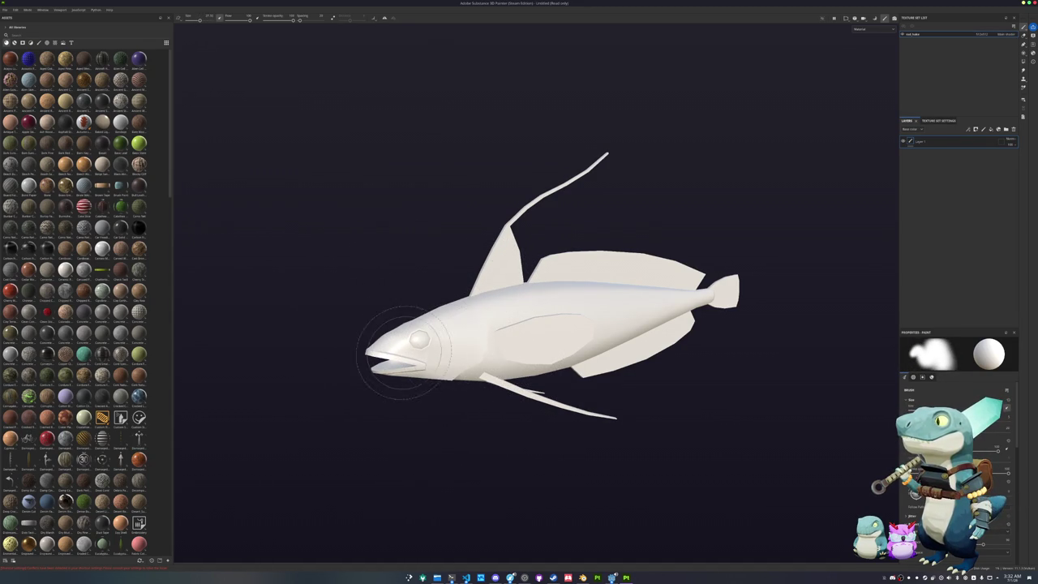
mouse_move(438, 340)
left_mouse_down("alt")
mouse_move(535, 359)
mouse_move(341, 277)
left_mouse_up("alt")
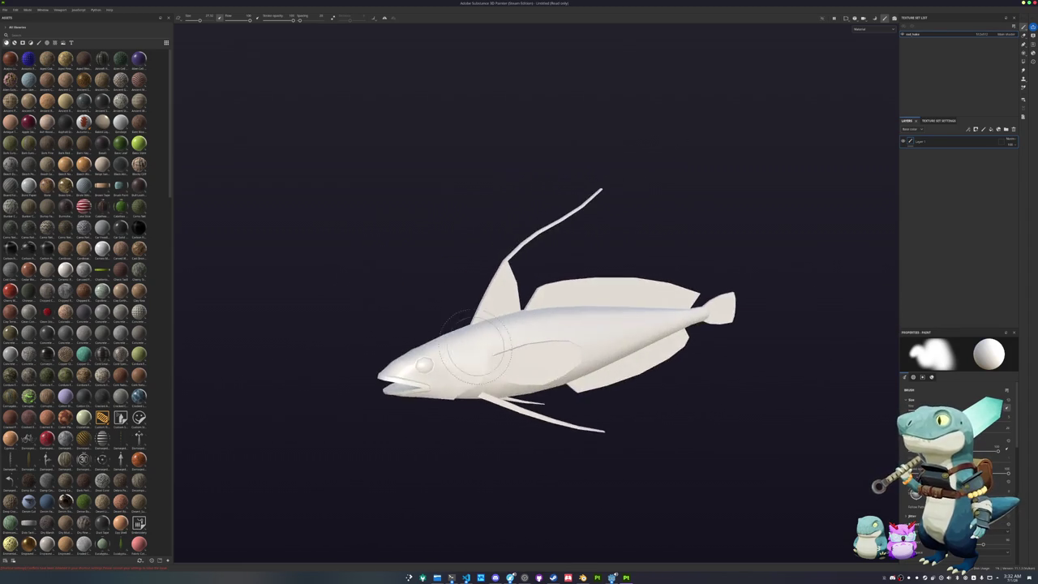
right_click(342, 278)
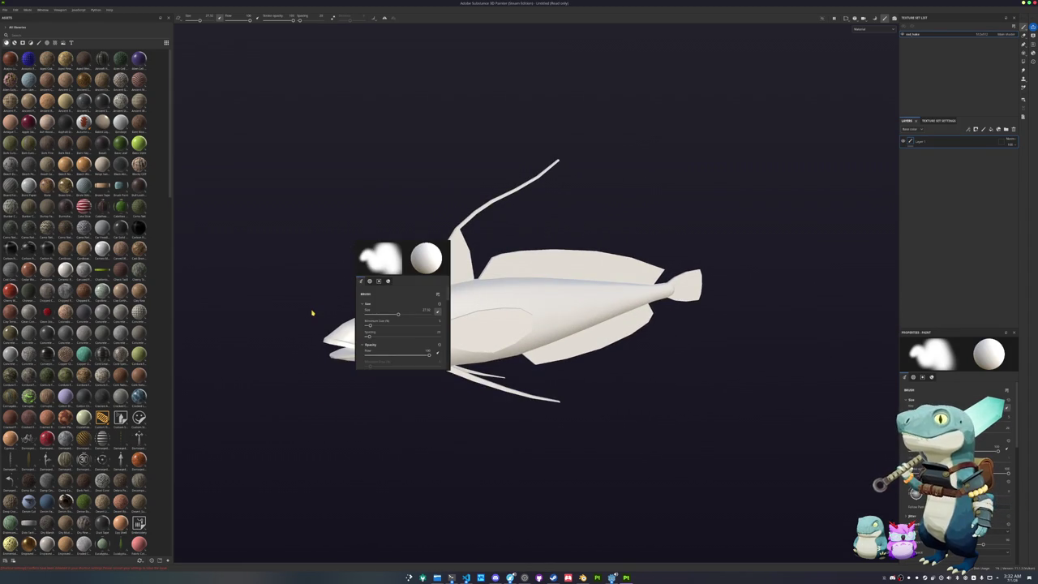
mouse_move(301, 324)
left_mouse_down("alt")
mouse_move(356, 274)
mouse_move(421, 243)
left_mouse_up("alt")
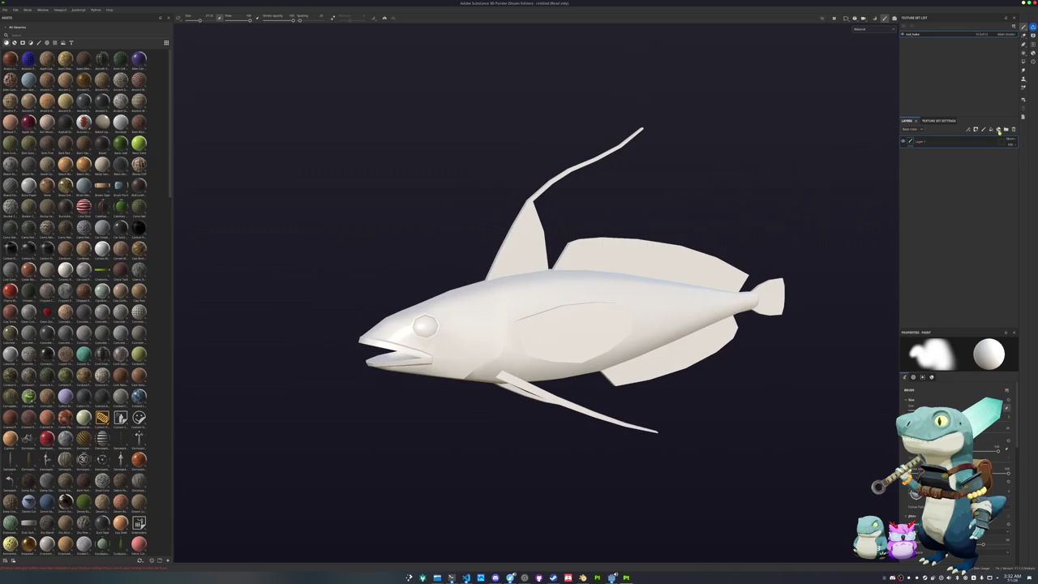
key("Delete")
left_click_drag(348, 287, 297, 278, "alt")
scroll(77, 308, "down", 10)
- Add a fill layer to the fish and bake its mesh maps with Bake selected textures
left_click_drag(47, 442, 438, 344)
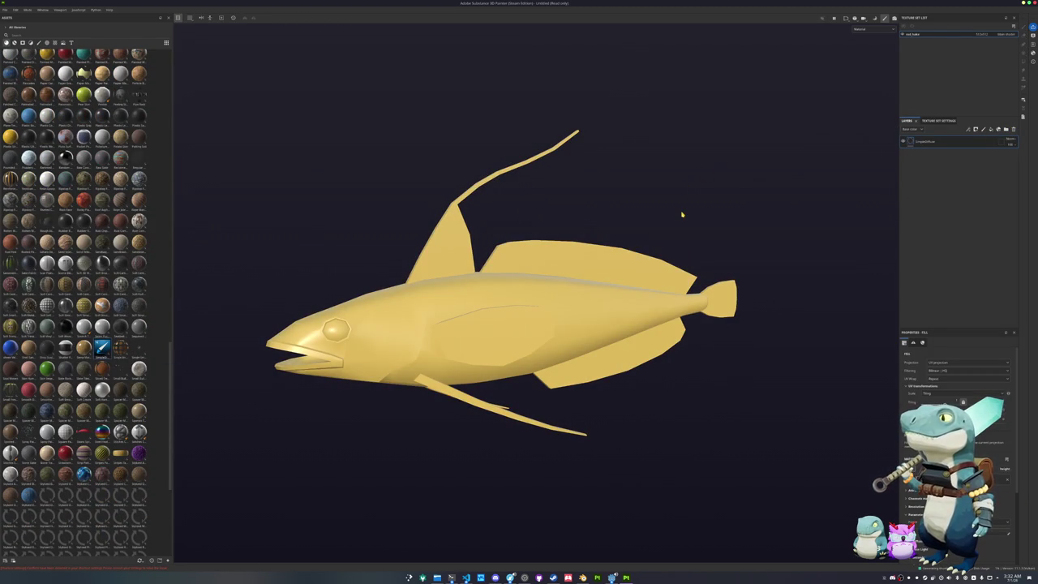
key("ctrl+b")
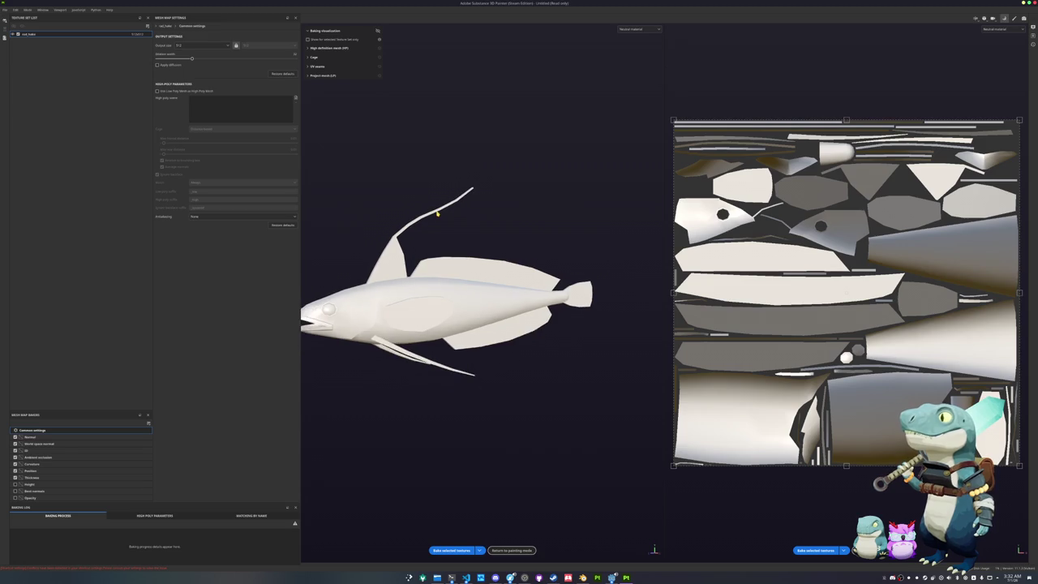
left_click_drag(436, 213, 501, 217, "alt")
scroll(501, 217, "up", 3)
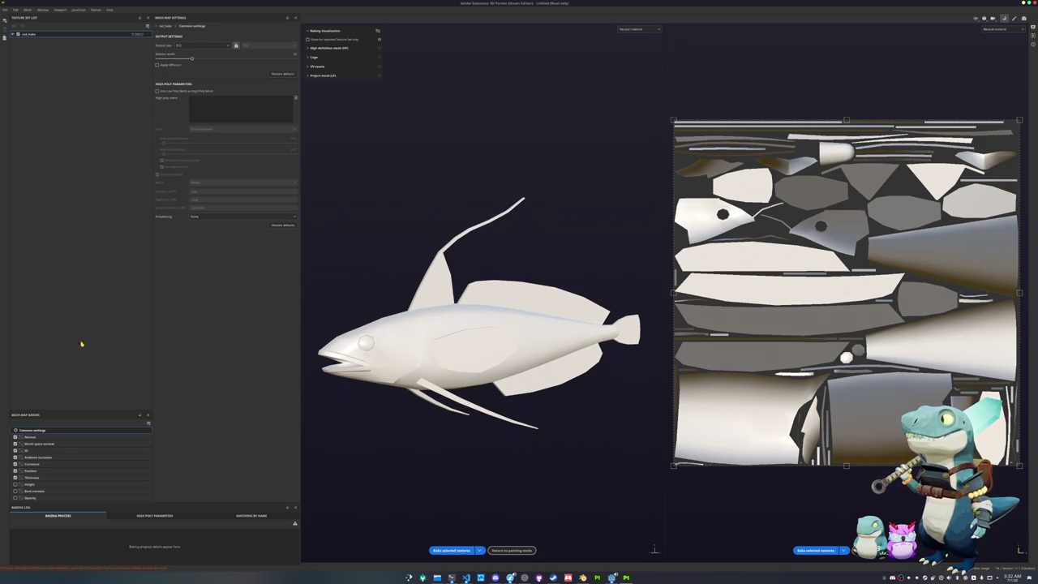
left_click(443, 549)
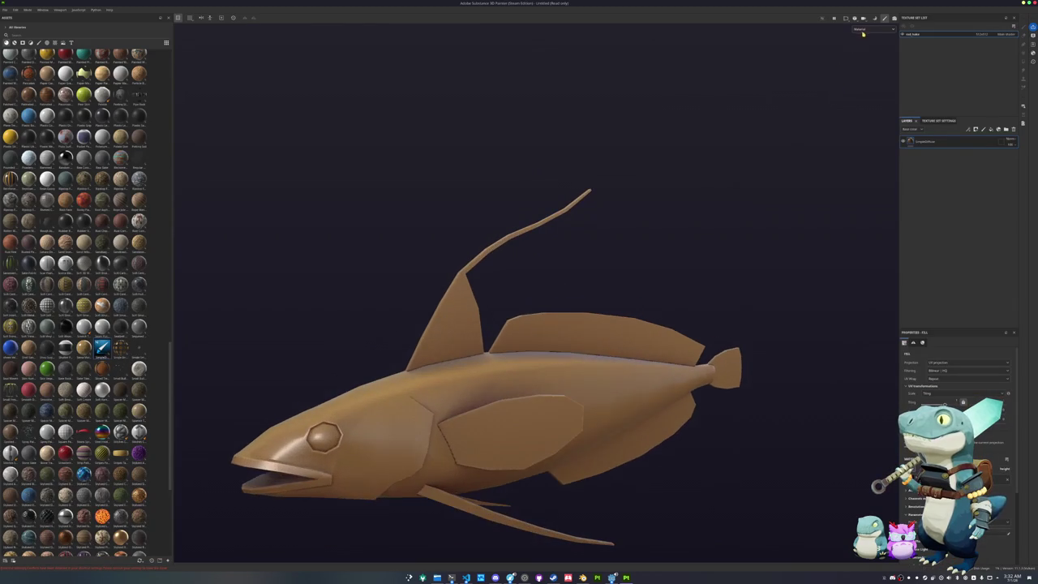
- Switch the viewport to Base color and open the Dolphin references folder
key("c")
mouse_move(694, 236)
left_mouse_down("alt")
mouse_move(672, 220)
mouse_move(660, 262)
mouse_move(689, 281)
mouse_move(743, 210)
left_mouse_up("alt")
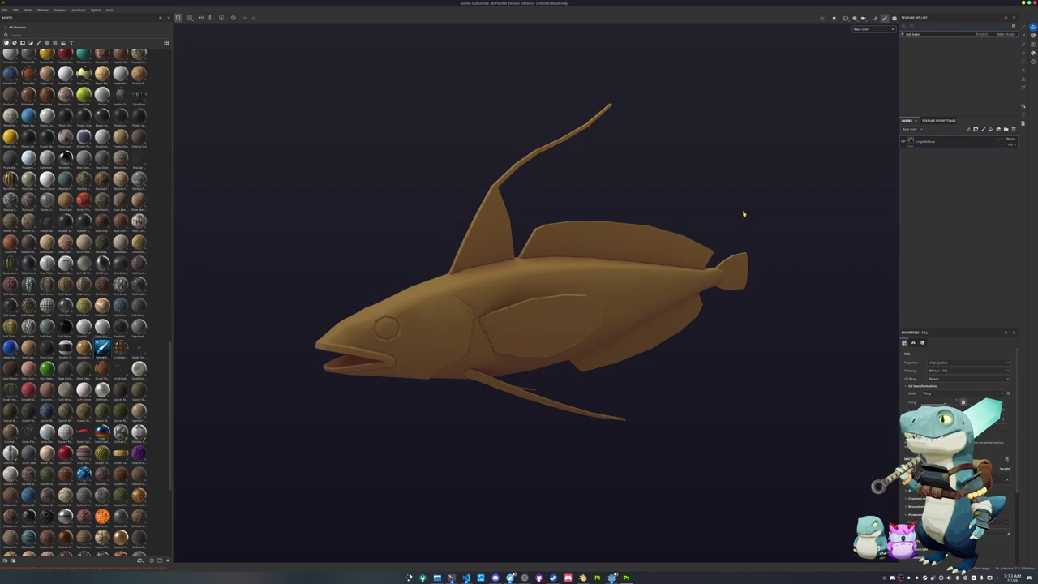
left_click(437, 577)
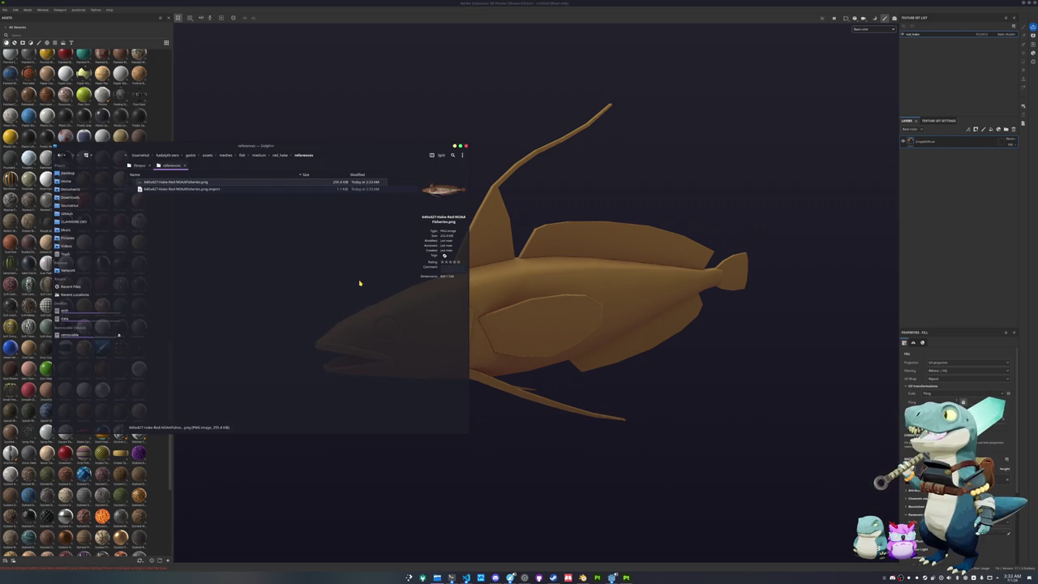
- Open the hake PNG in Gwenview as a small sidebar-free window at the top-left
double_click(209, 181)
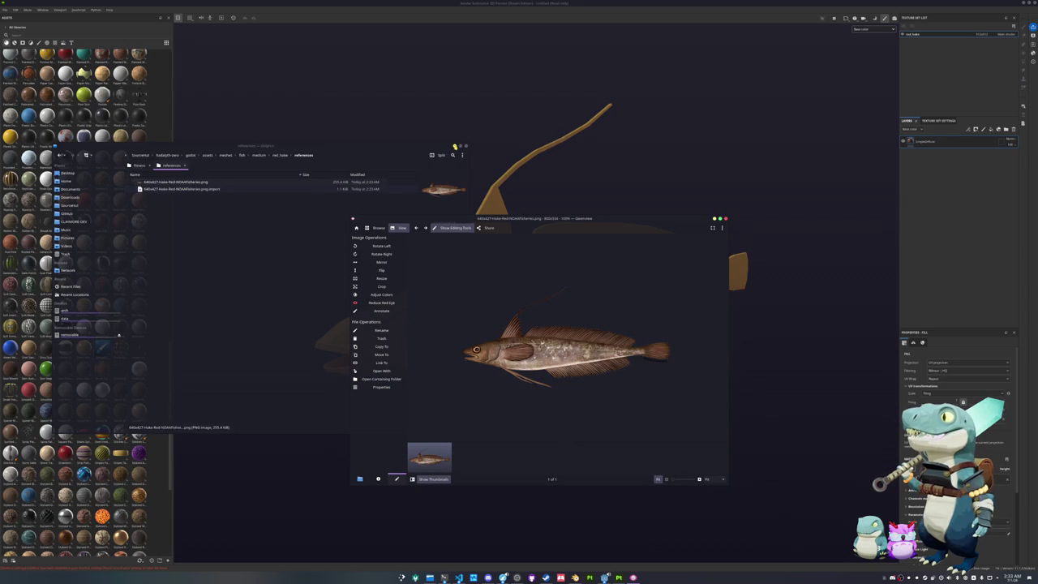
mouse_move(350, 215)
left_mouse_down()
mouse_move(493, 294)
mouse_move(481, 291)
left_mouse_up()
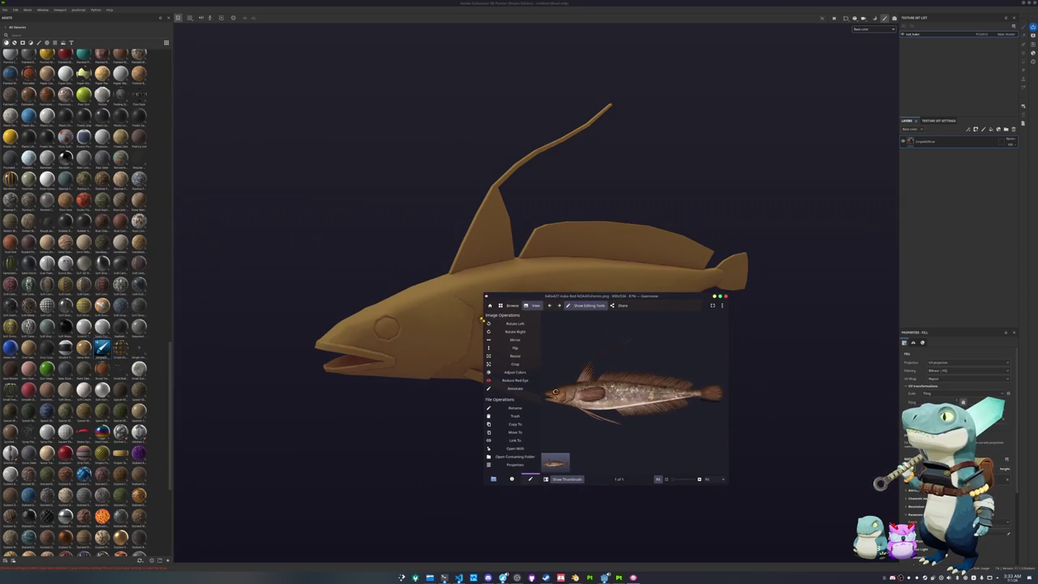
left_click(533, 303)
mouse_move(583, 295)
left_mouse_down()
mouse_move(317, 49)
mouse_move(282, 30)
left_mouse_up()
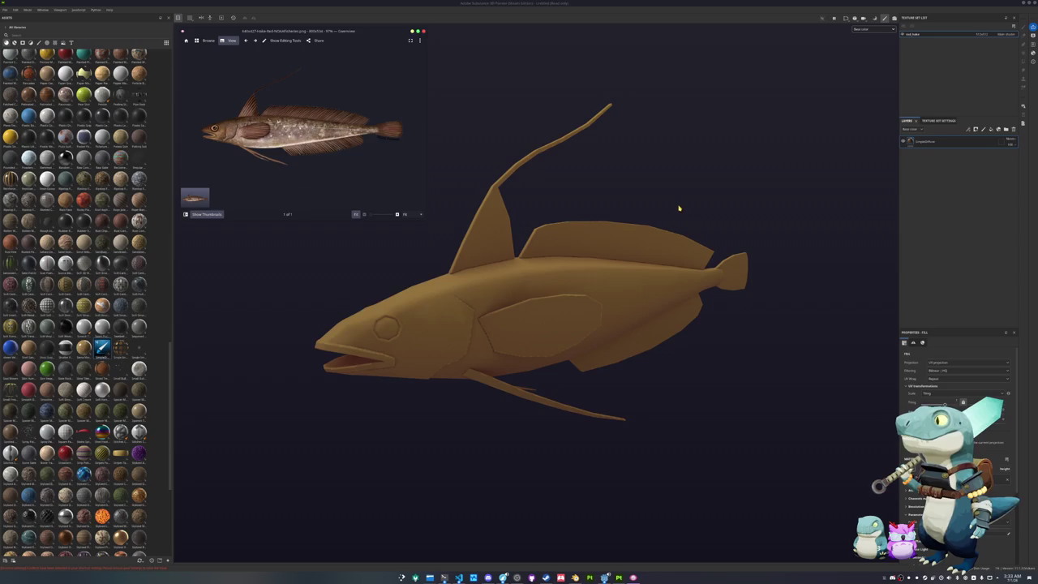
mouse_move(670, 240)
left_mouse_down("alt")
mouse_move(670, 222)
mouse_move(655, 293)
left_mouse_up("alt")
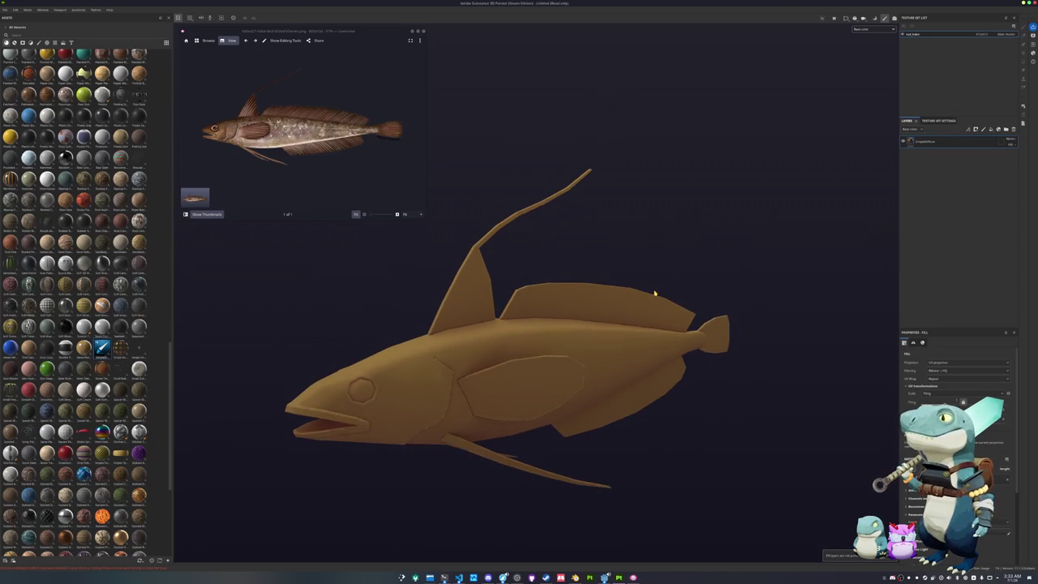
- Launch KColorChooser via 'kcolorchoo' and move its window to the top of the screen
key("super")
type("kcolorchoo")
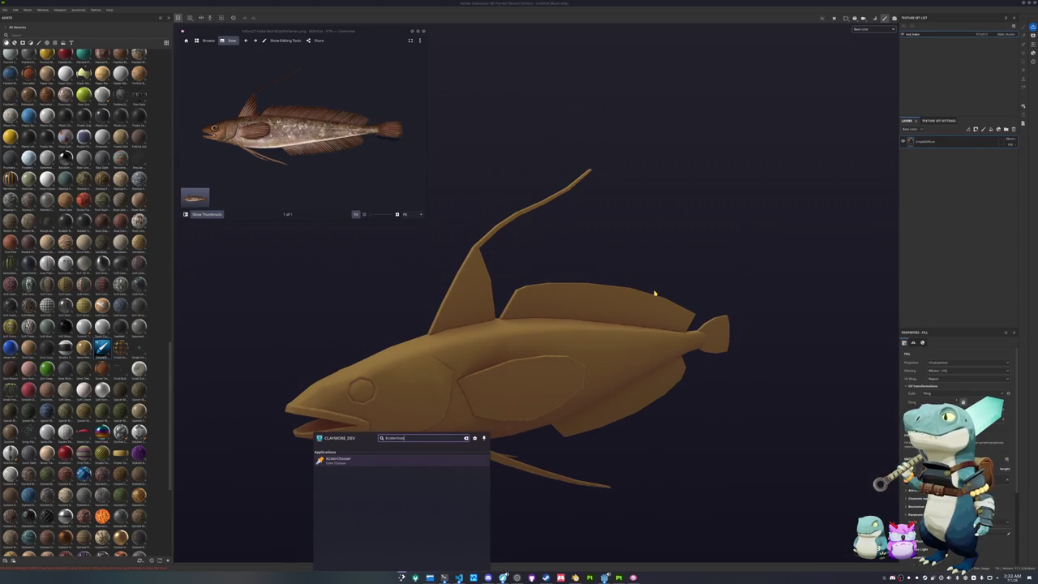
key("Return")
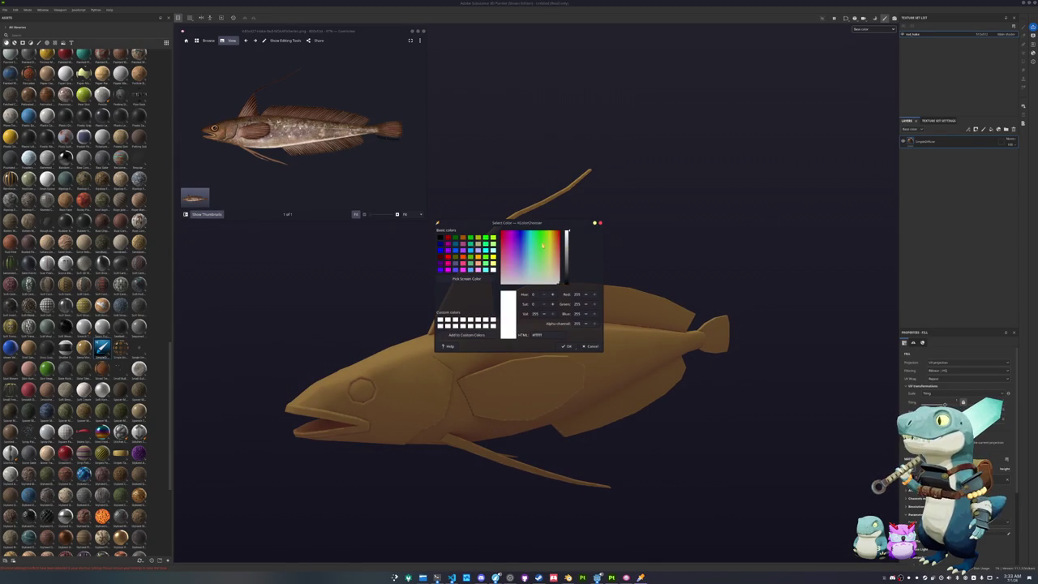
left_click_drag(527, 223, 520, 33)
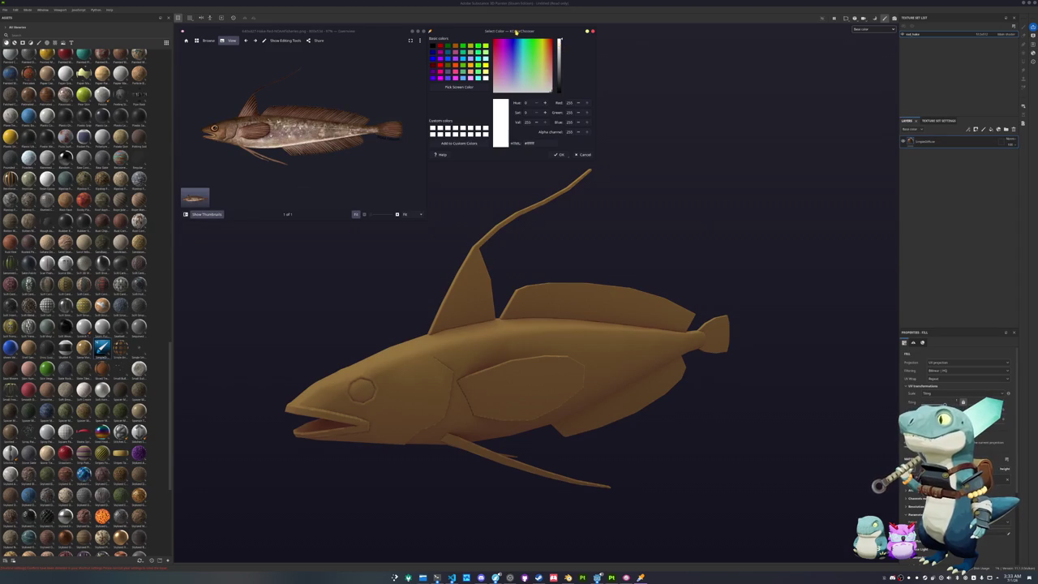
scroll(459, 230, "up", 3)
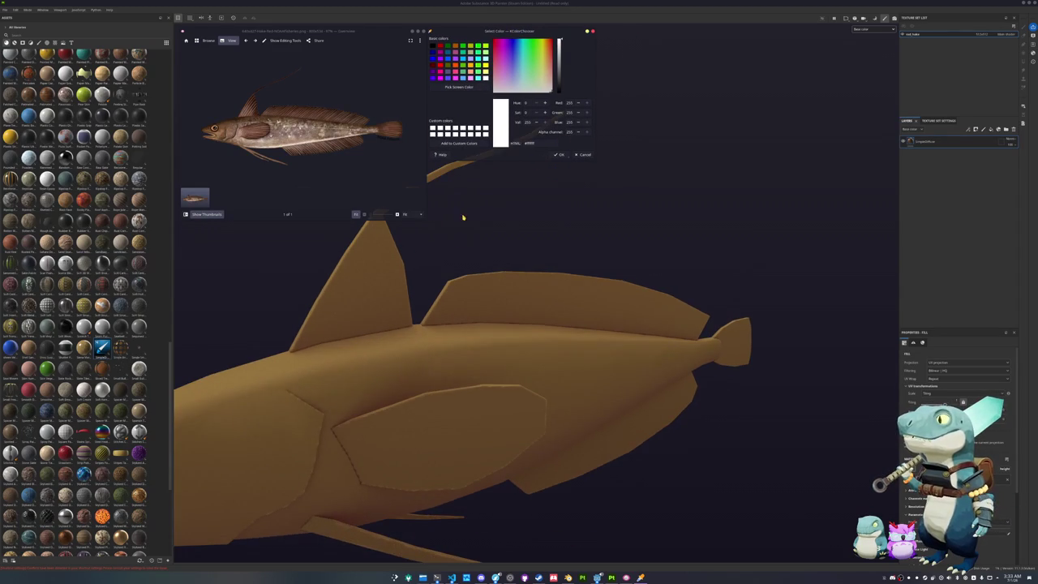
mouse_move(464, 210)
left_mouse_down("alt")
mouse_move(543, 225)
mouse_move(546, 193)
left_mouse_up("alt")
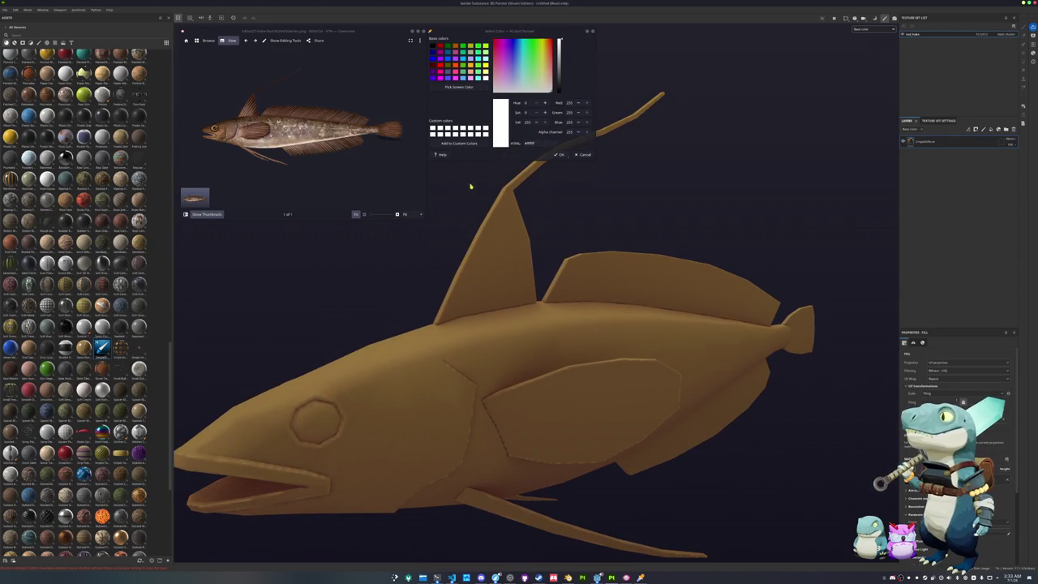
- Use Pick Screen Color to sample the beige hake body (RGB 227, 208, 197)
left_click(459, 87)
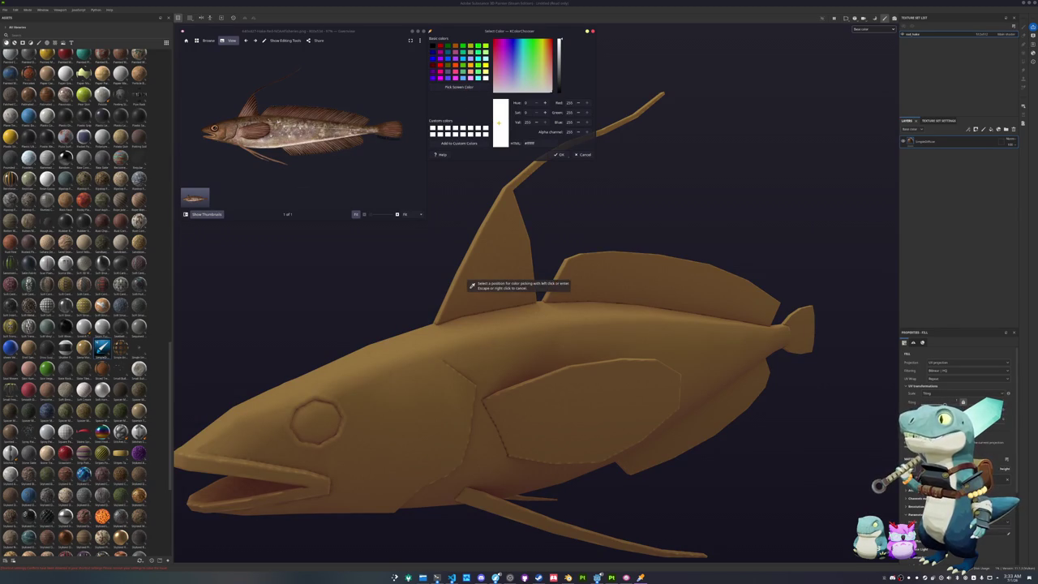
key("Escape")
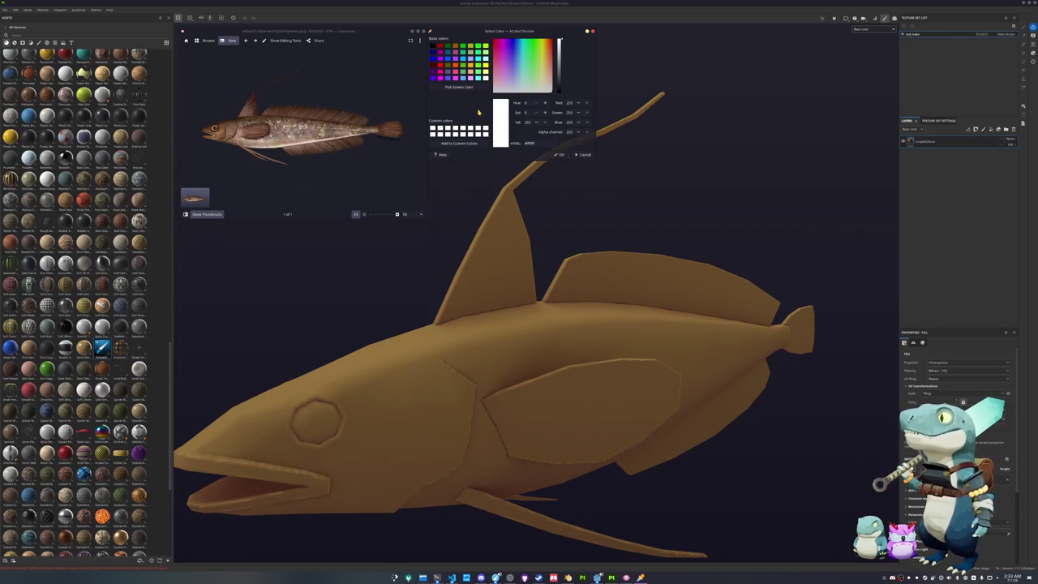
left_click(459, 87)
key("Escape")
left_click(462, 89)
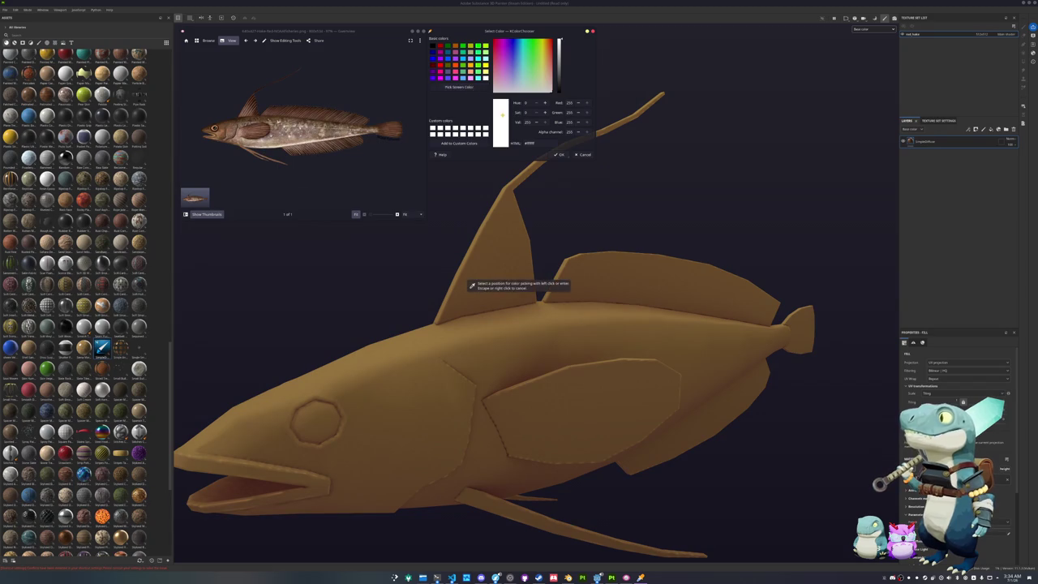
left_click(471, 87)
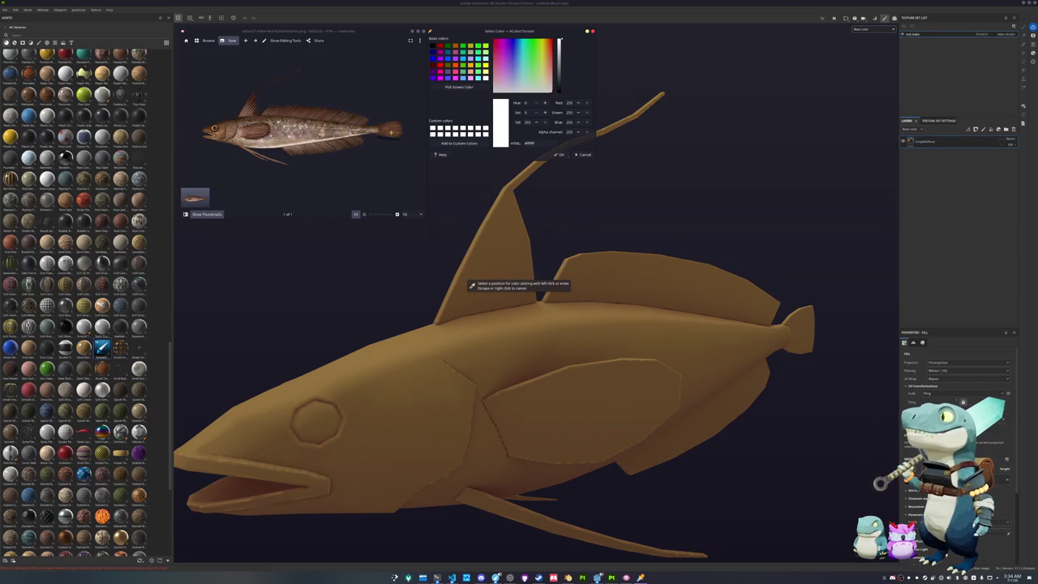
left_click(308, 146)
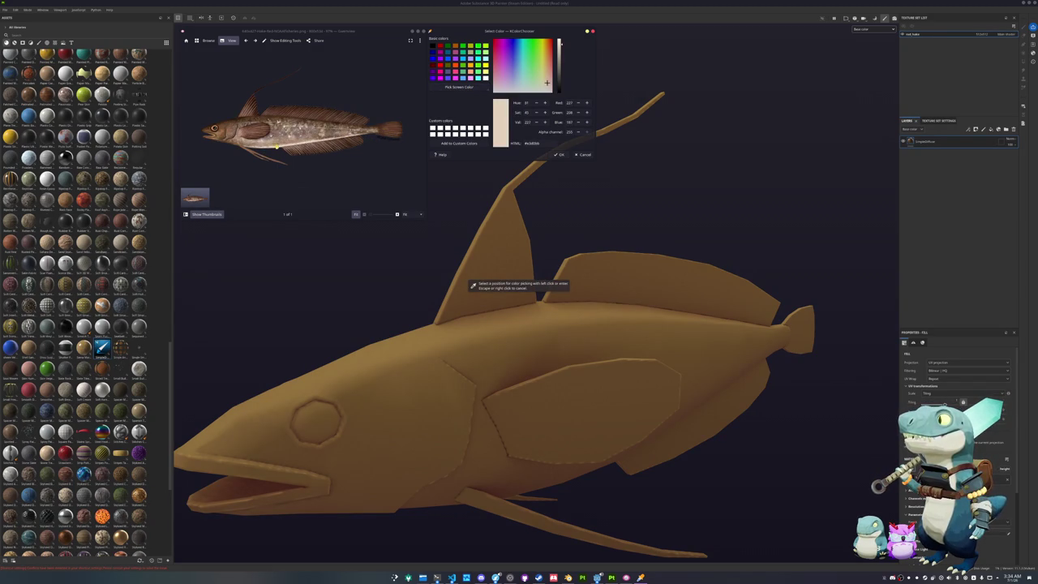
- Copy the sampled HTML value and apply it as the fill layer's base colour
scroll(300, 114, "up", 3)
left_click(545, 143)
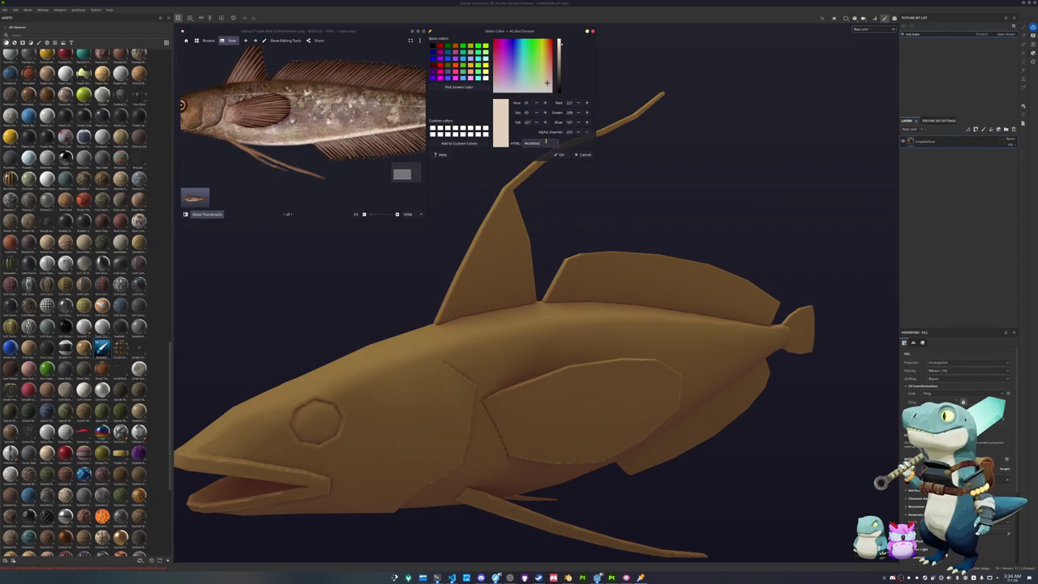
left_click_drag(665, 194, 729, 208, "alt")
scroll(957, 373, "down", 5)
left_click(1008, 427)
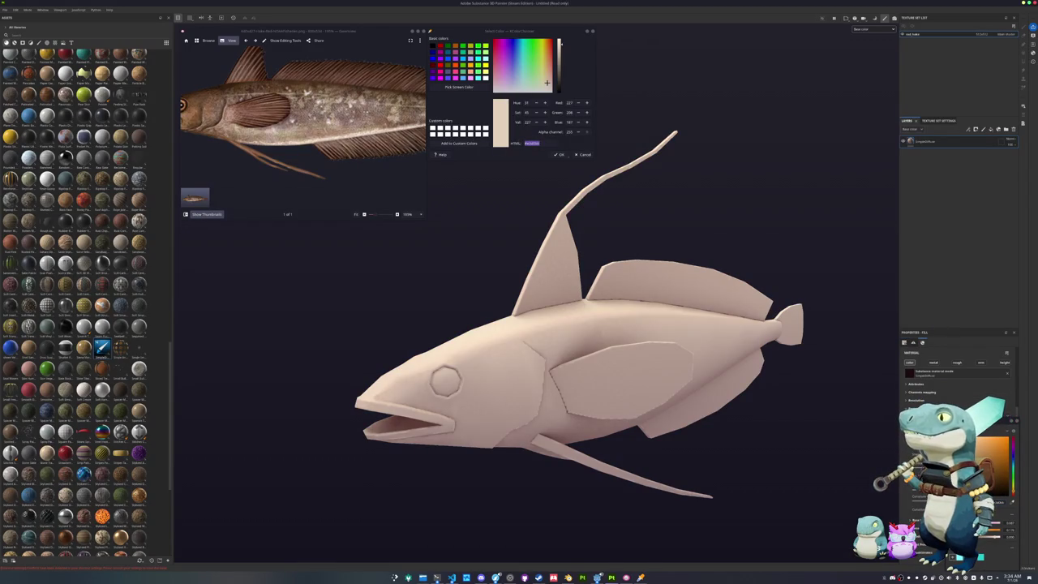
mouse_move(1012, 437)
left_mouse_down()
mouse_move(1013, 421)
mouse_move(1018, 499)
left_mouse_up()
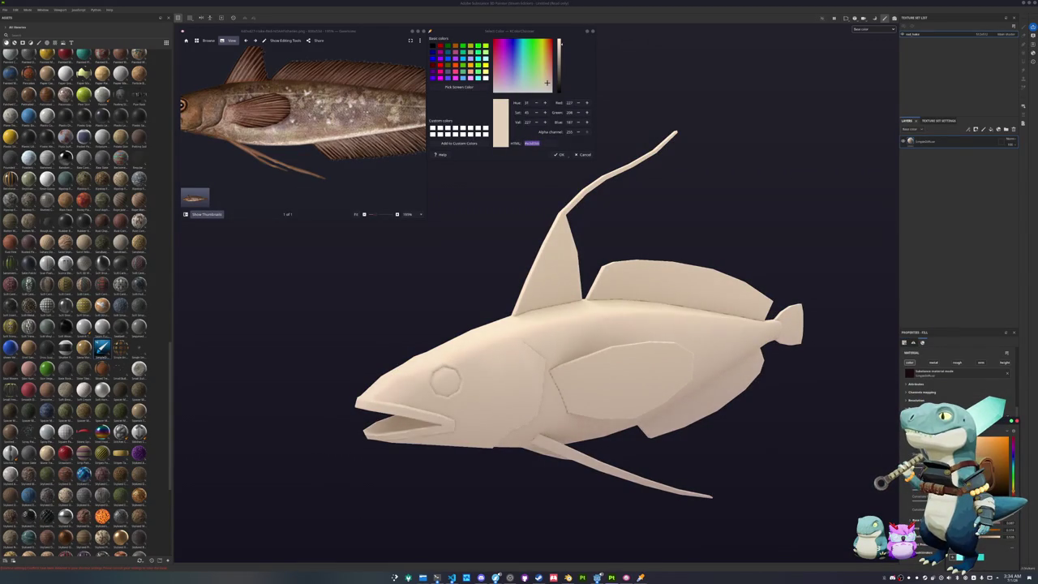
scroll(957, 381, "down", 2)
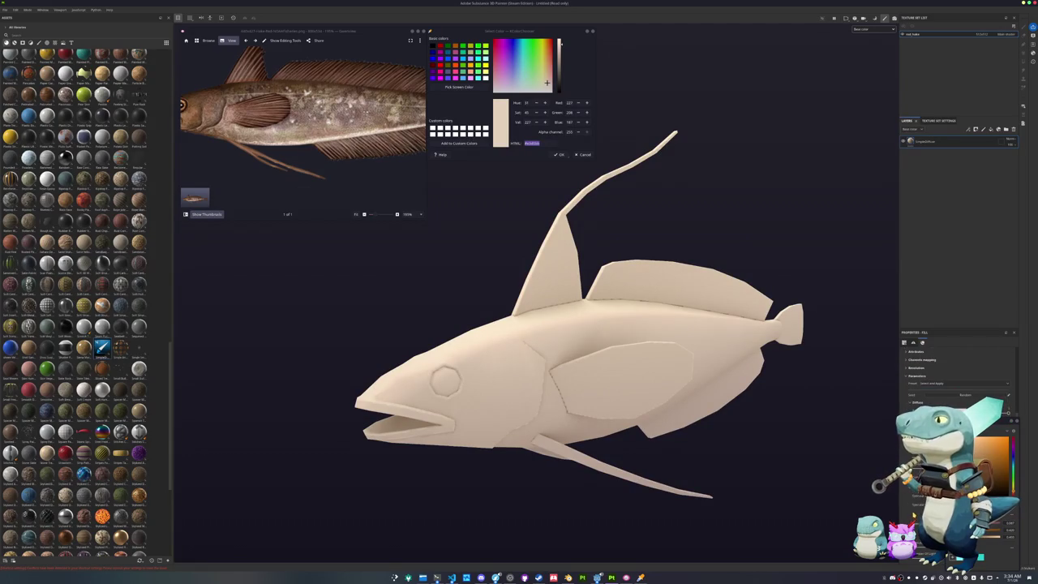